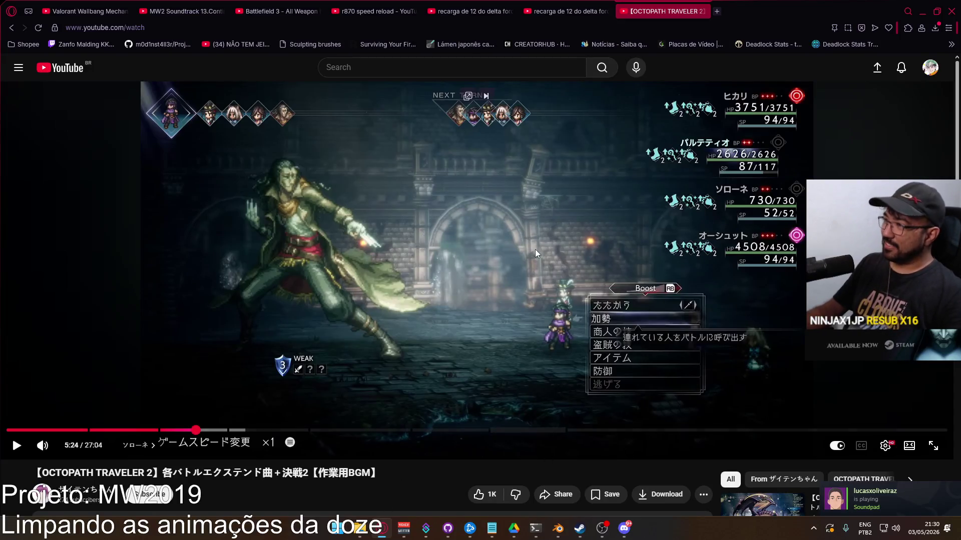
Minimize the Opera GX YouTube window to reveal the Player Viewmodel Generic.blend rig.
left_click(922, 11)
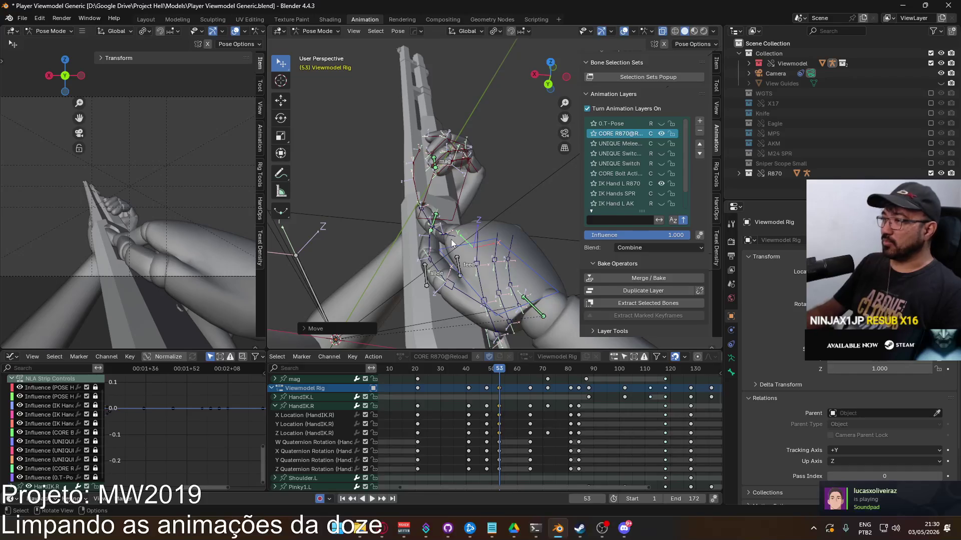
Orbit around the rigged hand, go to frame 48 and move the right hand bones.
middle_click_drag(482, 251, 474, 239)
middle_click_drag(441, 287, 471, 326)
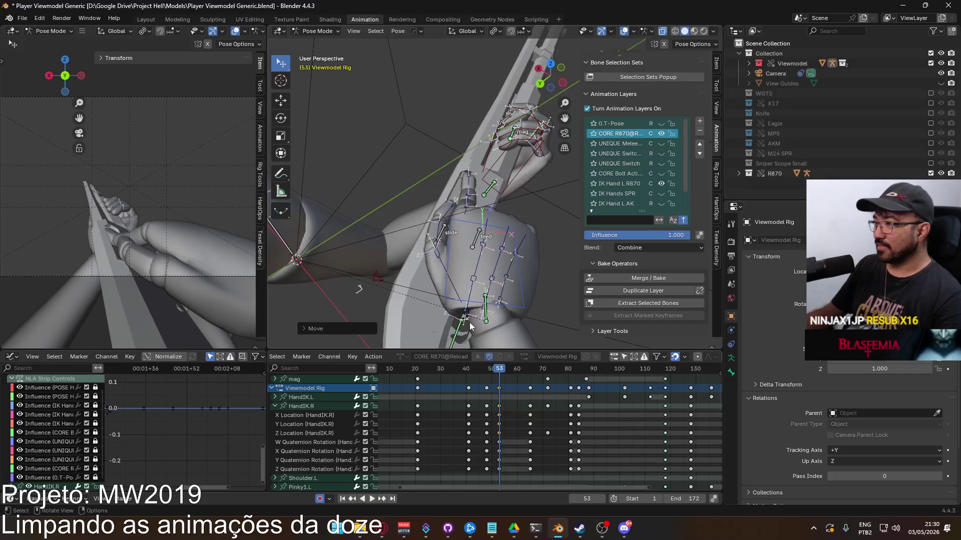
mouse_move(499, 368)
left_mouse_down()
mouse_move(486, 371)
mouse_move(531, 370)
left_mouse_up()
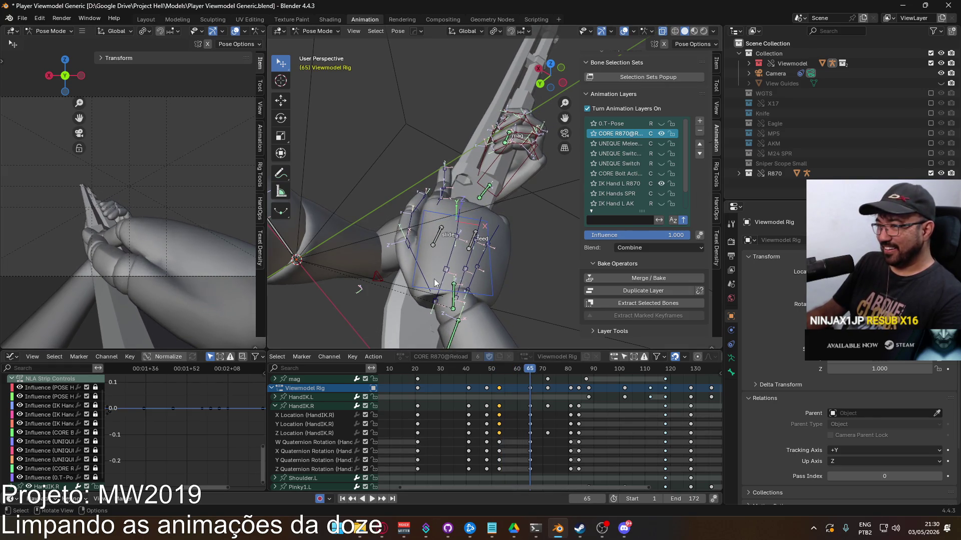
key("g")
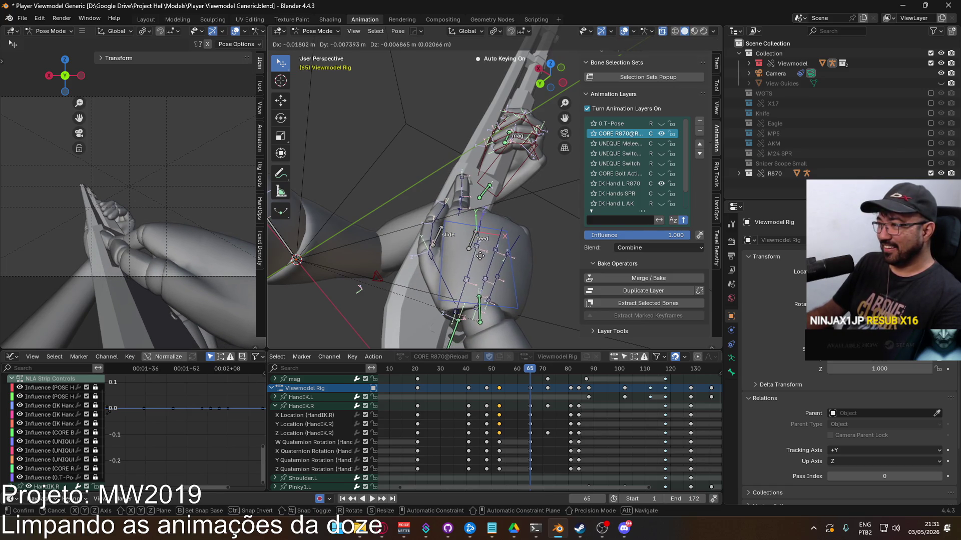
left_click(480, 256)
Refine the hand bones with another move, a rotation and a nudge, review from frame 48, then bring up Steam.
mouse_move(449, 275)
middle_mouse_down()
mouse_move(505, 212)
mouse_move(574, 210)
mouse_move(586, 238)
mouse_move(515, 260)
middle_mouse_up()
key("g")
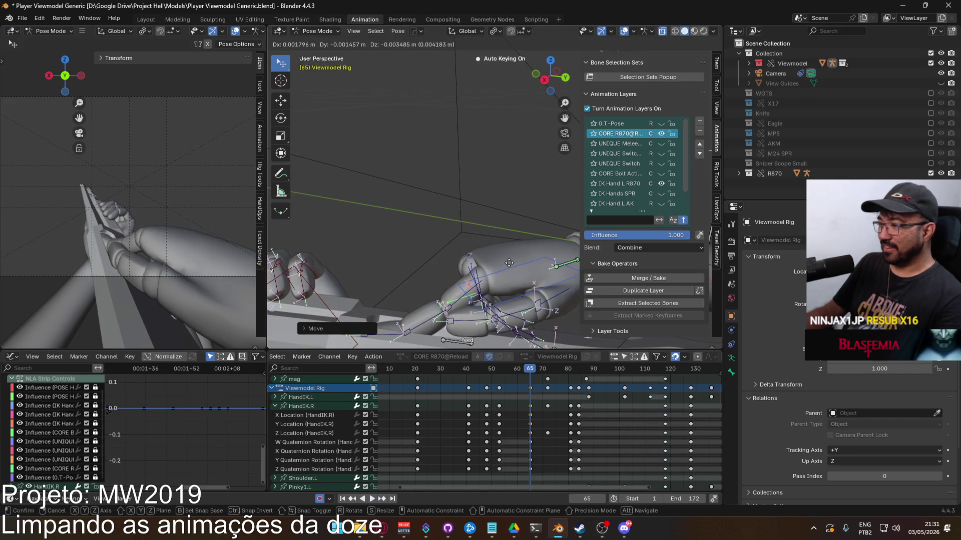
left_click(509, 262)
mouse_move(499, 262)
middle_mouse_down()
mouse_move(484, 276)
mouse_move(397, 280)
middle_mouse_up()
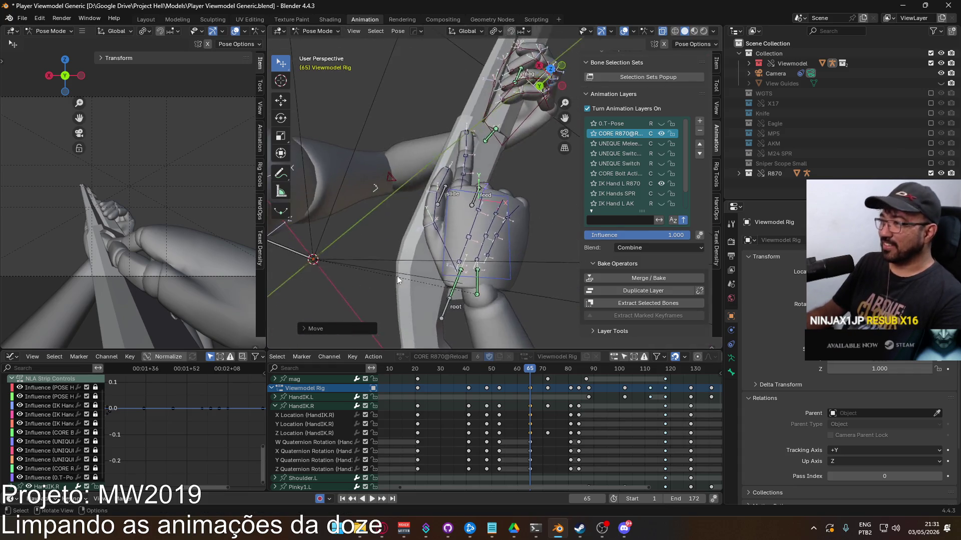
key("r")
left_click(534, 194)
key("g")
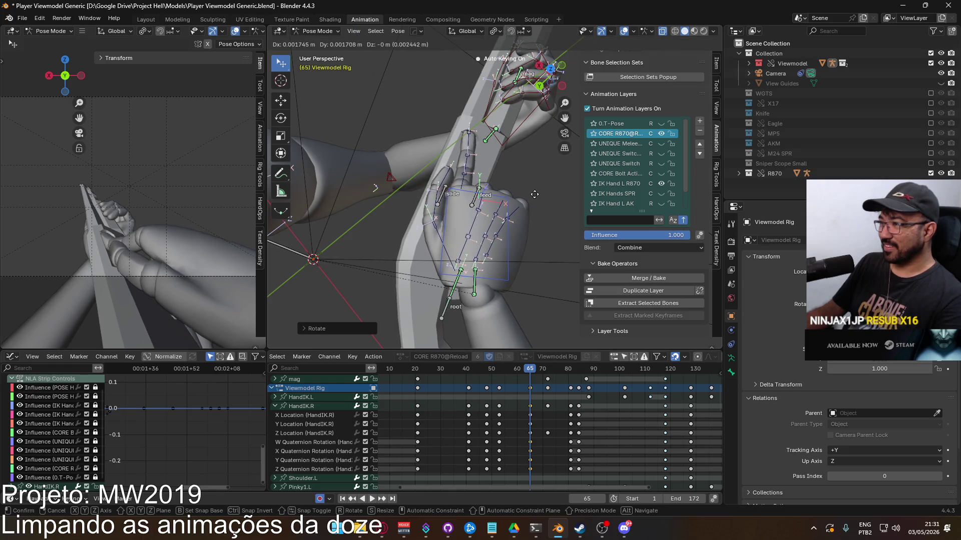
left_click(533, 195)
mouse_move(524, 369)
left_mouse_down()
mouse_move(488, 373)
mouse_move(592, 334)
mouse_move(588, 346)
left_mouse_up()
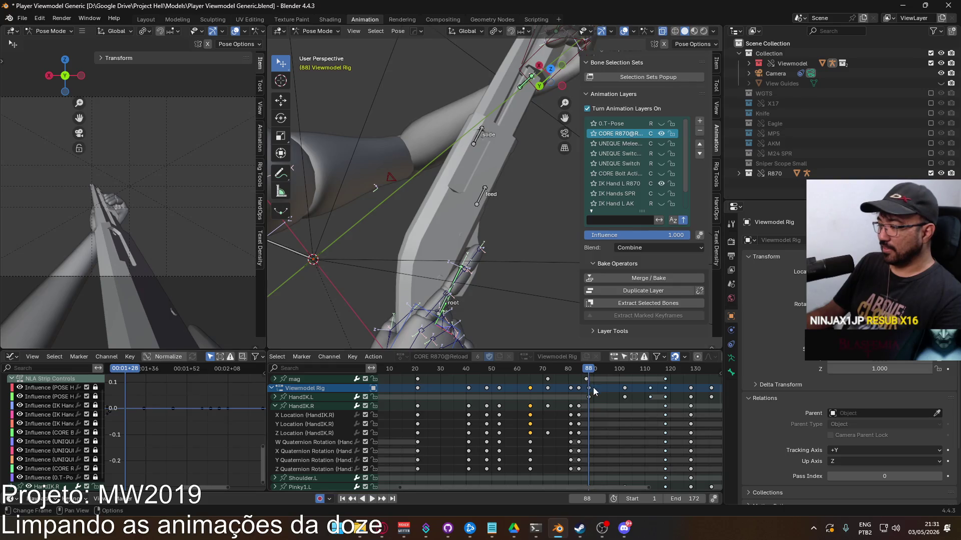
left_click(579, 528)
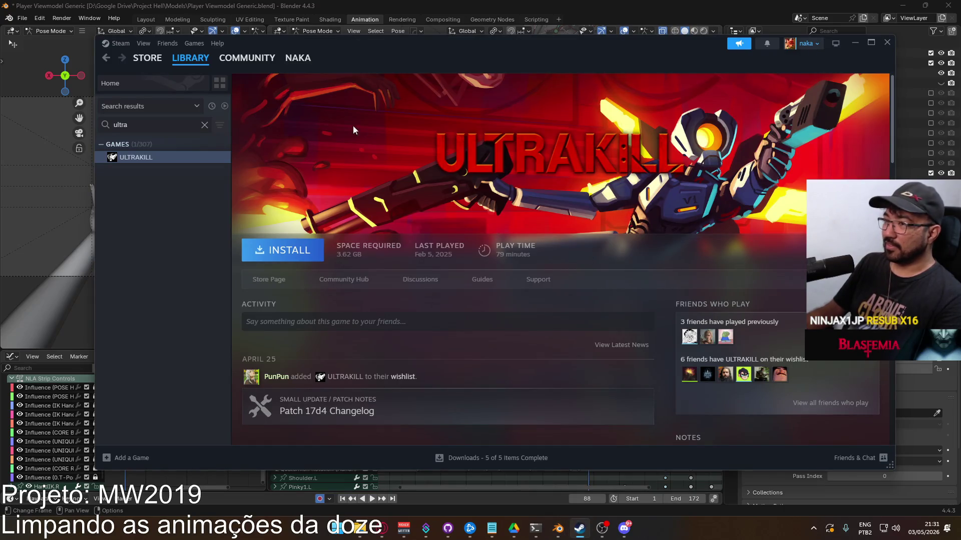
Clear the library search and regroup the game list by recent activity.
left_click(203, 125)
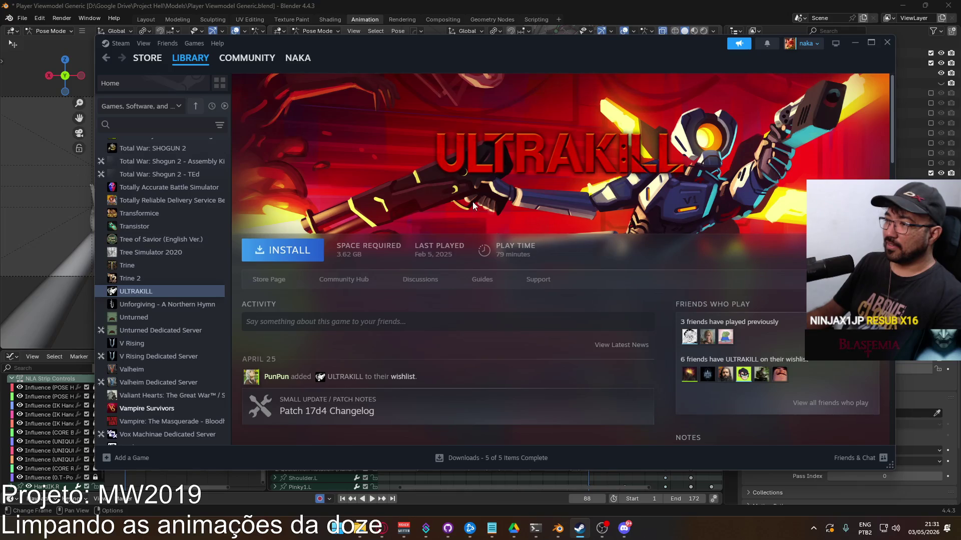
scroll(181, 226, "up", 10)
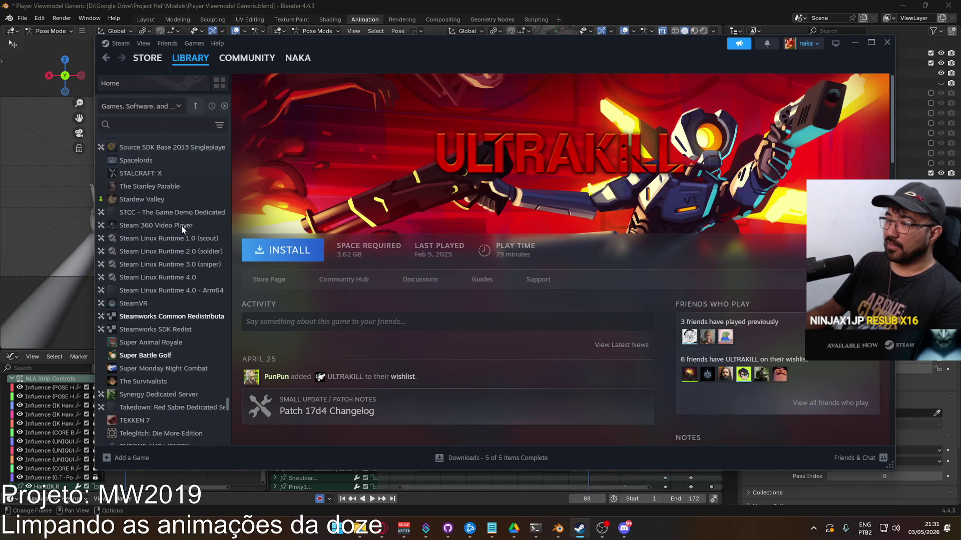
left_click(211, 106)
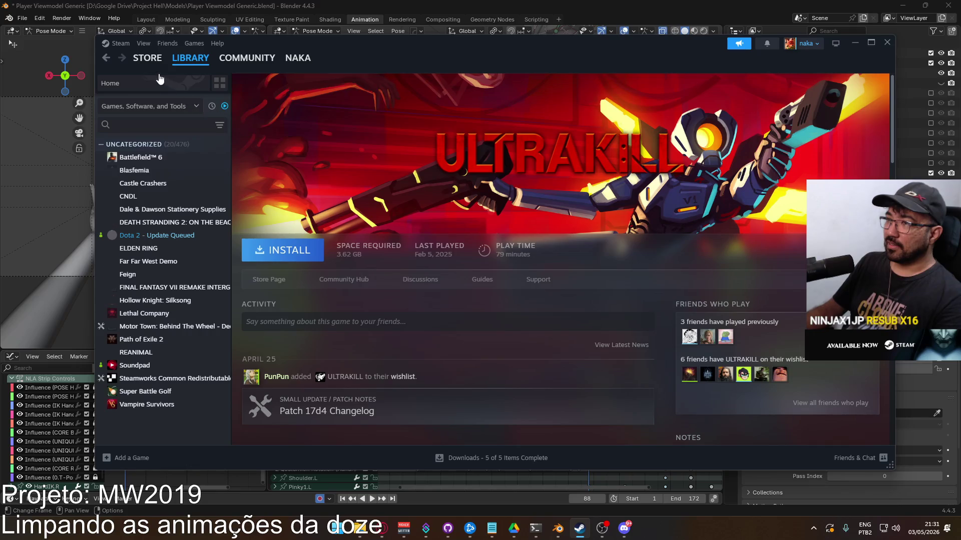
Go to the Steam store and open the Your Mother page from the store search.
left_click(147, 58)
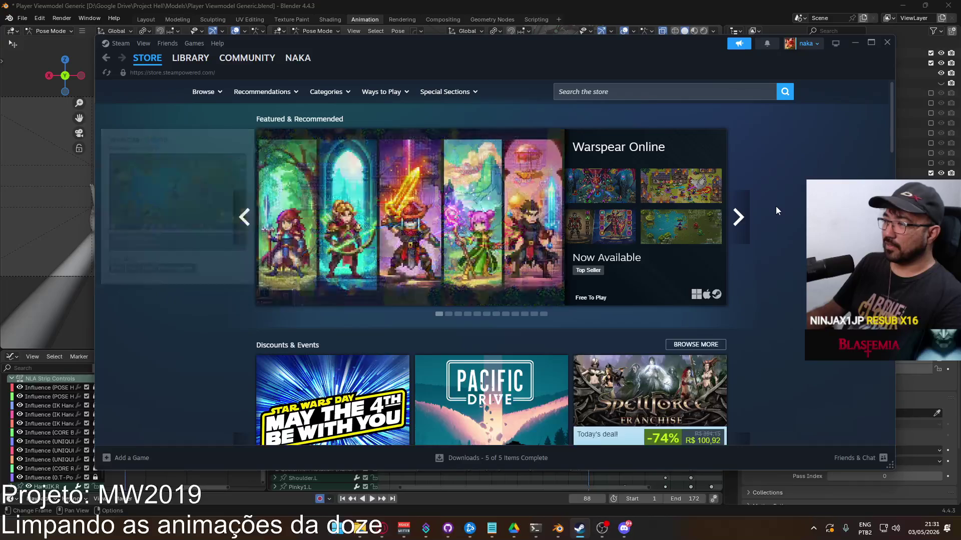
left_click_drag(583, 58, 564, 79)
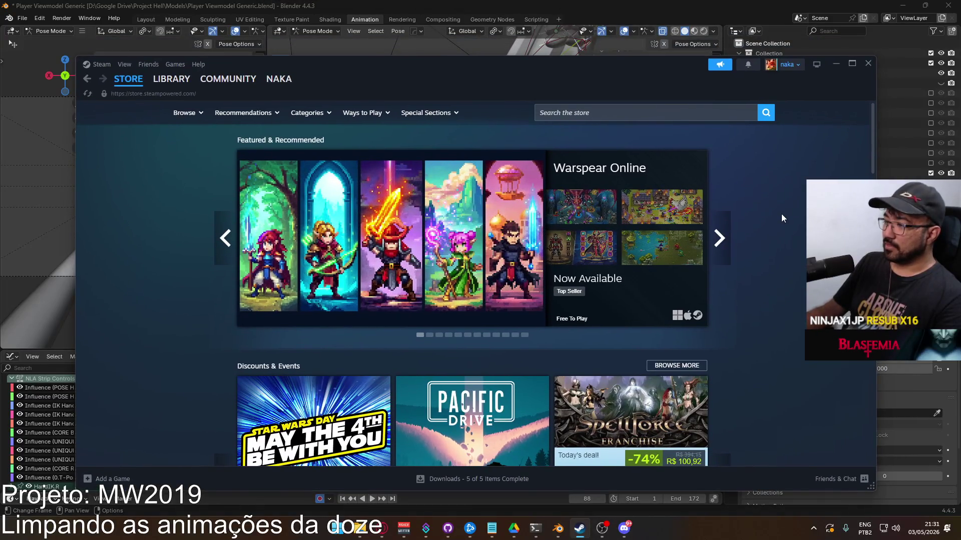
left_click(571, 112)
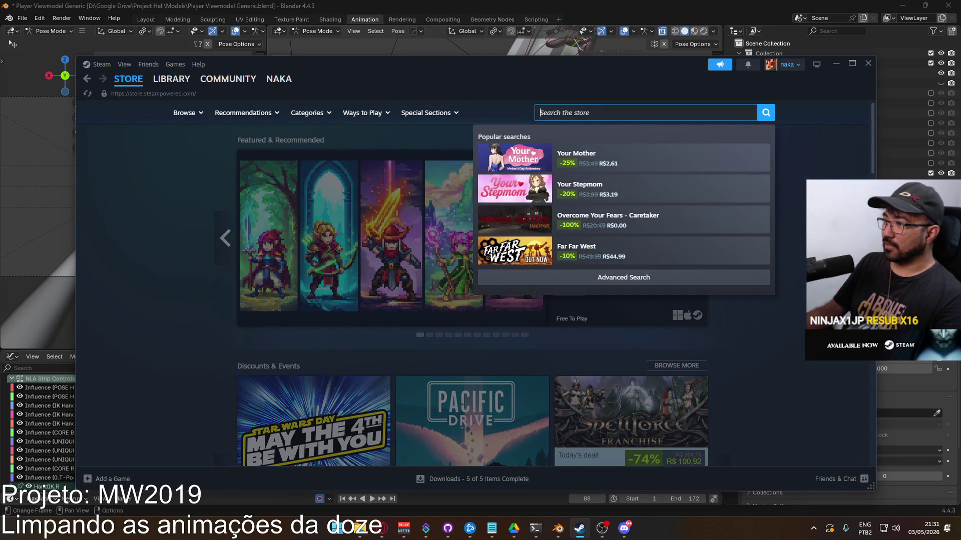
key("Escape")
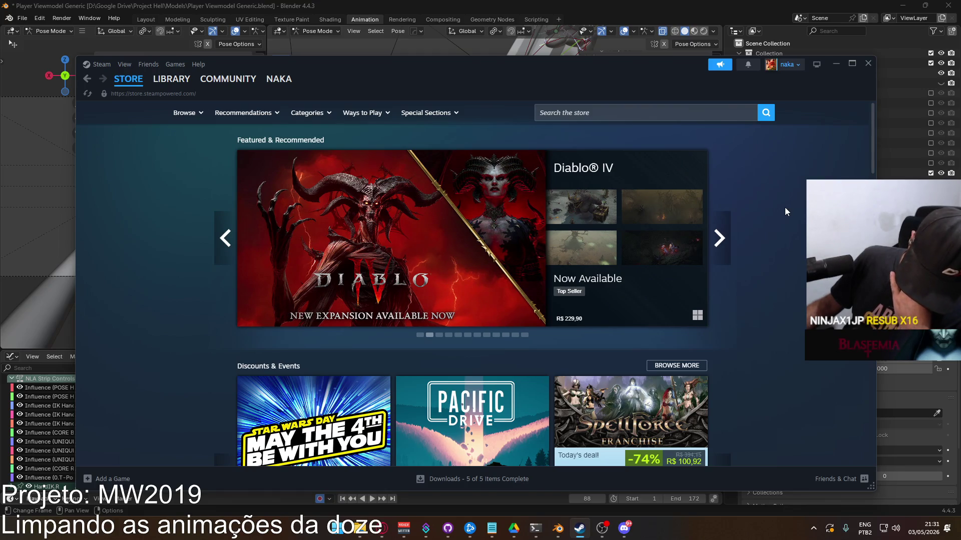
left_click(613, 110)
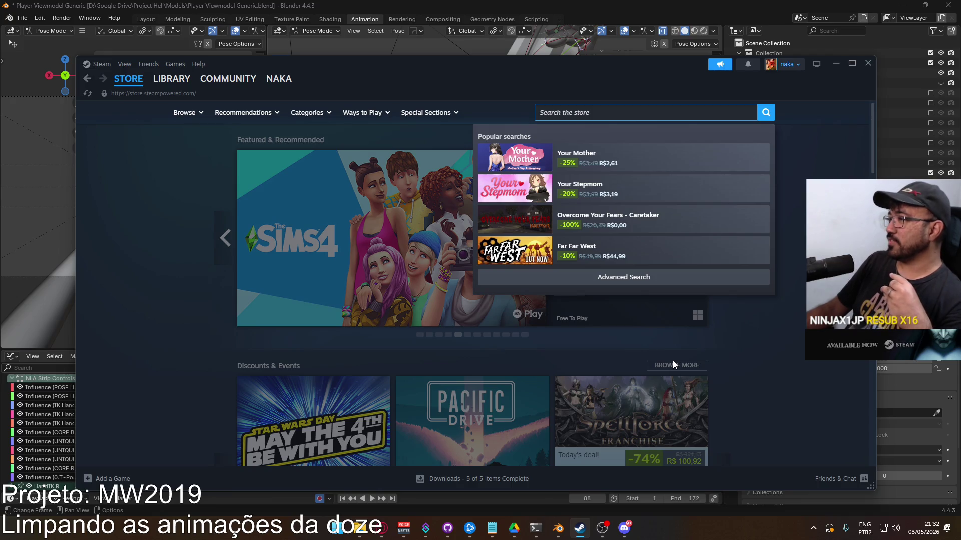
mouse_move(808, 64)
left_mouse_down()
mouse_move(0, 35)
mouse_move(618, 55)
mouse_move(546, 111)
left_mouse_up()
left_click(559, 156)
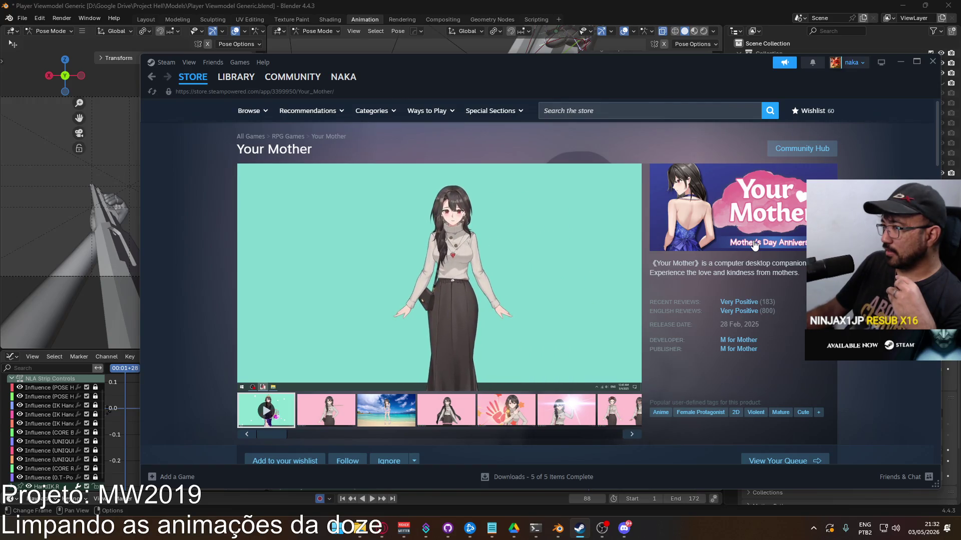
Switch back and forth between the library and the store, ending on the store front page.
mouse_move(218, 82)
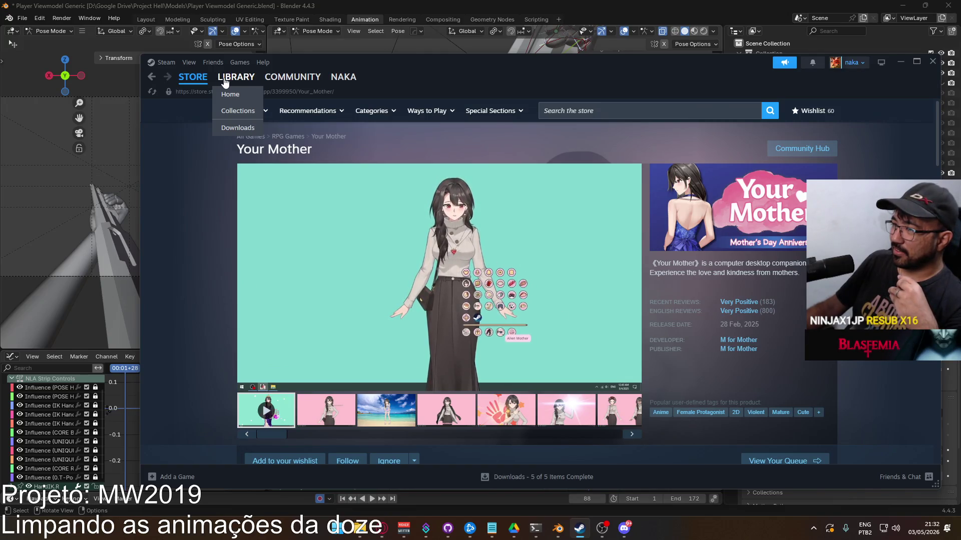
left_click(224, 80)
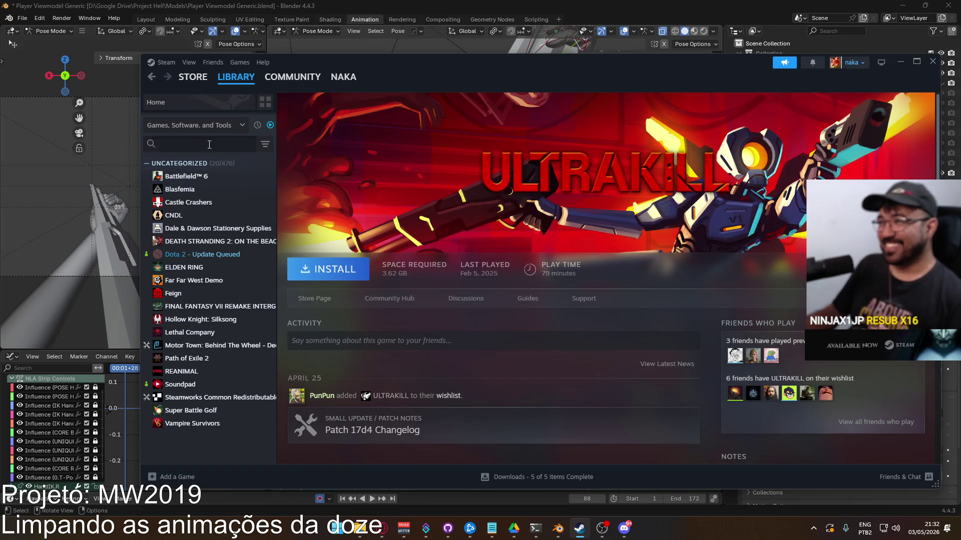
mouse_move(191, 88)
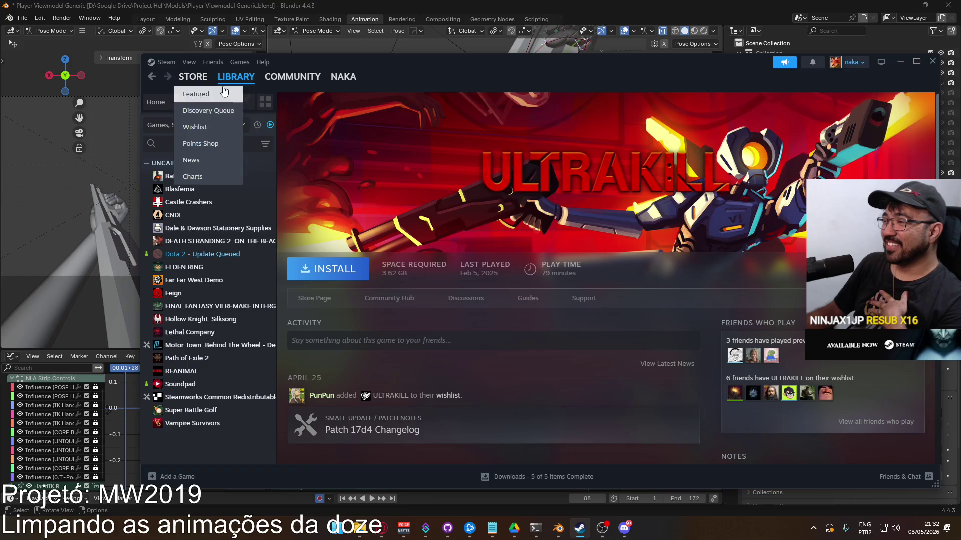
left_click(192, 85)
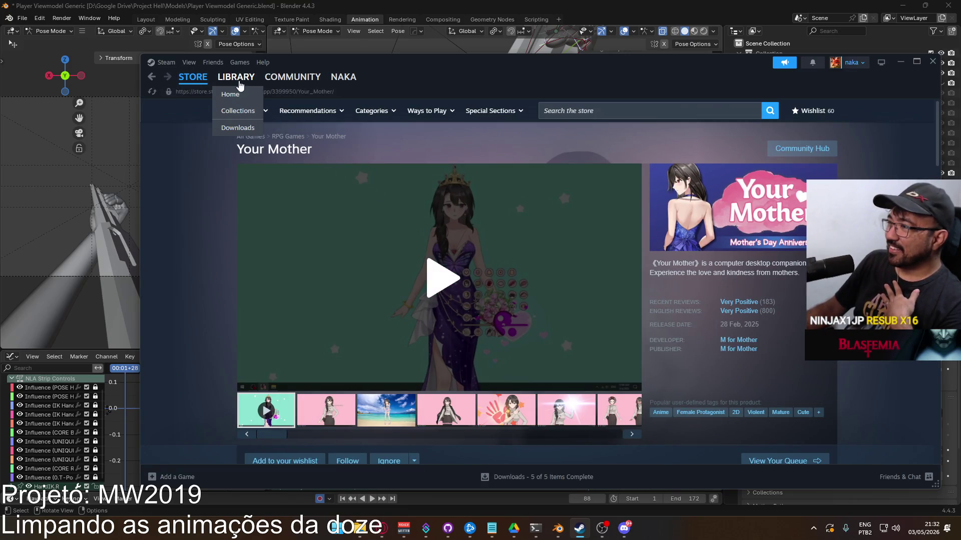
left_click(236, 78)
left_click(203, 79)
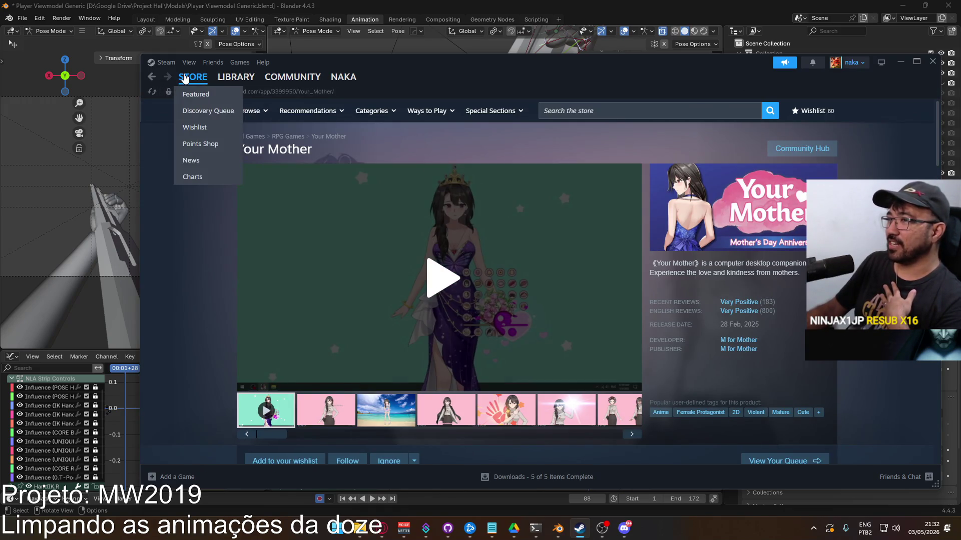
left_click(197, 95)
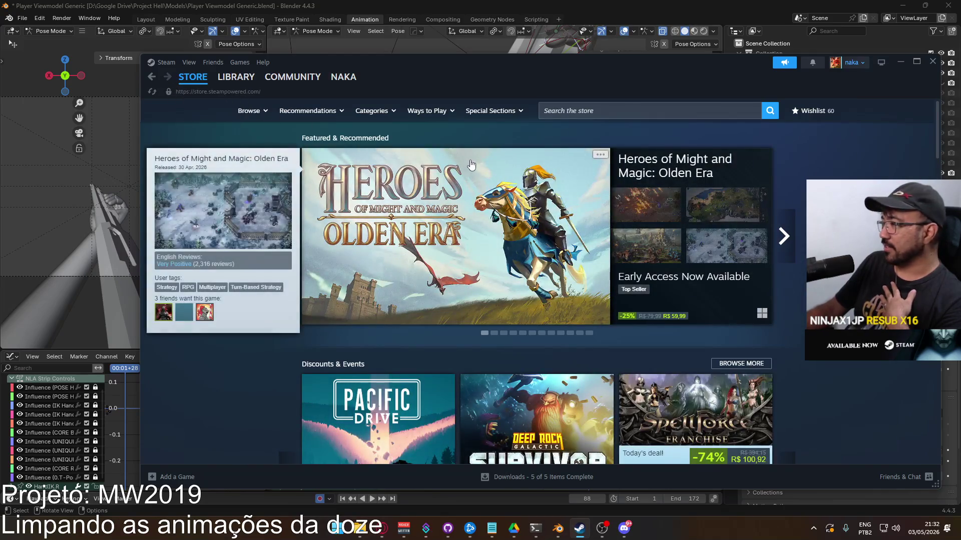
Scroll the front page, open the Your Stepmom page, and view its second and third screenshots.
scroll(453, 185, "down", 2)
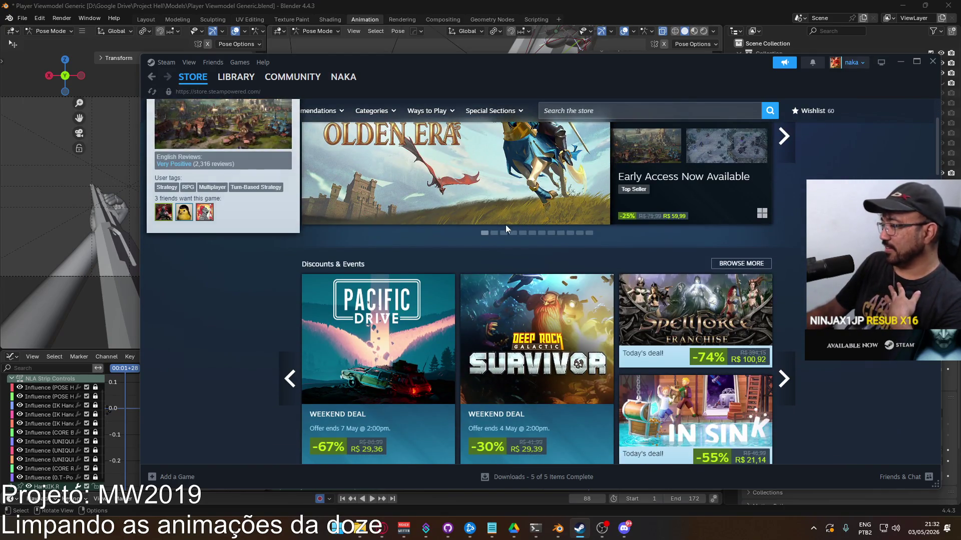
scroll(457, 214, "down", 10)
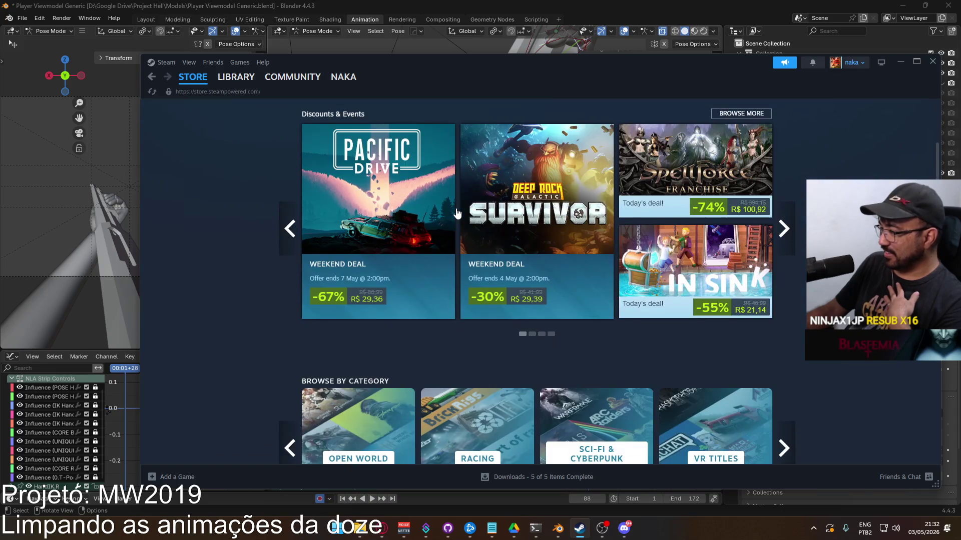
scroll(457, 214, "down", 8)
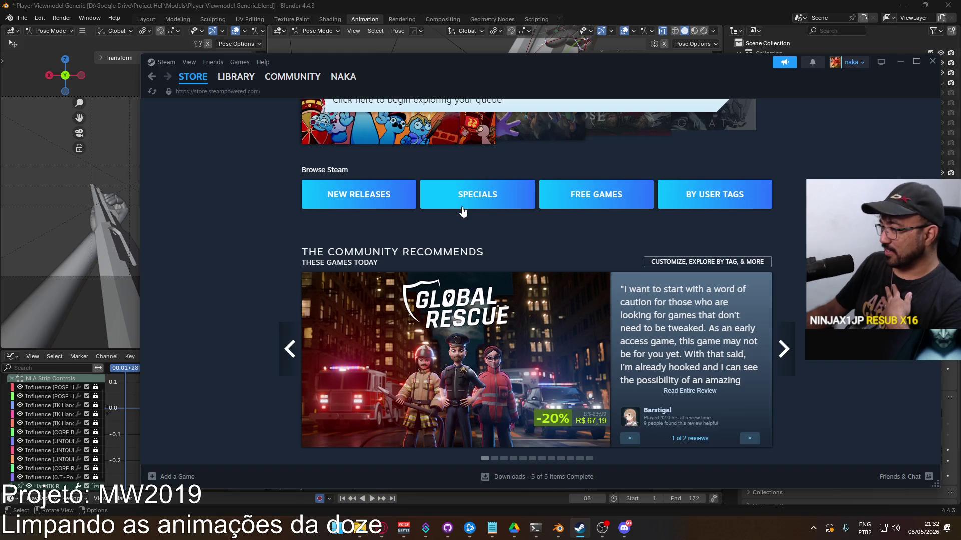
scroll(462, 210, "down", 3)
scroll(463, 212, "up", 20)
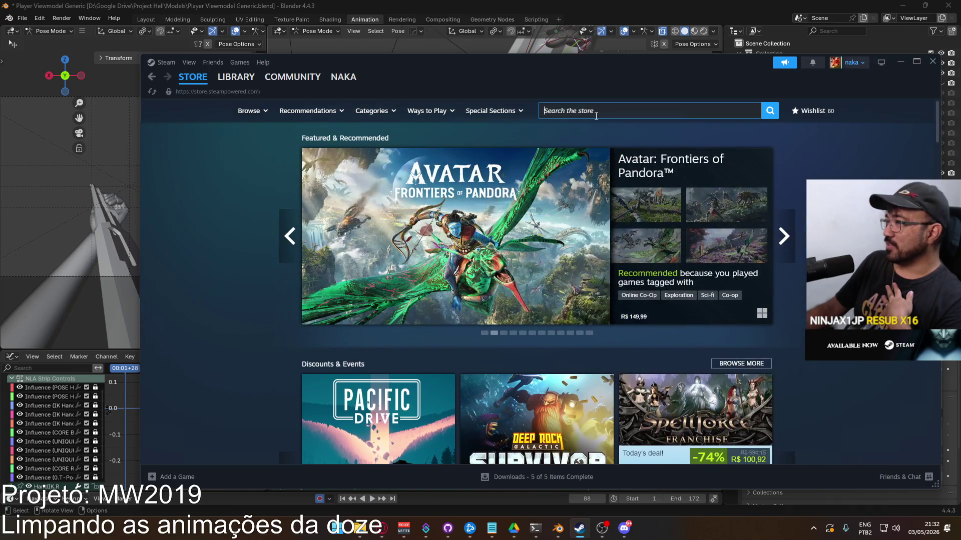
left_click(601, 111)
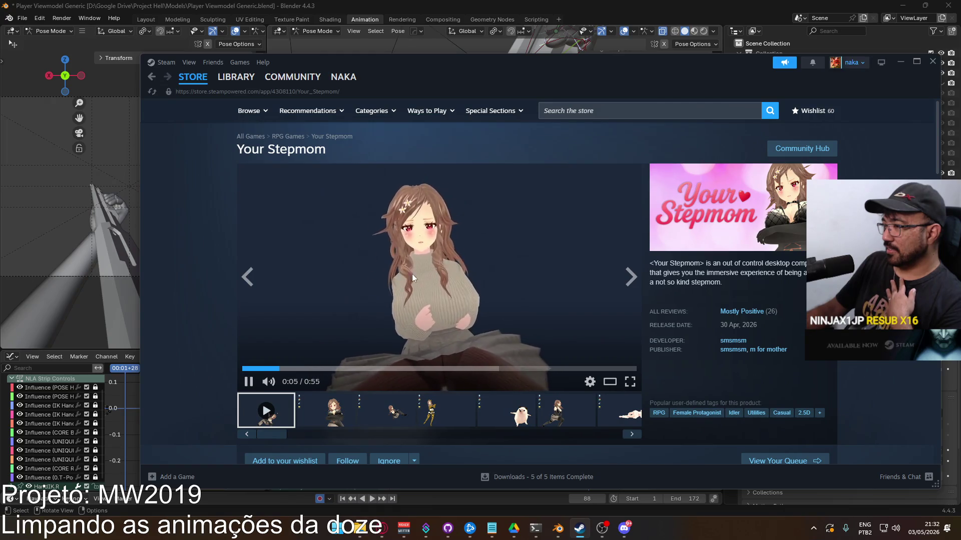
left_click(345, 409)
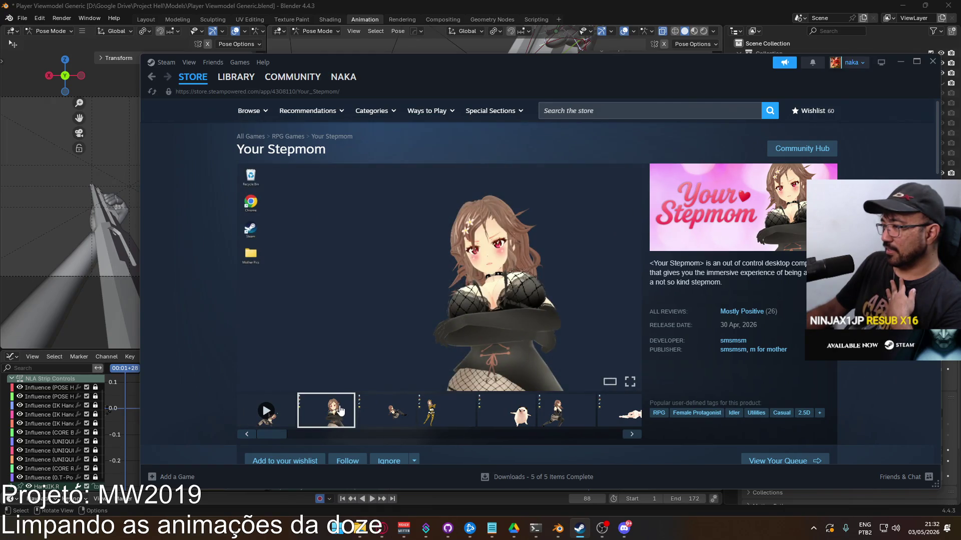
left_click(393, 416)
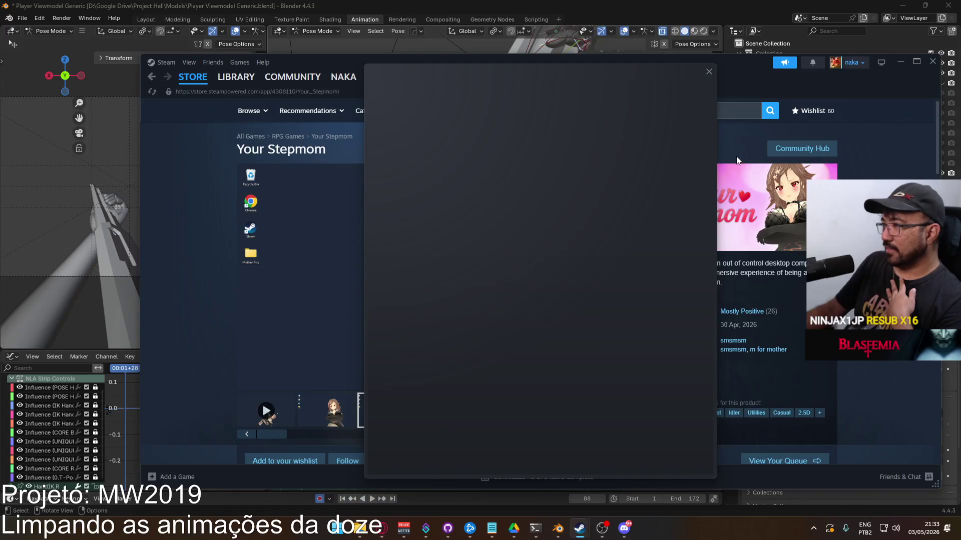
Decline the All For Mother! gift, close its notice and return to the library.
left_click_drag(435, 65, 429, 60)
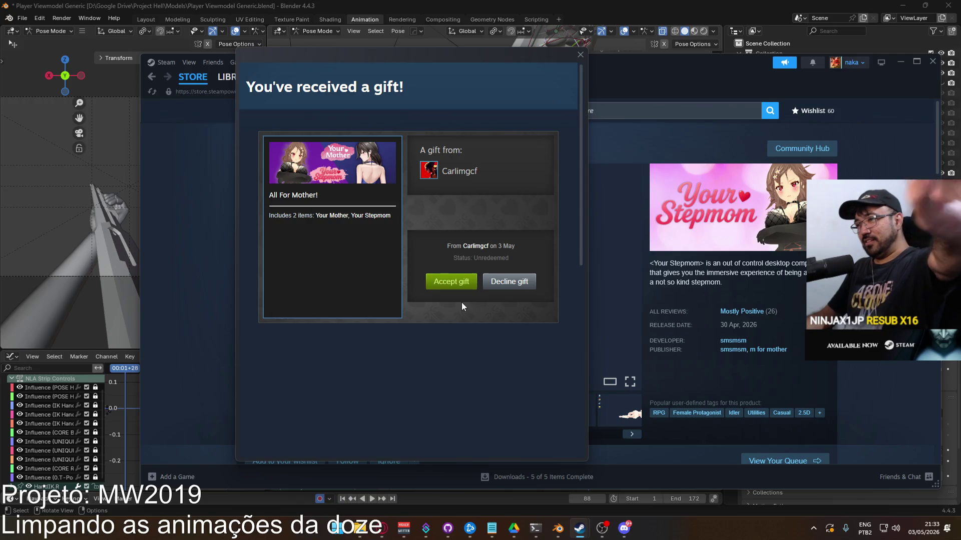
left_click(517, 286)
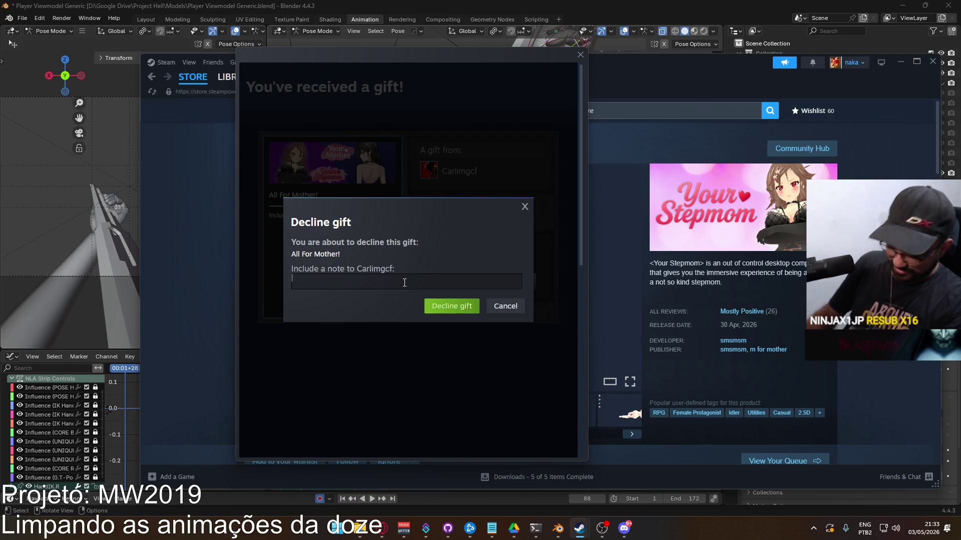
type("vtnc")
left_click(440, 308)
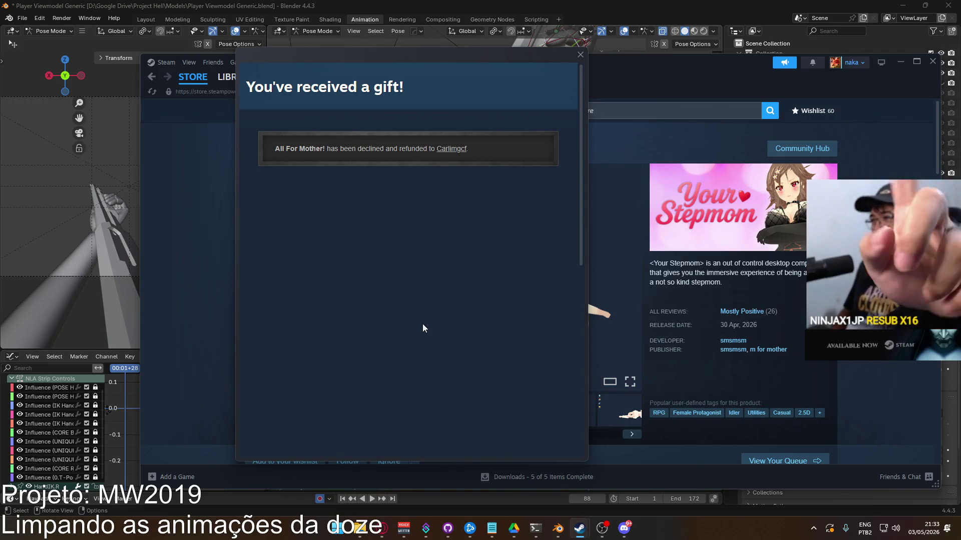
left_click(580, 55)
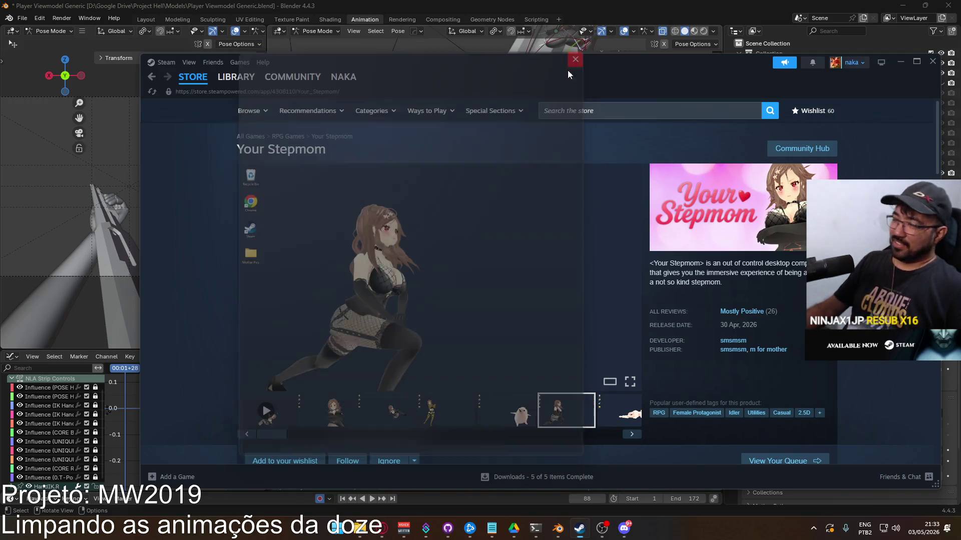
left_click(236, 77)
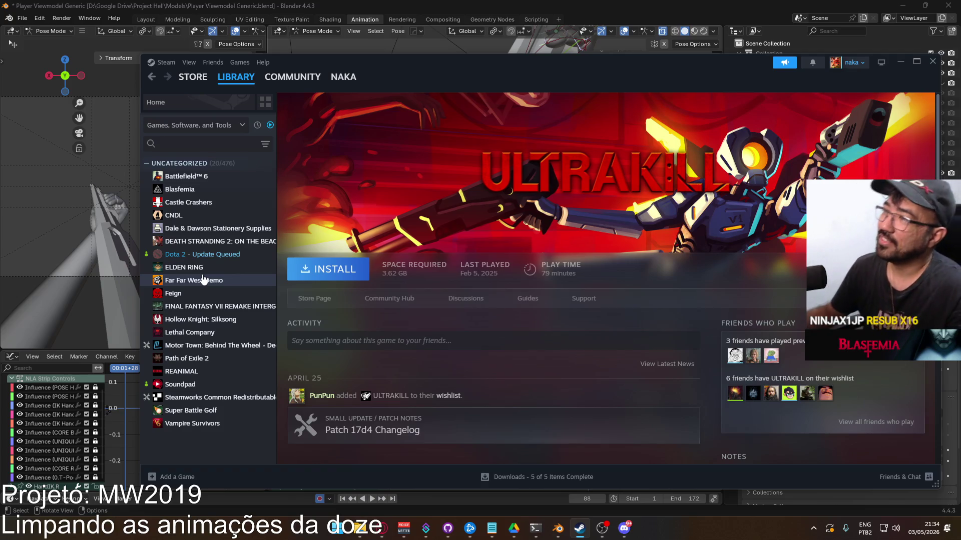
Return to ULTRAKILL's library page, then Alt+Tab to the Opera GX YouTube video.
left_click(243, 80)
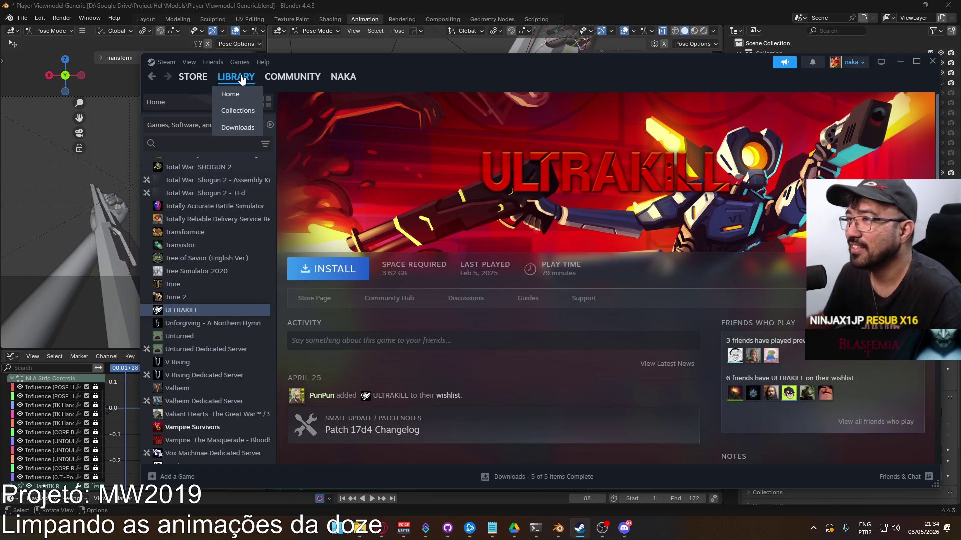
mouse_move(277, 81)
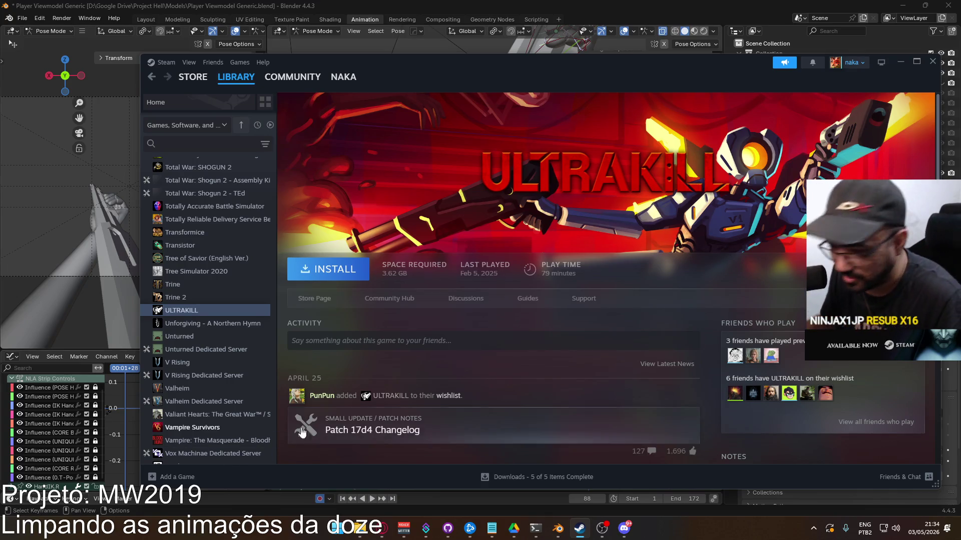
key("alt+Tab")
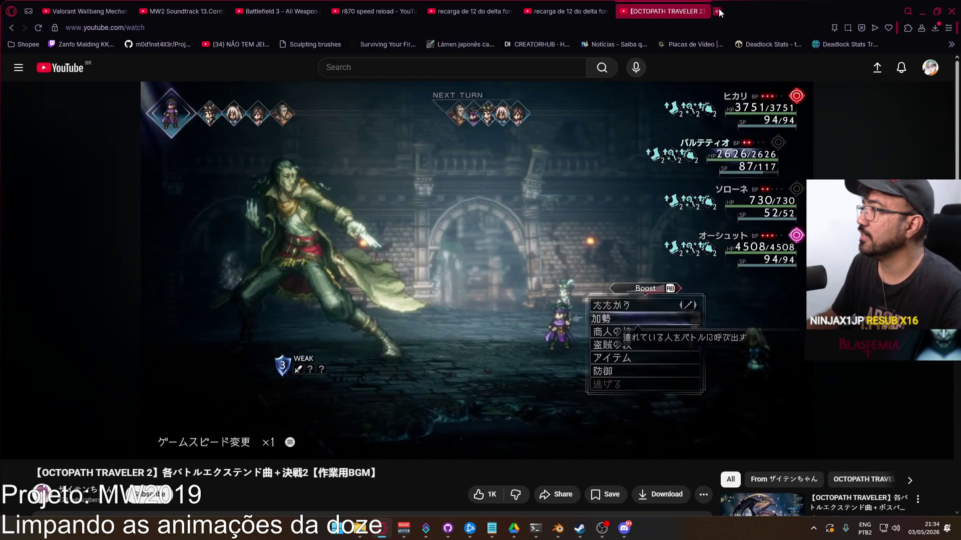
Search Google Images for 'boné deadhead' in a new tab and scroll the results.
left_click(718, 9)
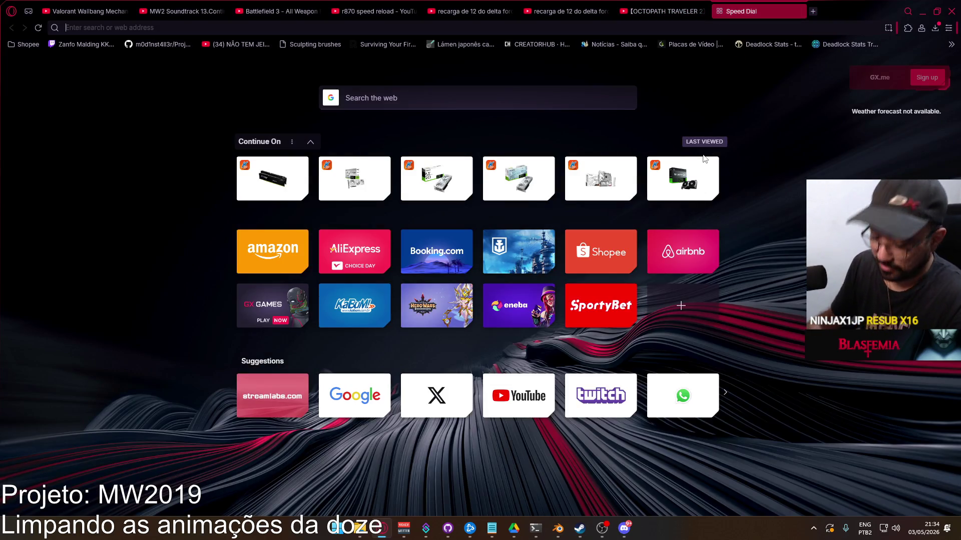
type("boné deadhead")
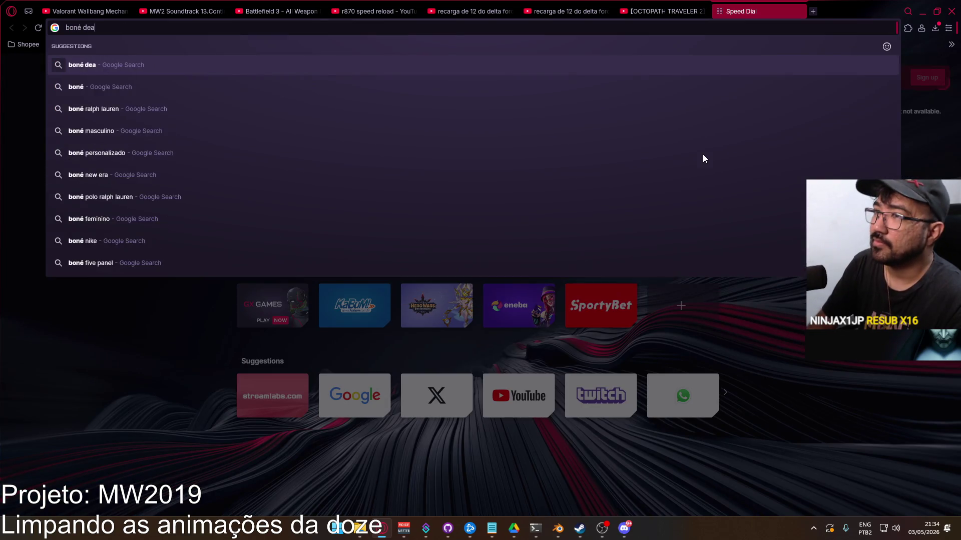
key("Return")
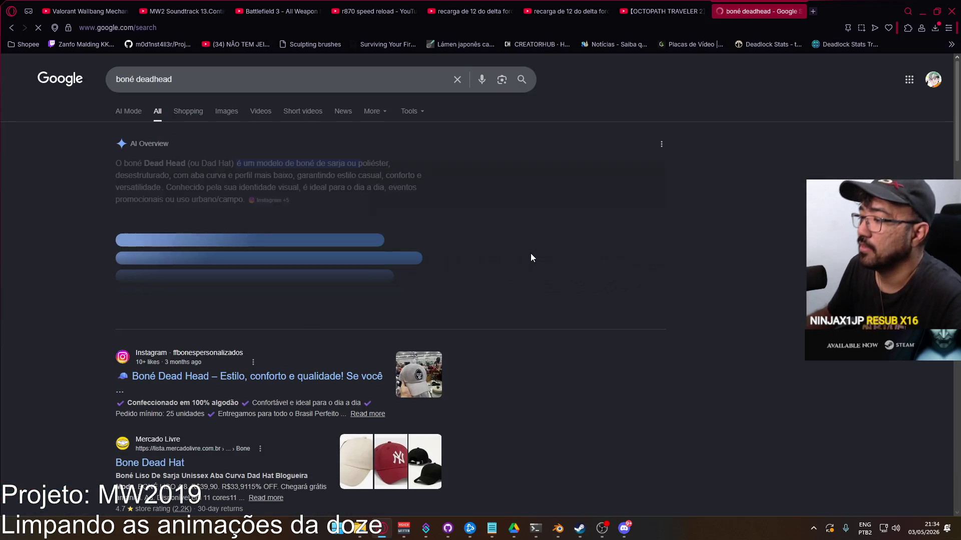
left_click(226, 111)
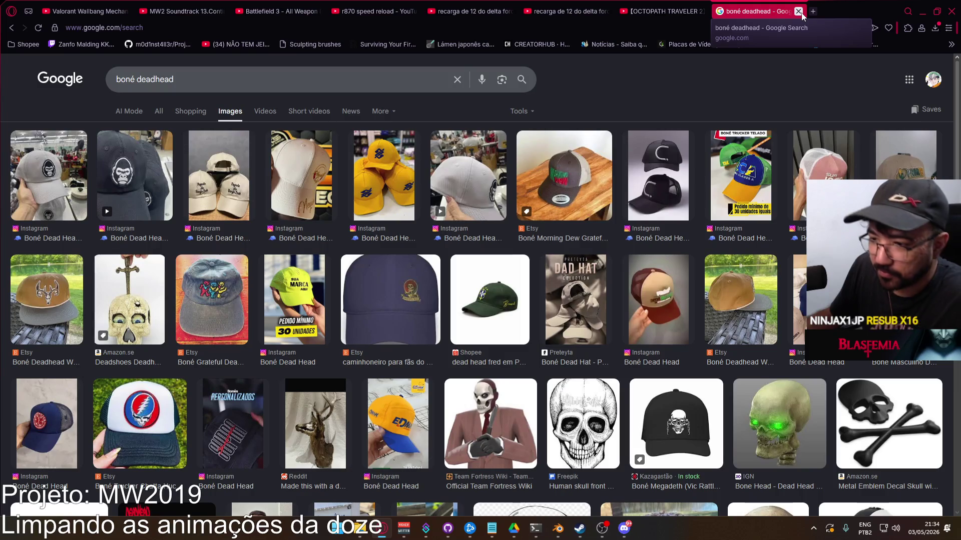
scroll(654, 258, "down", 3)
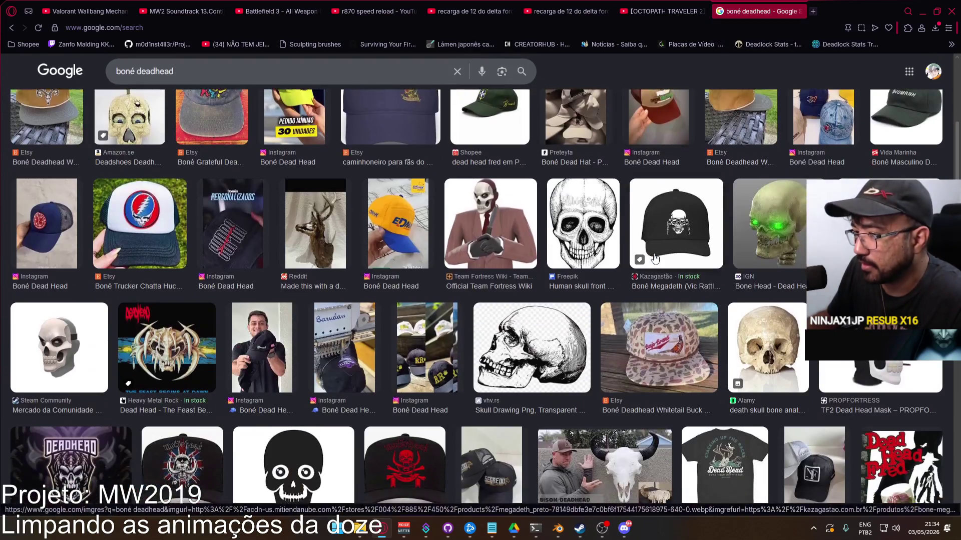
scroll(654, 257, "down", 2)
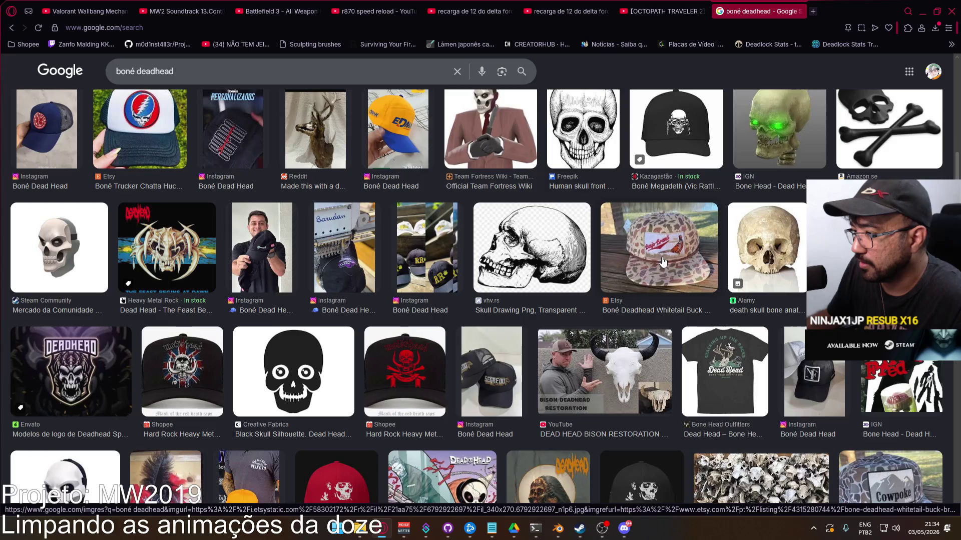
scroll(663, 261, "down", 3)
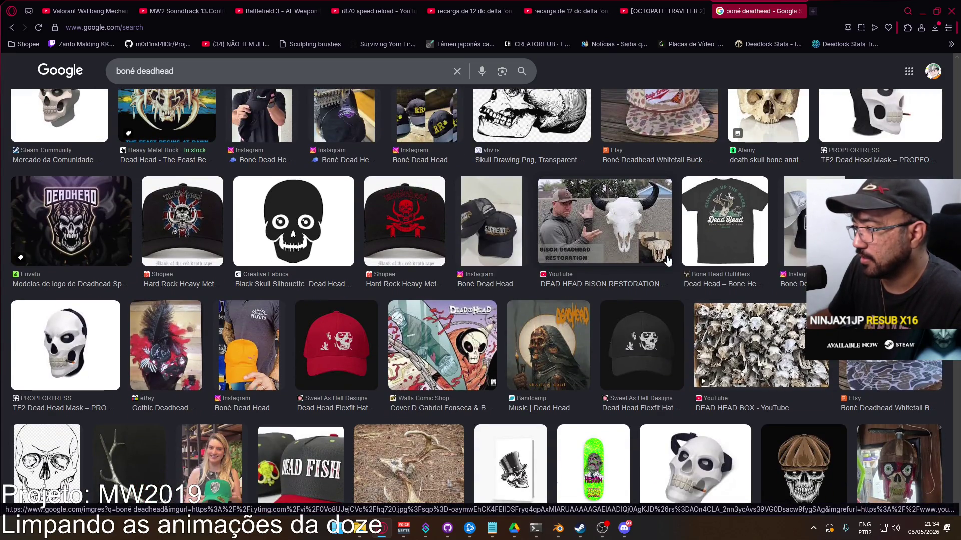
scroll(667, 260, "up", 10)
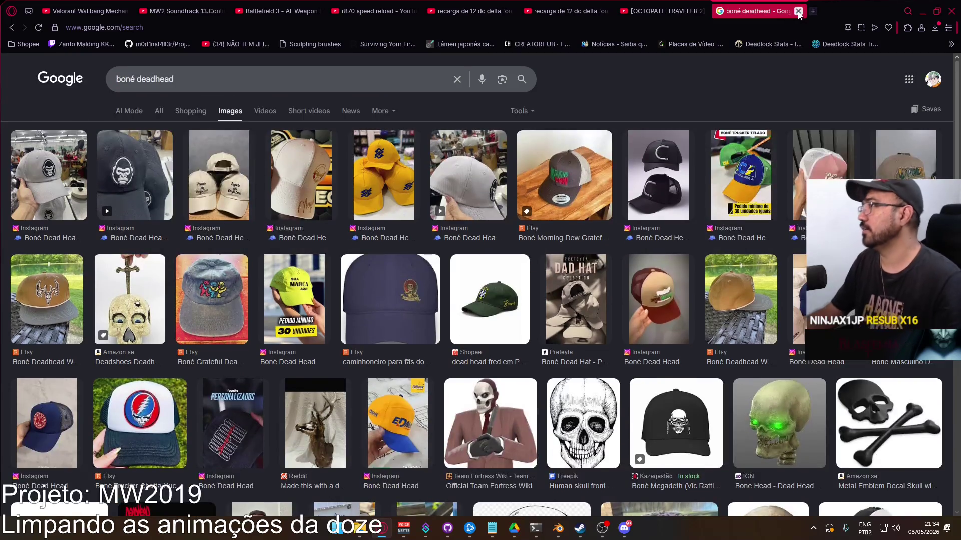
Close the search tab, minimize Opera GX and close Steam to show Blender.
left_click(798, 11)
double_click(901, 15)
left_click(882, 49)
left_click(932, 67)
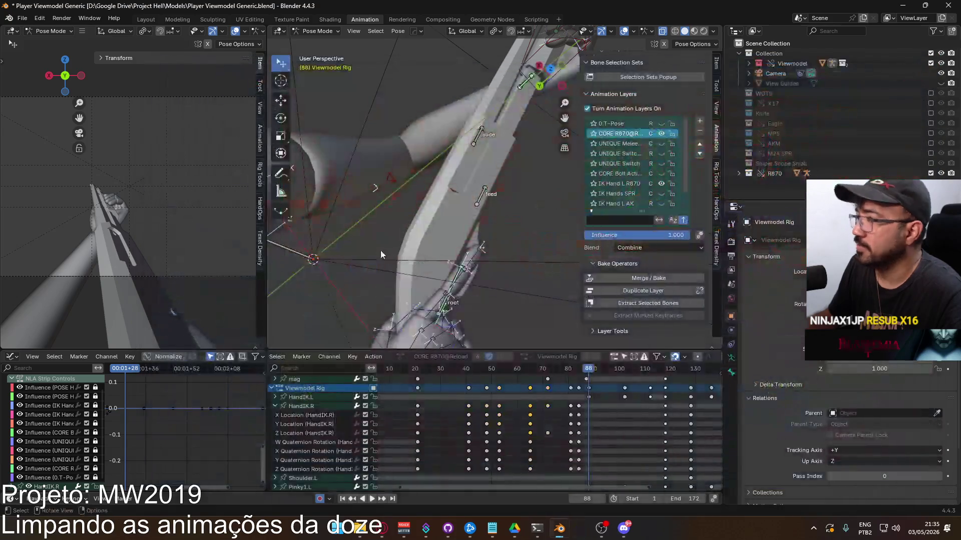
Play and scrub the reload from frame 86 toward the end, panning to frame both arms.
left_click(585, 376)
key("space")
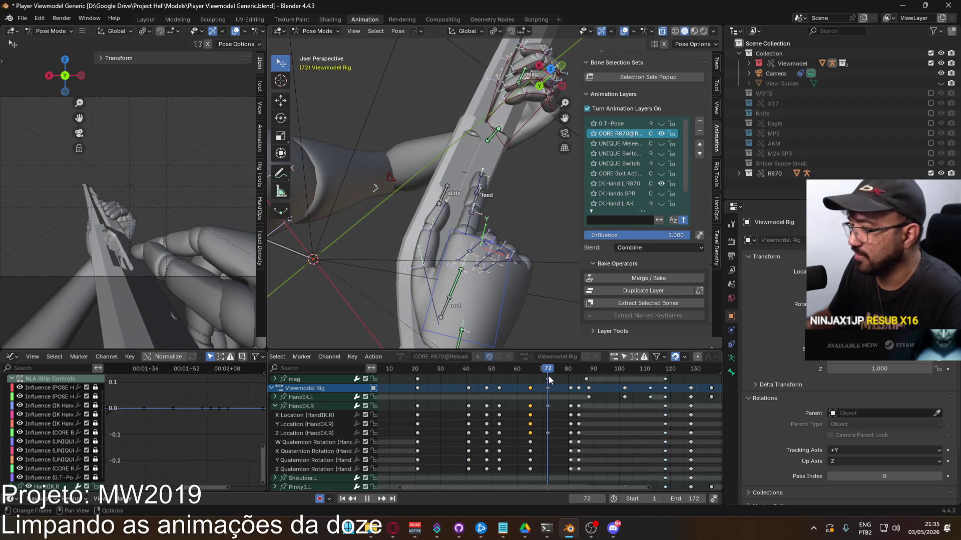
left_click_drag(580, 374, 665, 362)
middle_click_drag(400, 240, 438, 238)
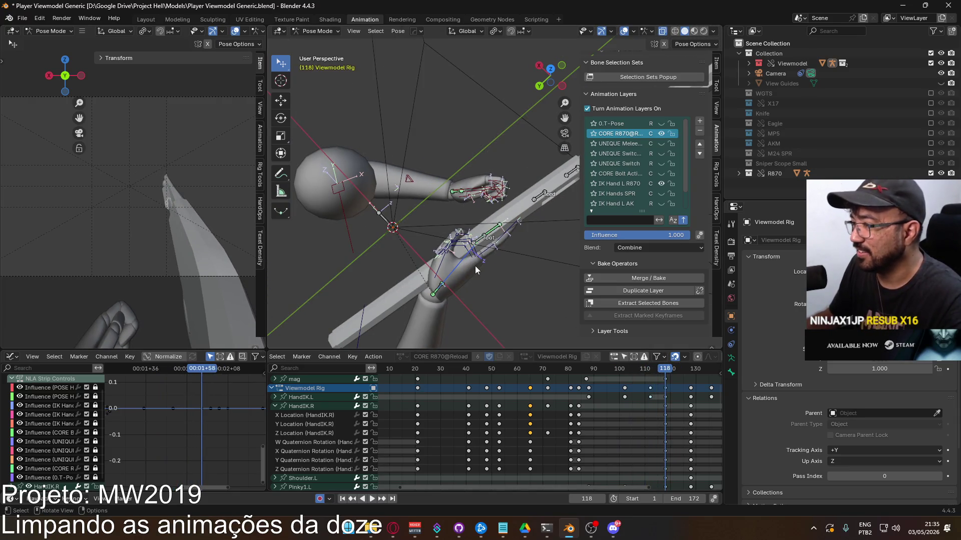
mouse_move(474, 271)
middle_mouse_down("shift")
mouse_move(430, 235)
mouse_move(405, 229)
middle_mouse_up("shift")
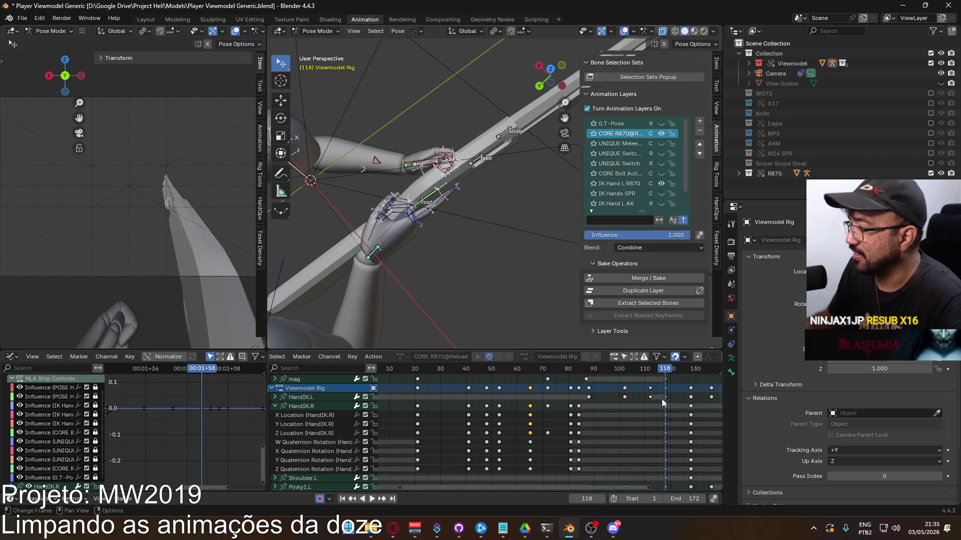
scroll(663, 399, "down", 5)
mouse_move(605, 370)
left_mouse_down()
mouse_move(666, 369)
mouse_move(608, 368)
mouse_move(648, 359)
left_mouse_up()
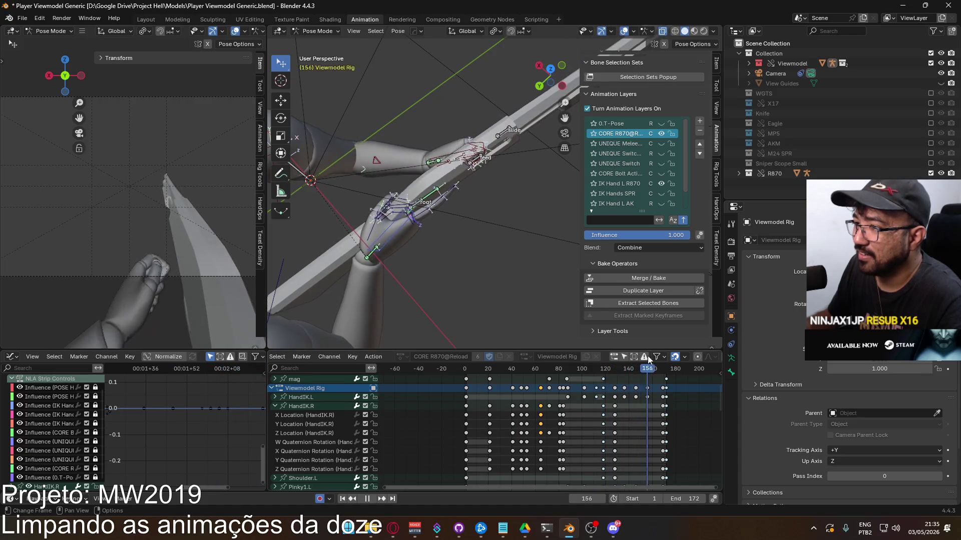
Replay the reload from frame 1, stop at frame 48 and orbit to the hands.
key("Escape")
key("space")
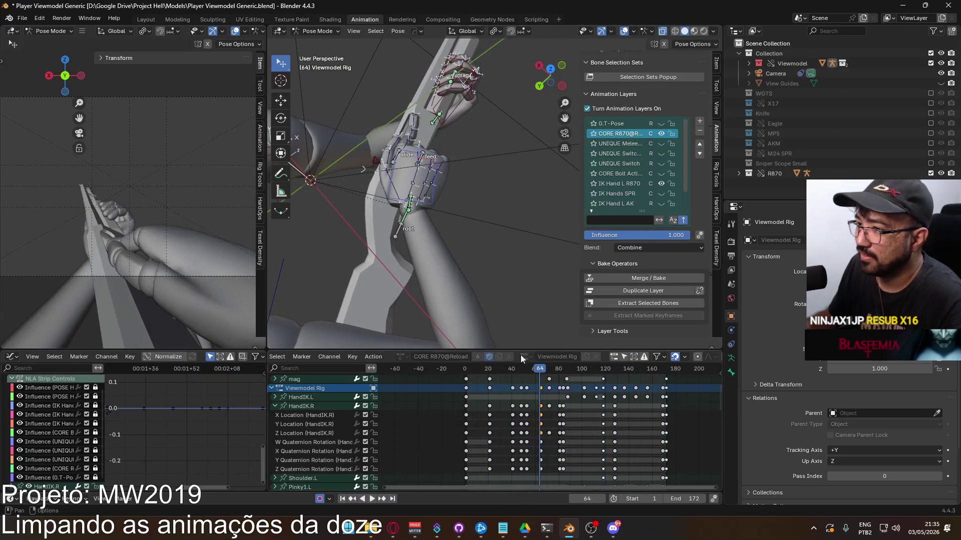
mouse_move(525, 369)
left_mouse_down()
mouse_move(513, 369)
mouse_move(521, 369)
left_mouse_up()
mouse_move(430, 150)
middle_mouse_down()
mouse_move(416, 138)
mouse_move(502, 237)
middle_mouse_up()
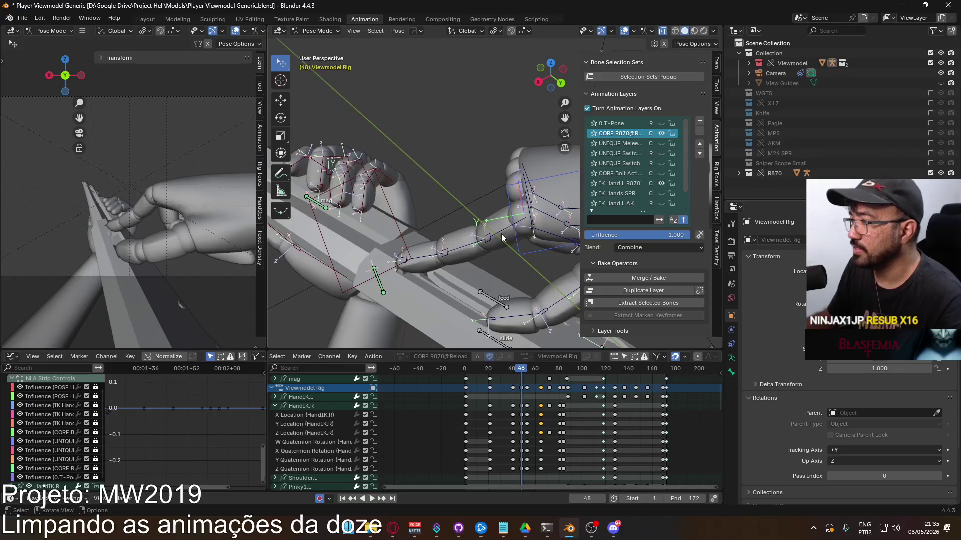
Rotate the right index finger's base bone on Z and local X, then play to check.
left_click(502, 237)
key("r")
key("z")
mouse_move(492, 157)
middle_mouse_down()
mouse_move(515, 127)
mouse_move(480, 122)
middle_mouse_up()
left_click(521, 127)
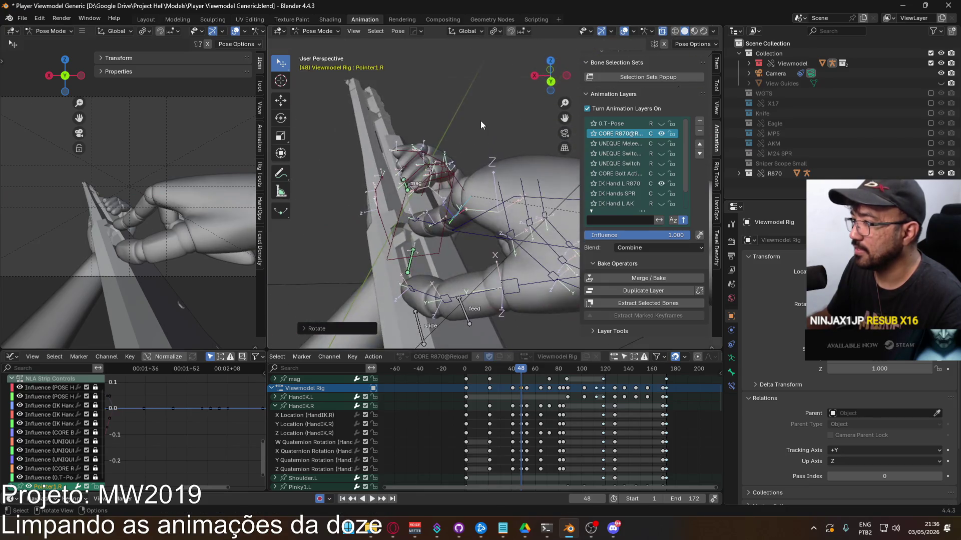
key("r")
key("x")
key("x")
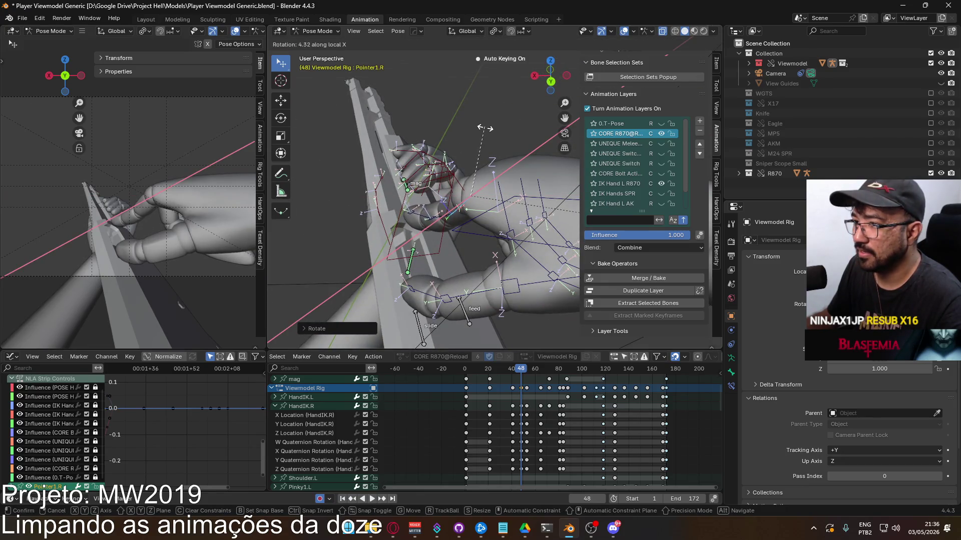
left_click(481, 129)
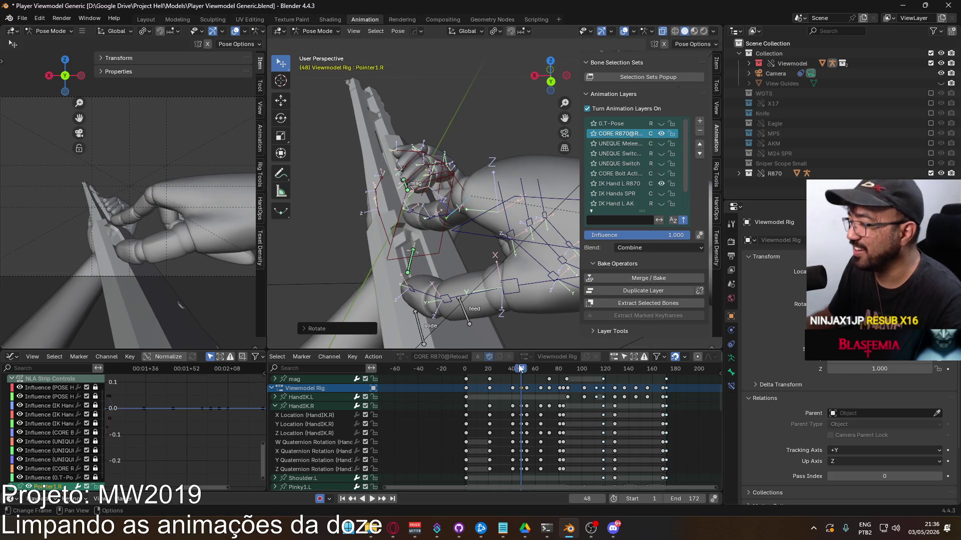
key("space")
key("Escape")
Try rotations on the pointer and Pointer2.R bones, keeping a new Pointer3.R fingertip rotation.
mouse_move(470, 216)
middle_mouse_down()
mouse_move(495, 186)
mouse_move(494, 202)
middle_mouse_up()
key("r")
key("x")
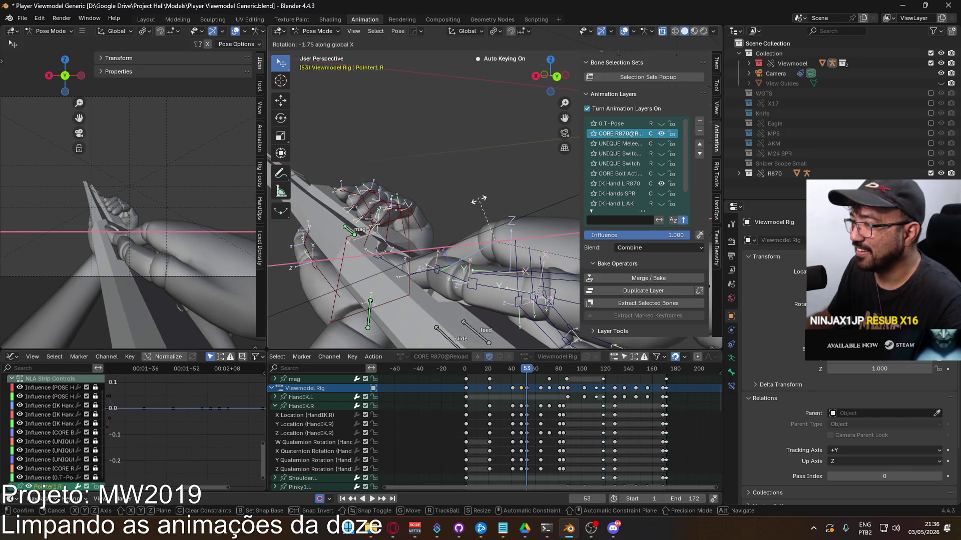
right_click(495, 191)
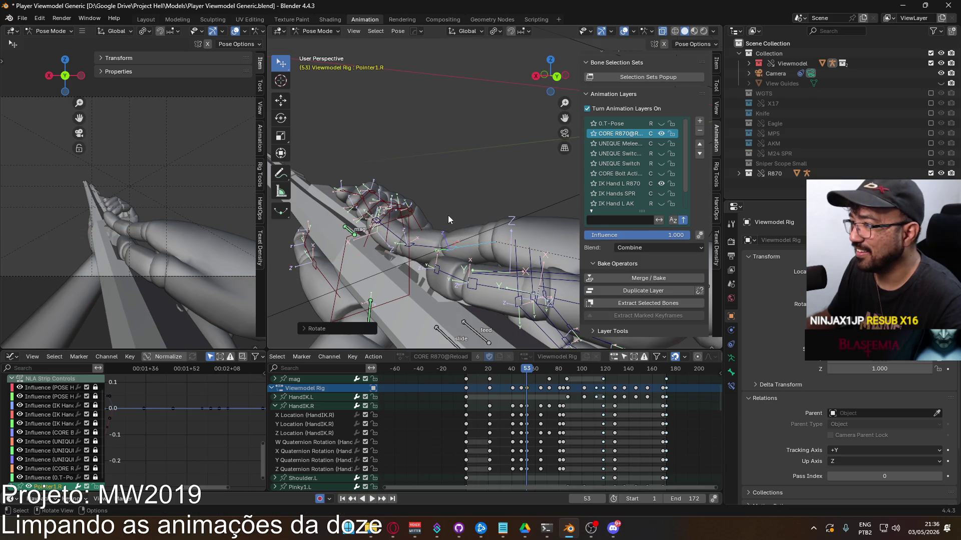
middle_click_drag(451, 215, 479, 203)
left_click(484, 243)
key("r")
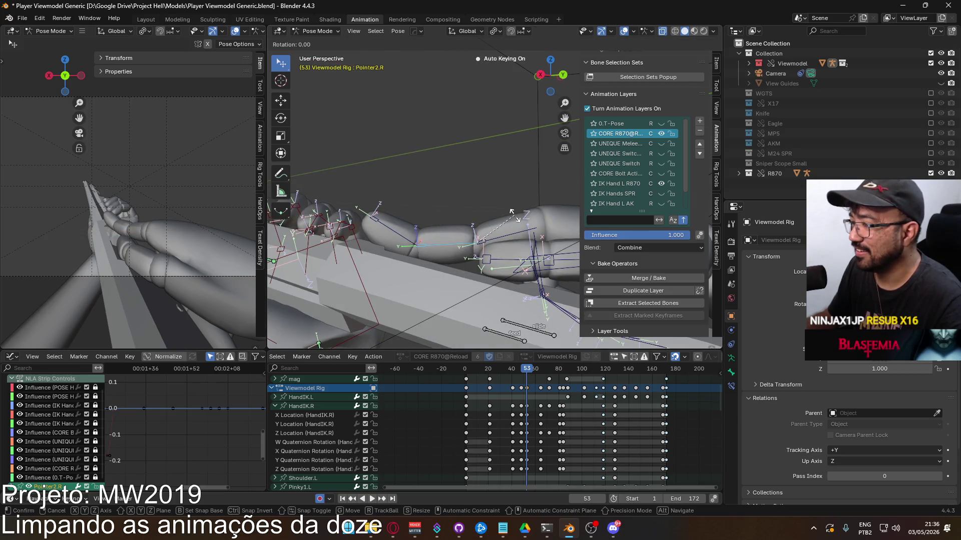
right_click(480, 226)
left_click(474, 230)
key("r")
left_click(532, 226)
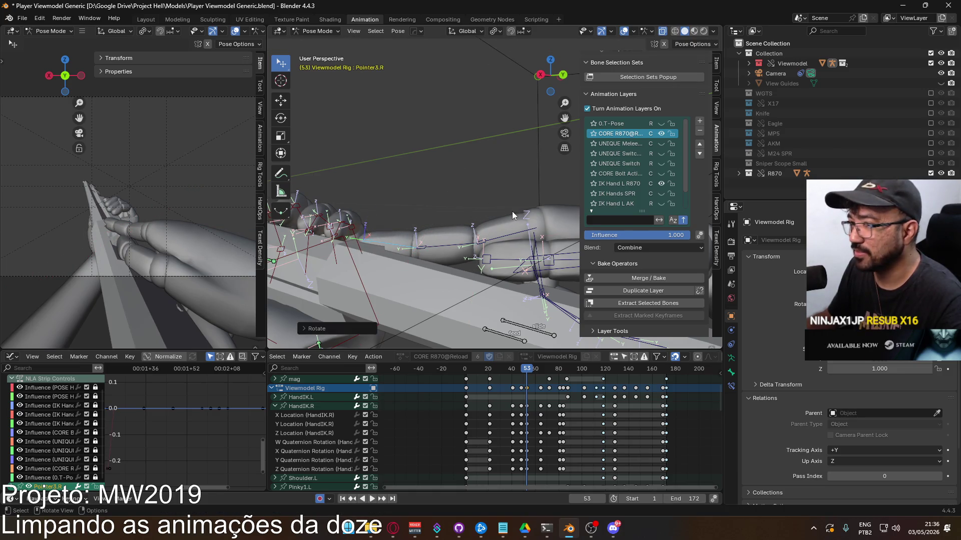
middle_click_drag(506, 211, 482, 228)
Rotate Pointer1.R freely and on global Z, then play back and stop at frame 53.
left_click(495, 247)
key("r")
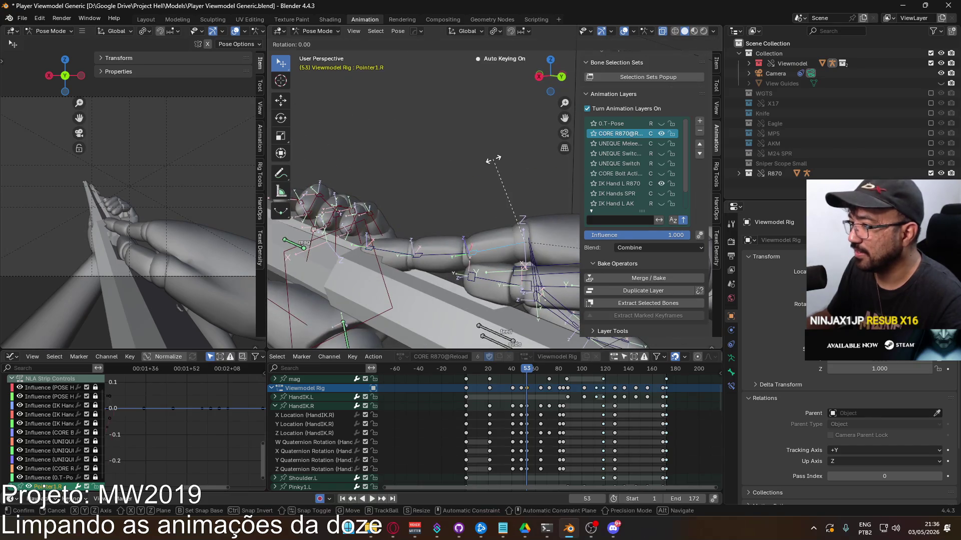
left_click(506, 167)
middle_click_drag(506, 167, 446, 179)
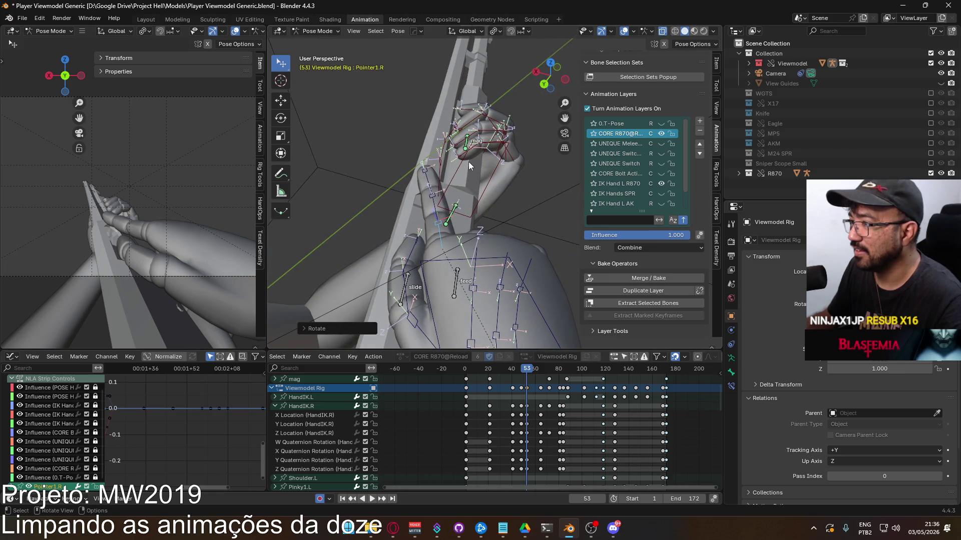
key("r")
key("z")
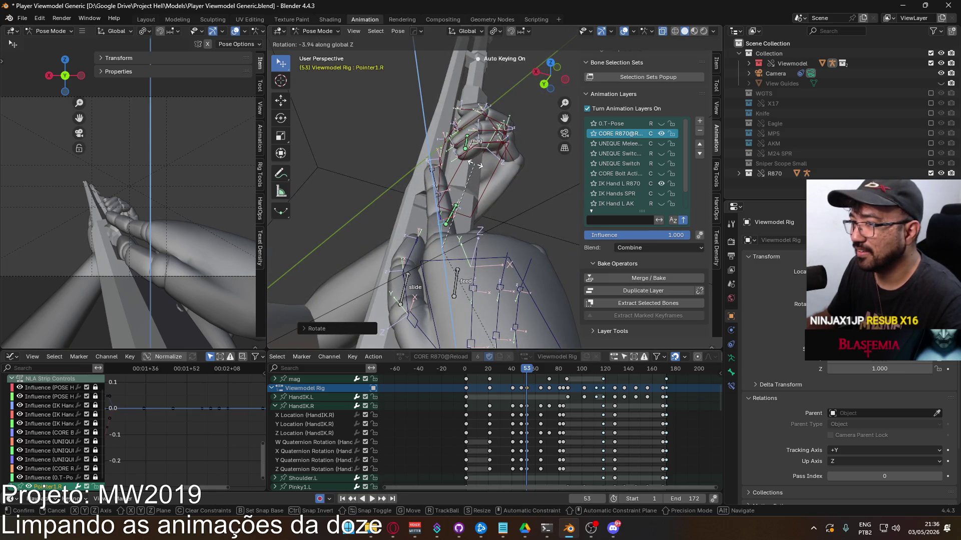
left_click(475, 164)
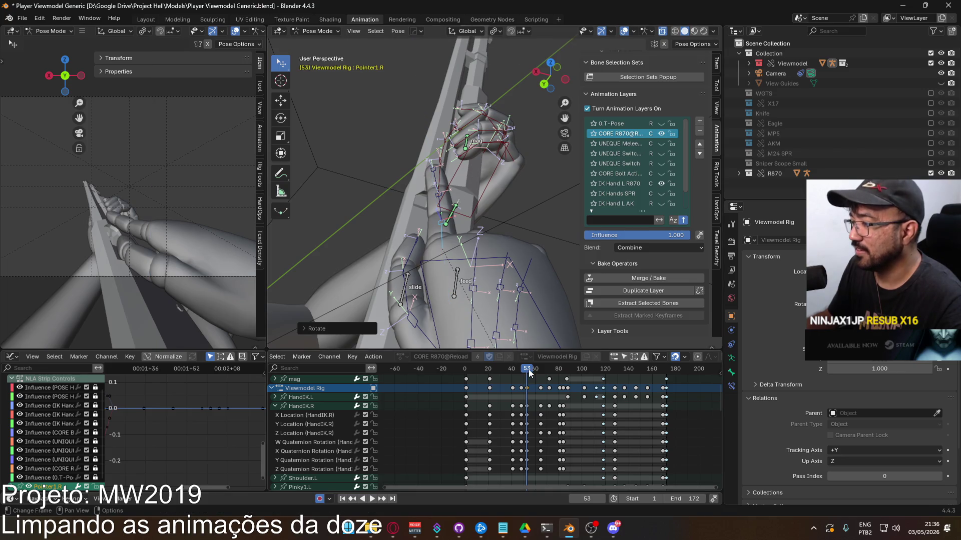
left_click(521, 370)
key("space")
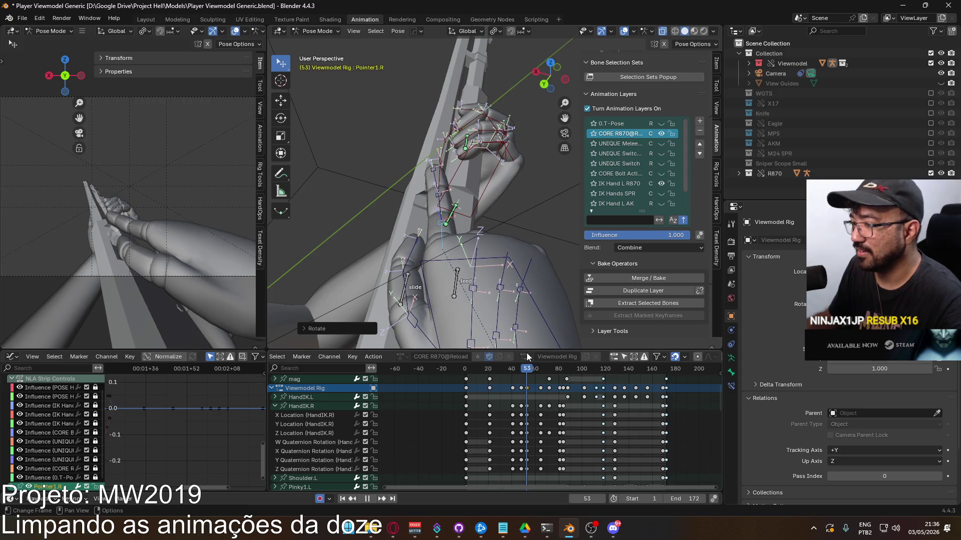
key("space")
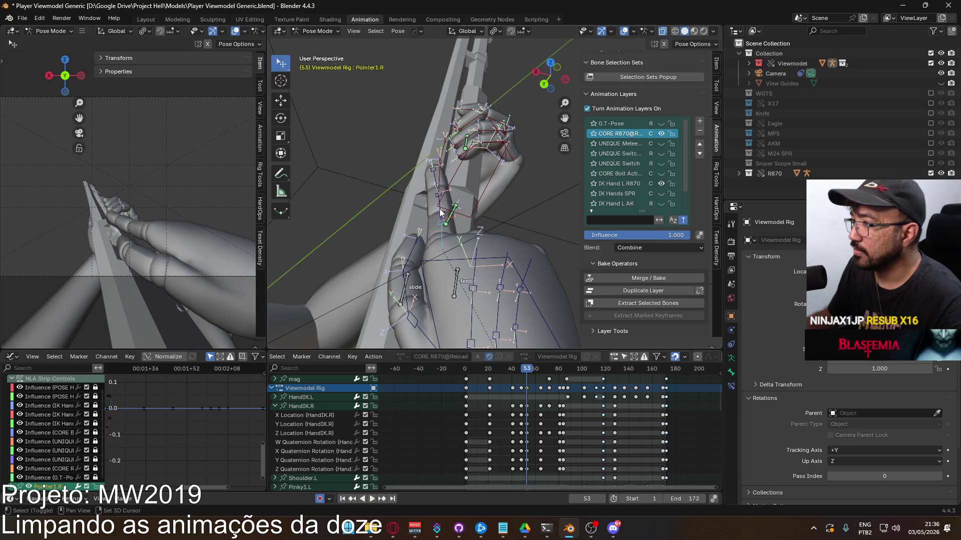
Select the pointer finger bones including Pointer1.R and copy their pose.
left_click(436, 185)
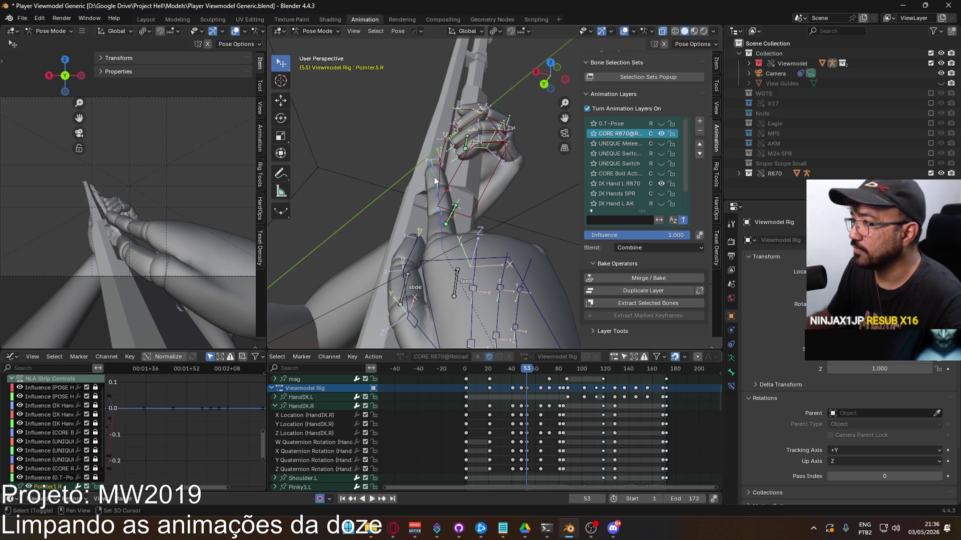
left_click(441, 235)
right_click(442, 235)
left_click(443, 231)
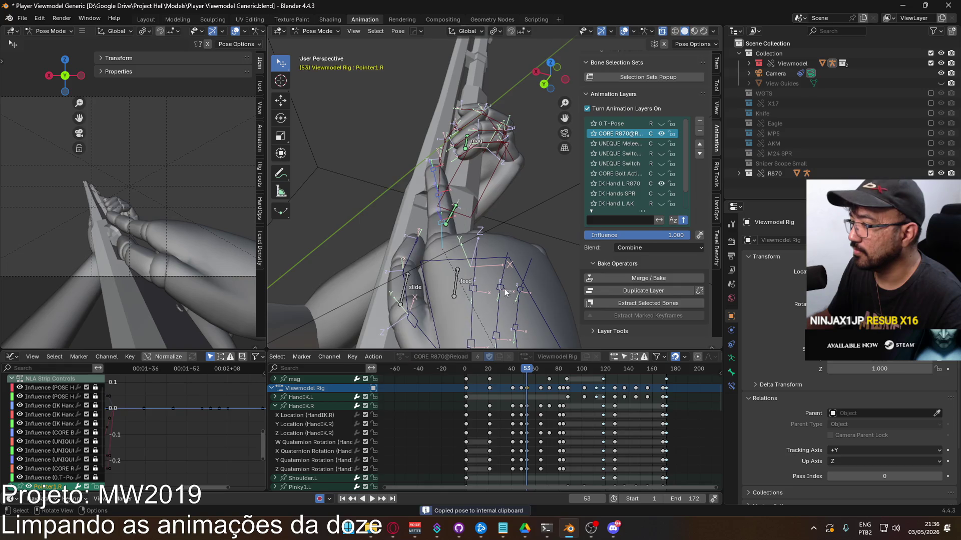
Collapse the HandIK.R channels and paste the copied finger pose at frame 65, then play it.
left_click(275, 407)
left_click_drag(522, 372, 541, 368)
right_click(449, 258)
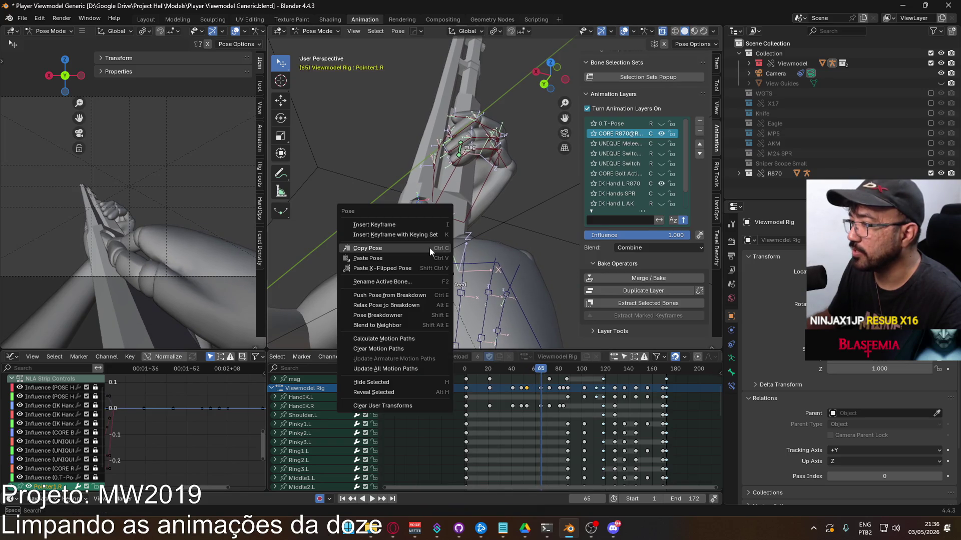
left_click(427, 252)
key("ctrl+shift+space")
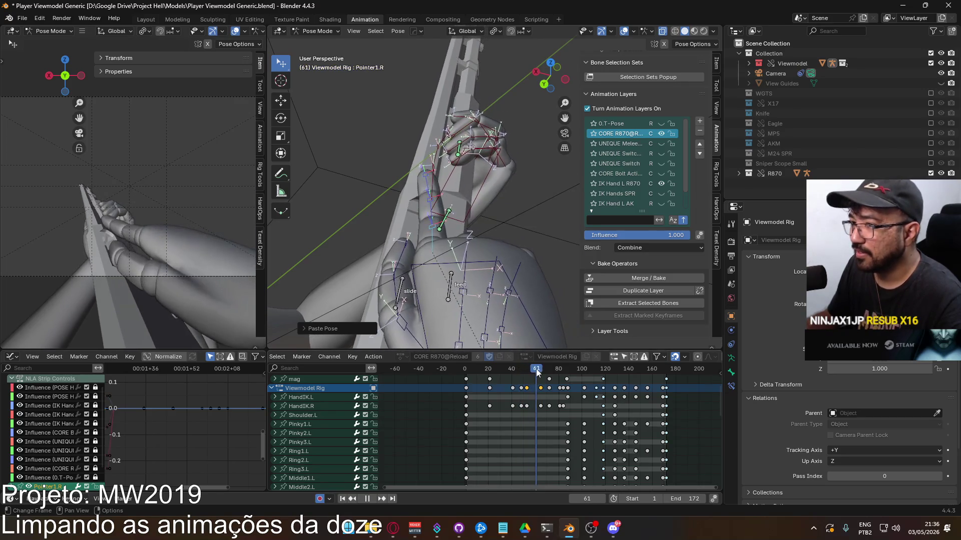
Step through frames 55–65, rotate the finger bones at frame 65 and replay from frame 51.
left_click(531, 371)
left_click_drag(530, 370, 541, 370)
mouse_move(520, 165)
middle_mouse_down()
mouse_move(450, 182)
mouse_move(466, 165)
middle_mouse_up()
key("r")
left_click(446, 182)
left_click(526, 372)
key("space")
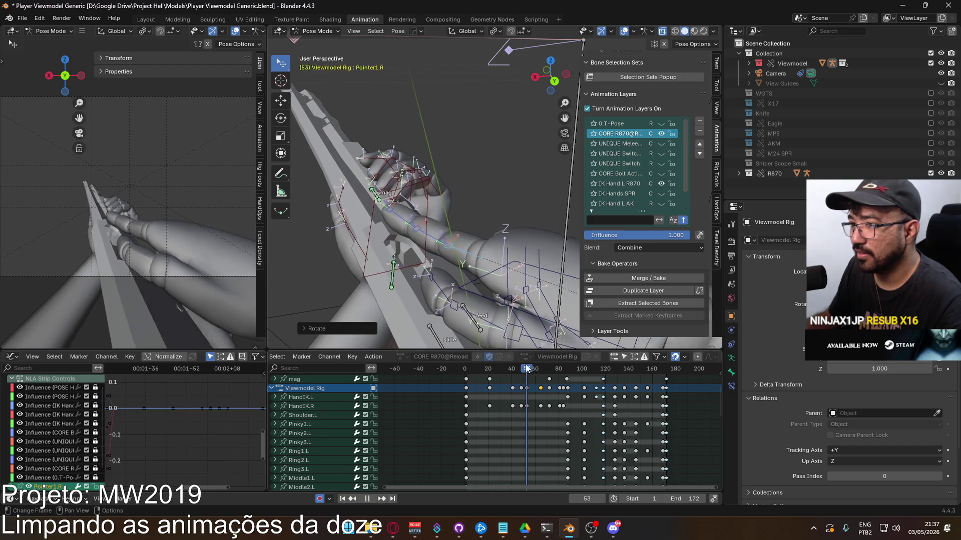
Rotate the finger bones again at frame 53, then replay and scrub from frame 44 to review.
left_click(524, 369)
key("space")
middle_click_drag(477, 172, 491, 159)
key("r")
left_click(487, 161)
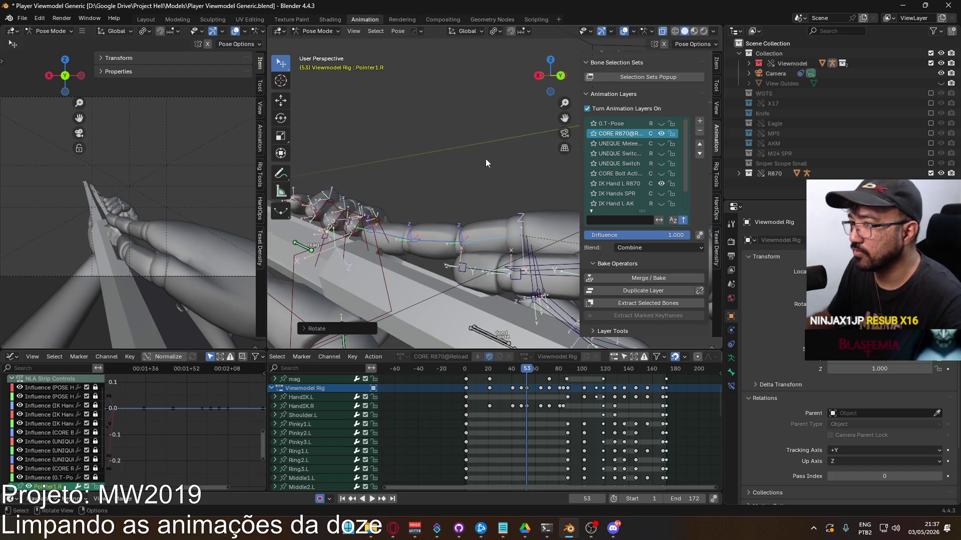
key("space")
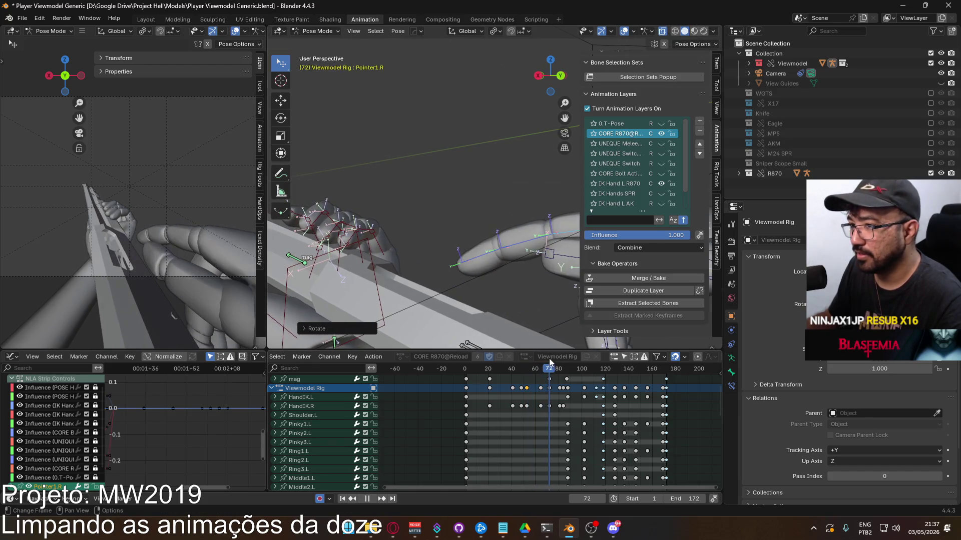
left_click(515, 368)
mouse_move(510, 369)
left_mouse_down()
mouse_move(538, 358)
mouse_move(525, 360)
left_mouse_up()
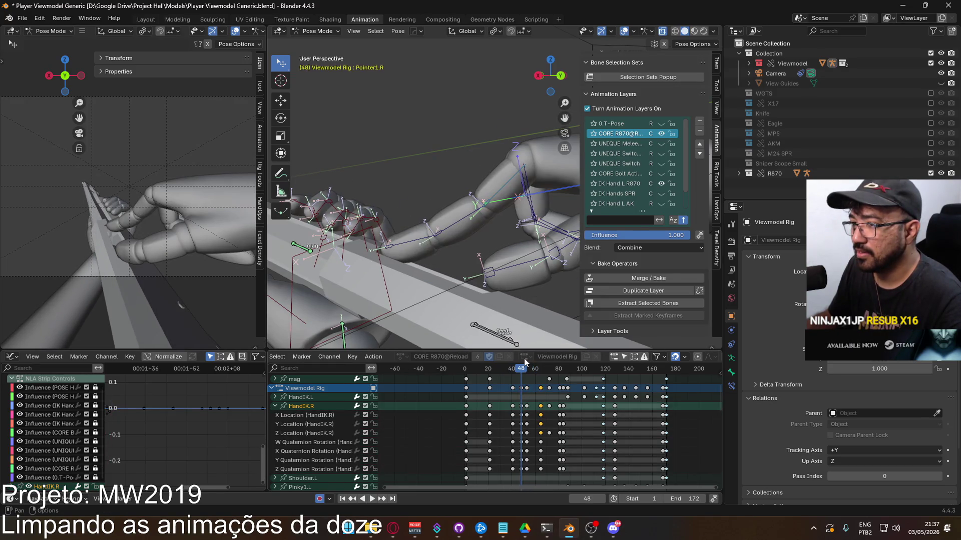
key("space")
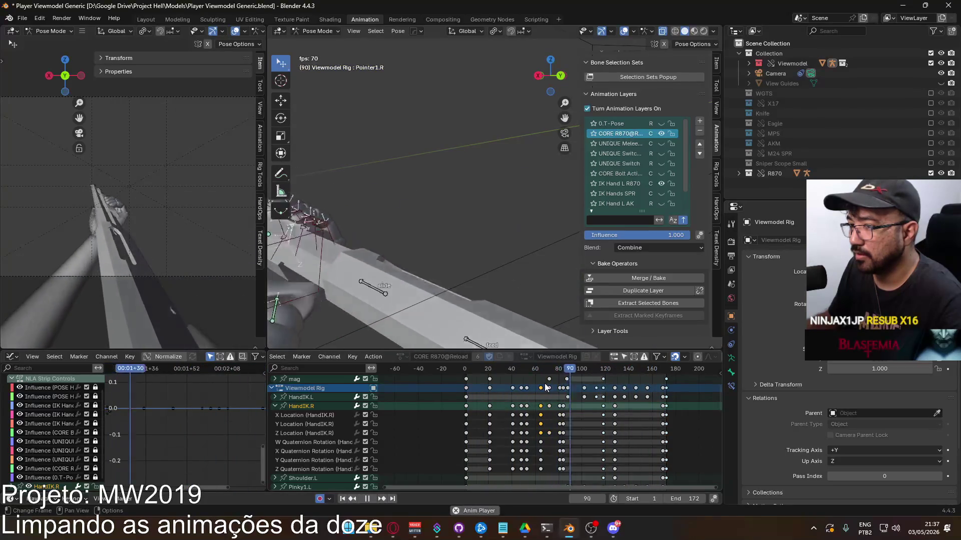
mouse_move(517, 371)
left_mouse_down()
mouse_move(535, 371)
mouse_move(521, 370)
left_mouse_up()
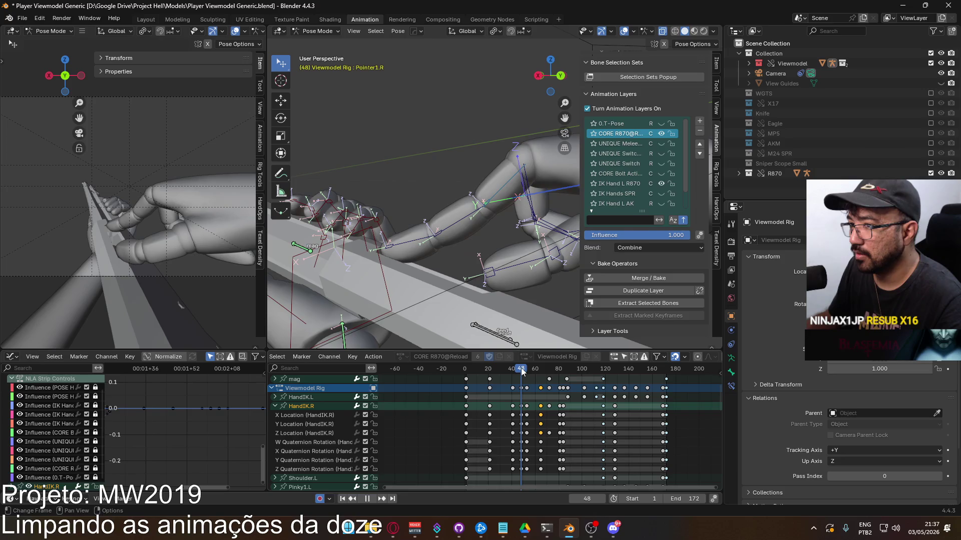
Roughly rotate the Pointer3.R and Pointer2.R bones toward a curled pose at frame 48.
left_click(416, 239)
key("r")
left_click(400, 189)
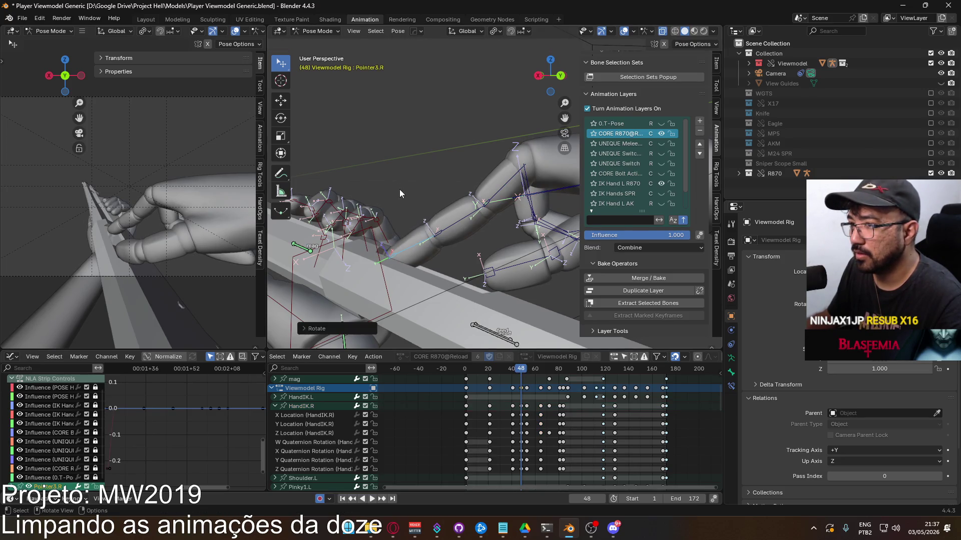
left_click(458, 222)
key("r")
left_click(459, 204)
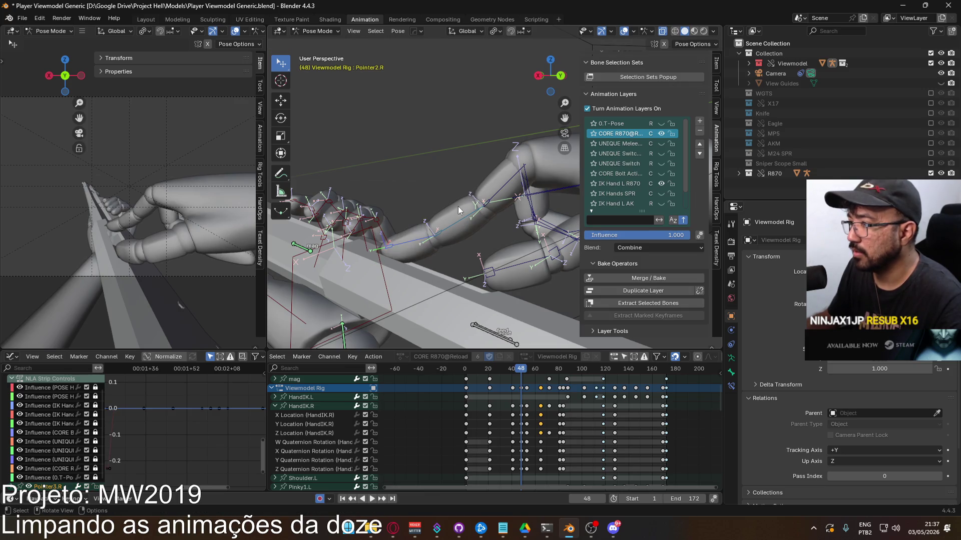
left_click(413, 241)
key("r")
left_click(434, 252)
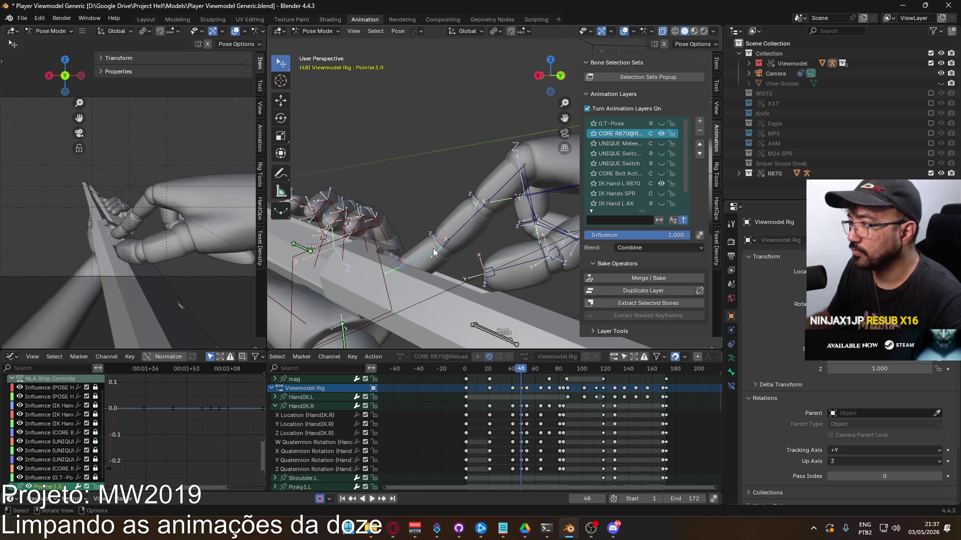
Bend Pointer3.R and Pointer2.R further along their local X axes.
key("r")
key("x")
key("x")
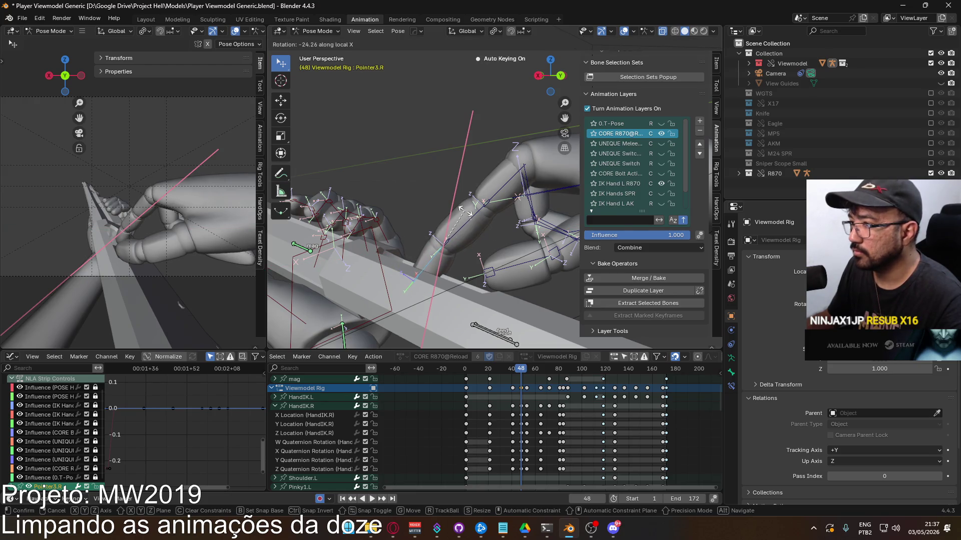
left_click(481, 216)
key("r")
key("x")
key("x")
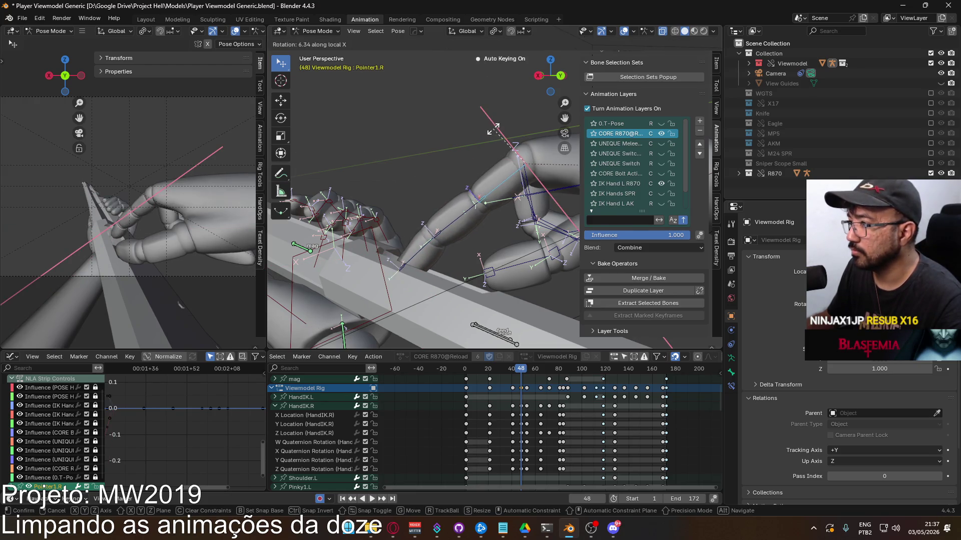
left_click(498, 128)
left_click(461, 198)
key("r")
key("x")
key("x")
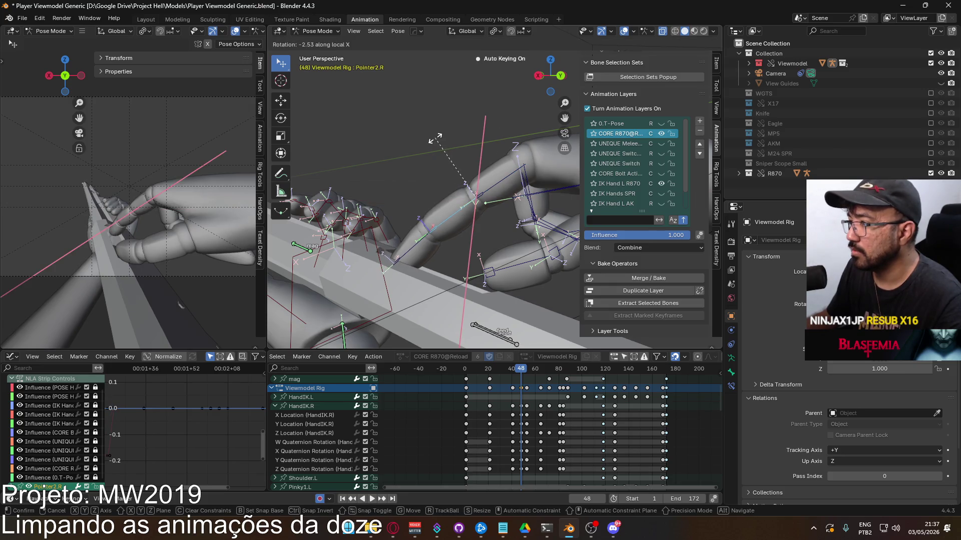
left_click(440, 144)
Bend the Pointer1.R base bone on local X, then compare the pose at frames 41 and 53.
left_click(497, 171)
key("r")
key("x")
key("x")
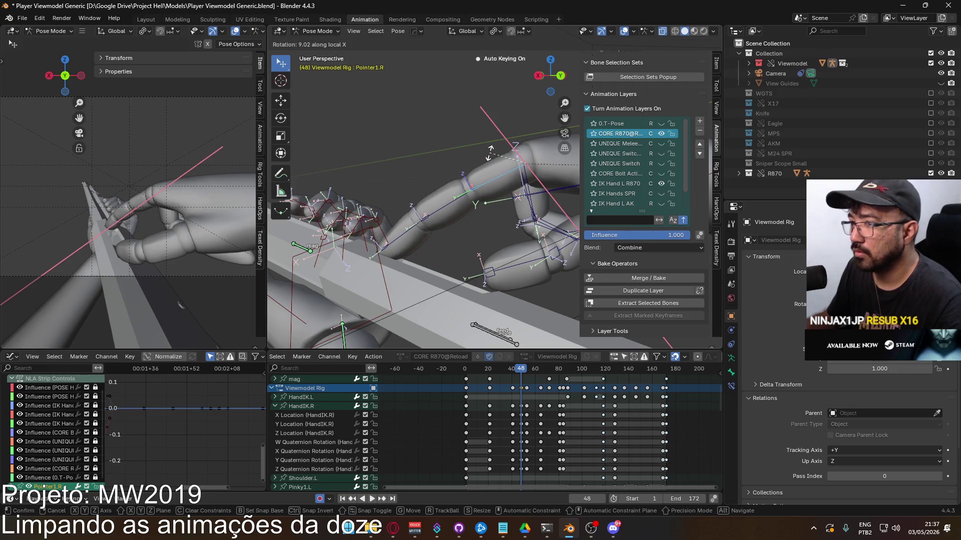
left_click(490, 154)
mouse_move(524, 369)
left_mouse_down()
mouse_move(514, 369)
mouse_move(523, 365)
left_mouse_up()
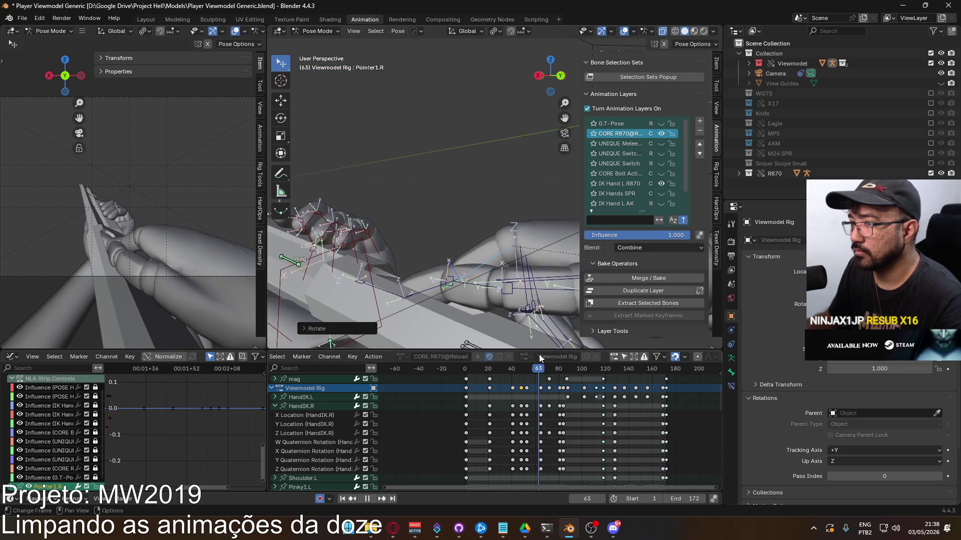
left_click_drag(540, 353, 527, 357)
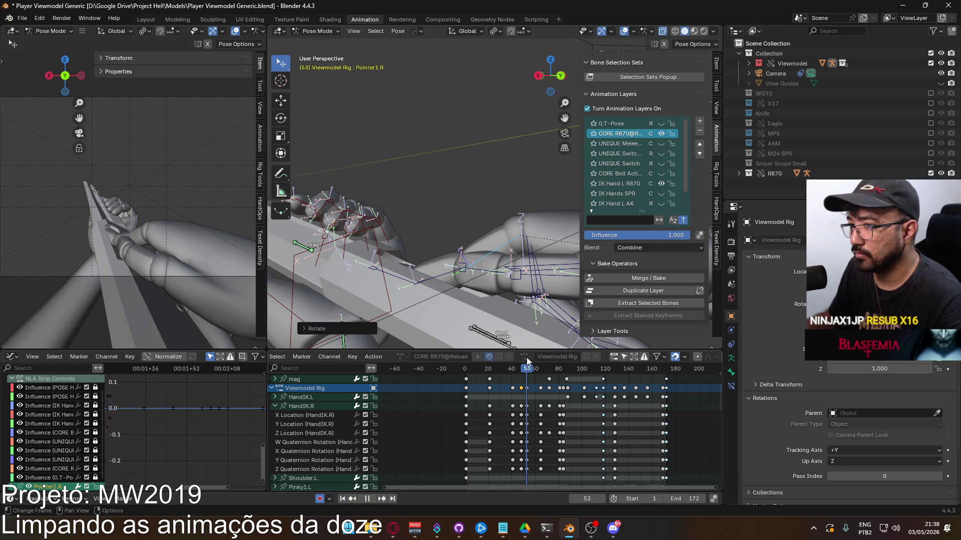
Stop playback at frame 53, load the saved Kick channel in a new Opera GX tab, then return to Blender.
left_click_drag(527, 360, 527, 359)
key("space")
left_click(395, 528)
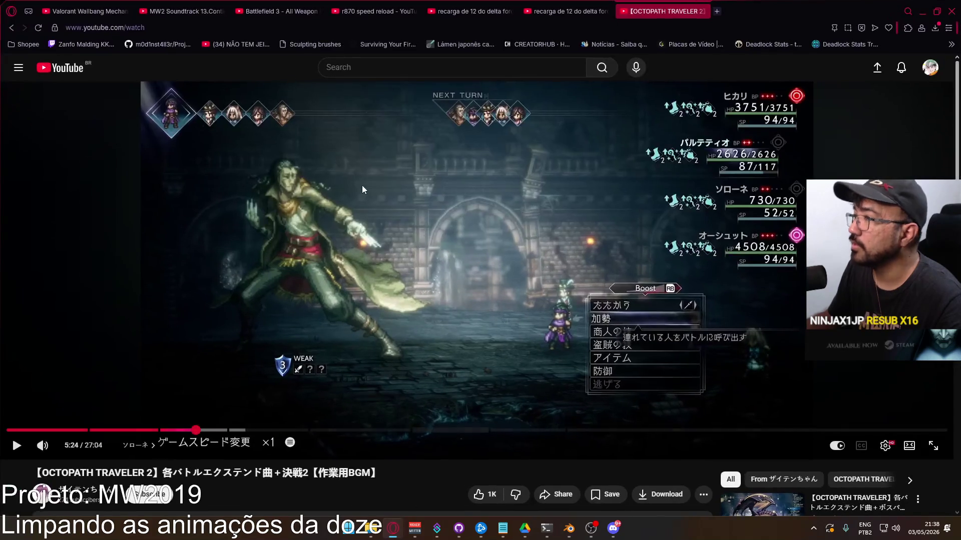
left_click(716, 14)
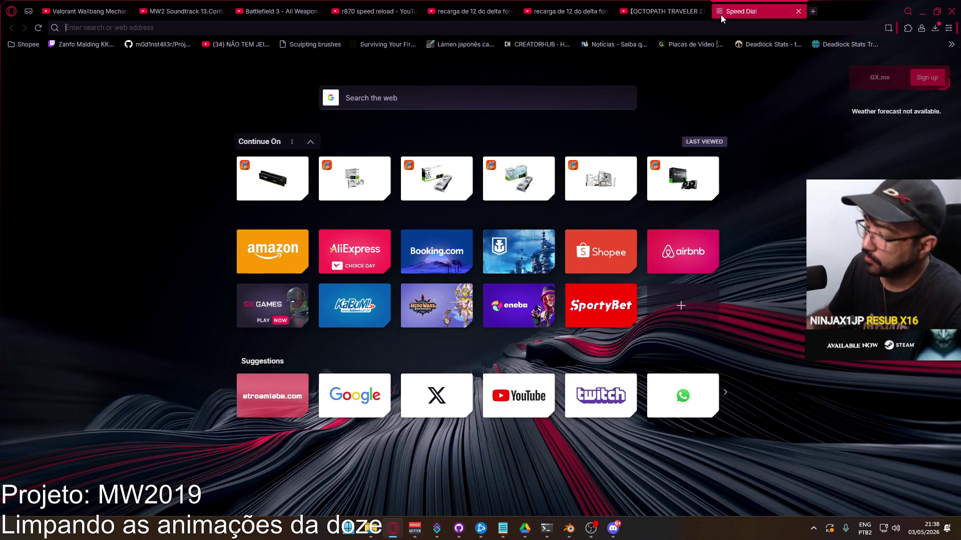
type("kick")
key("Down")
key("Down")
key("Down")
key("Up")
key("Return")
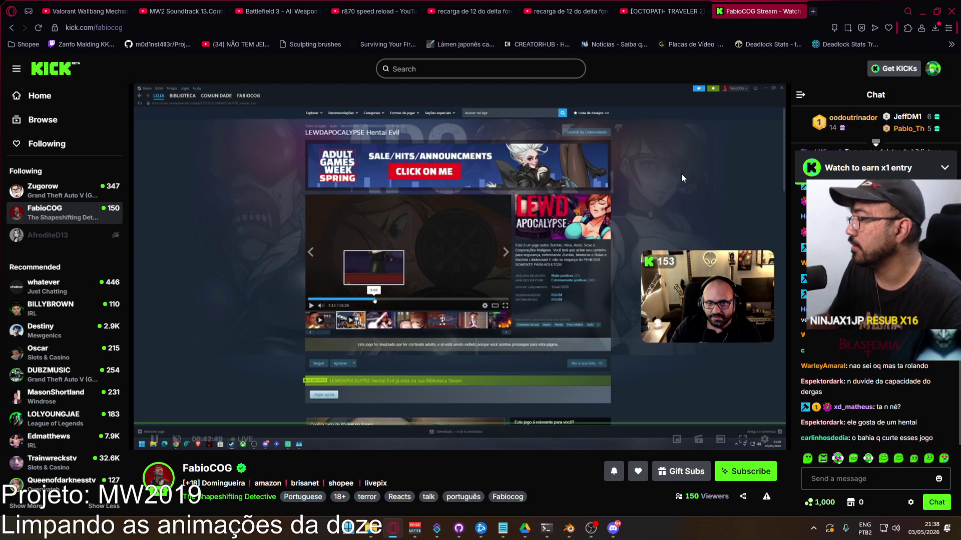
mouse_move(677, 179)
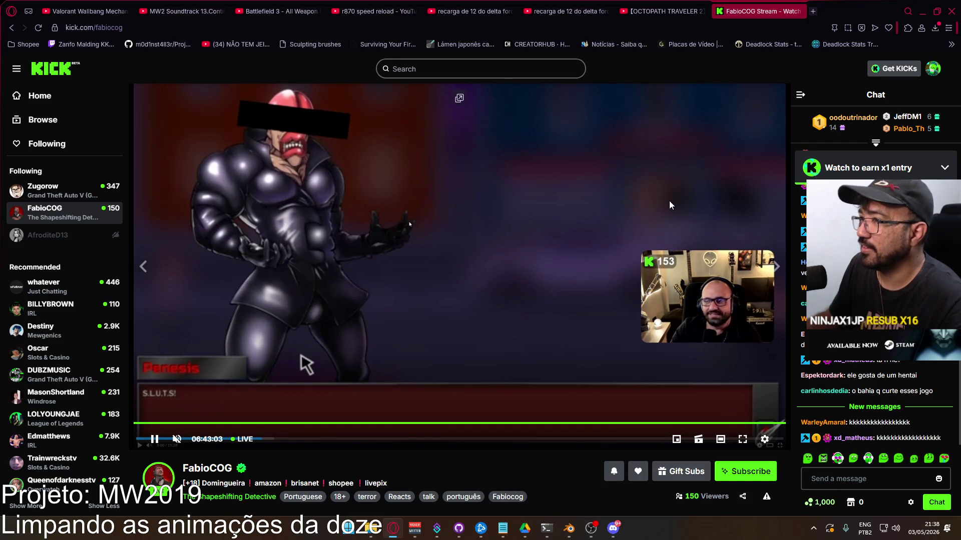
key("alt+Tab")
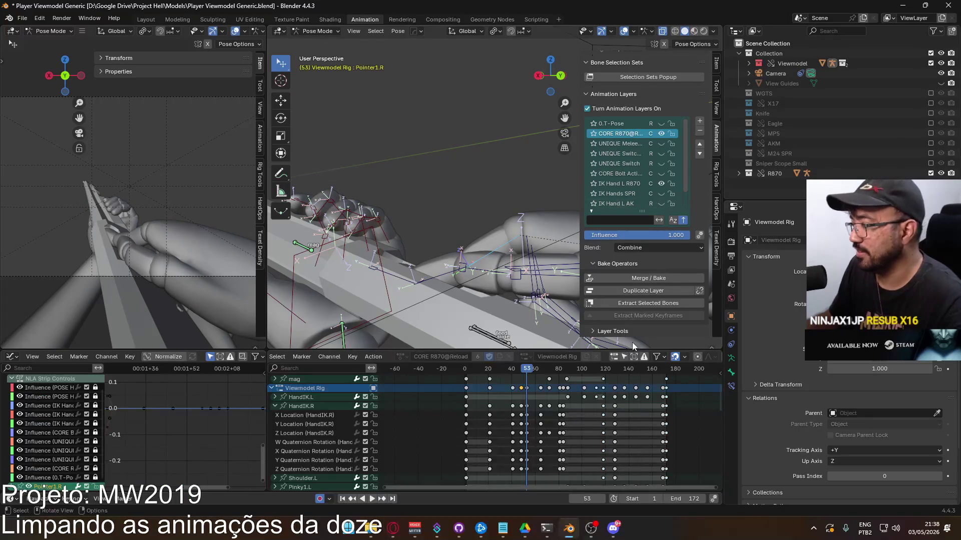
Scrub and play the reload, then box-select the keyframes around frame 60.
mouse_move(527, 369)
left_mouse_down()
mouse_move(506, 369)
mouse_move(545, 369)
mouse_move(515, 368)
mouse_move(526, 363)
left_mouse_up()
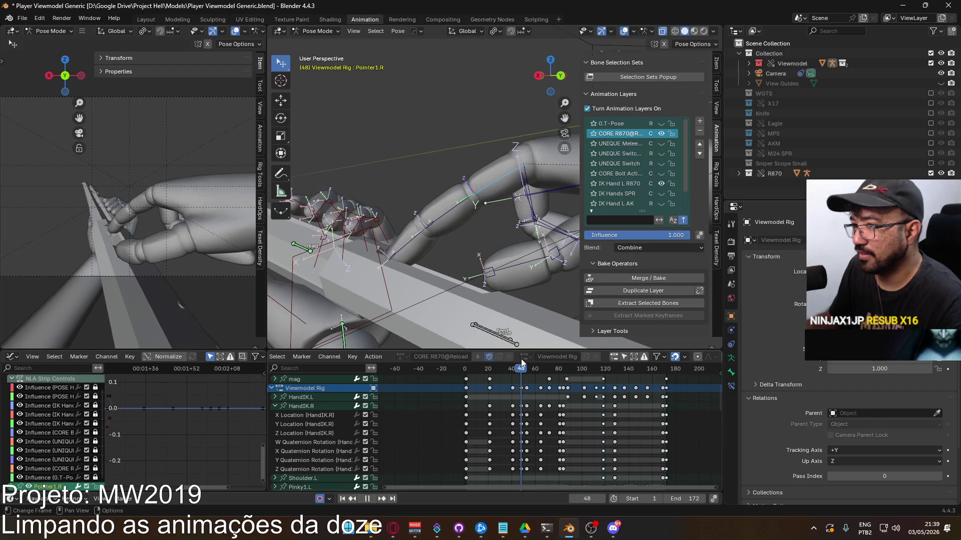
left_click_drag(529, 357, 541, 357)
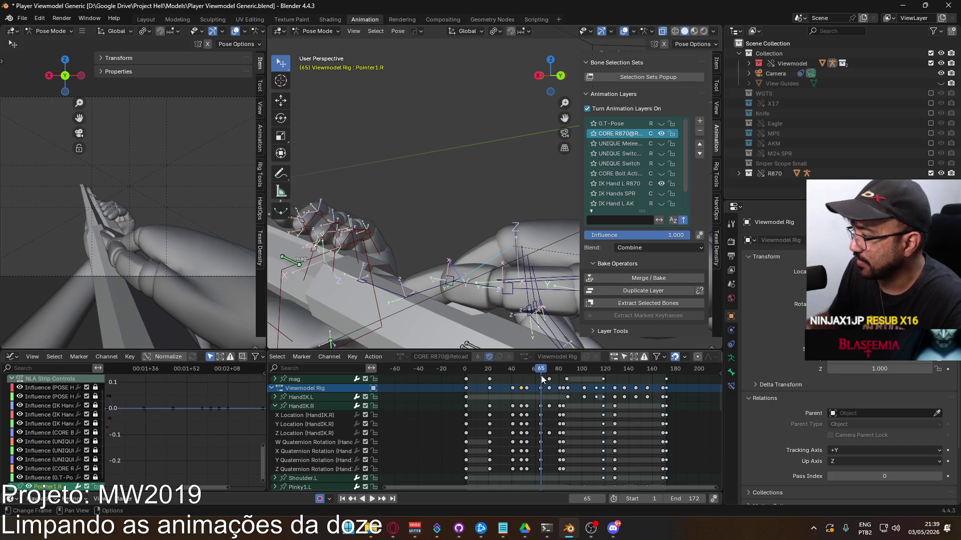
key("space")
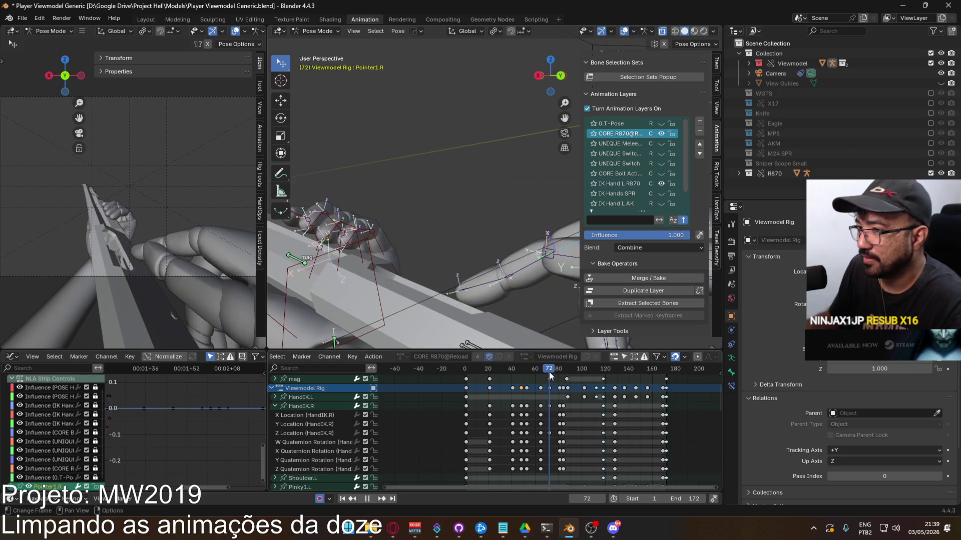
left_click_drag(541, 373, 527, 376)
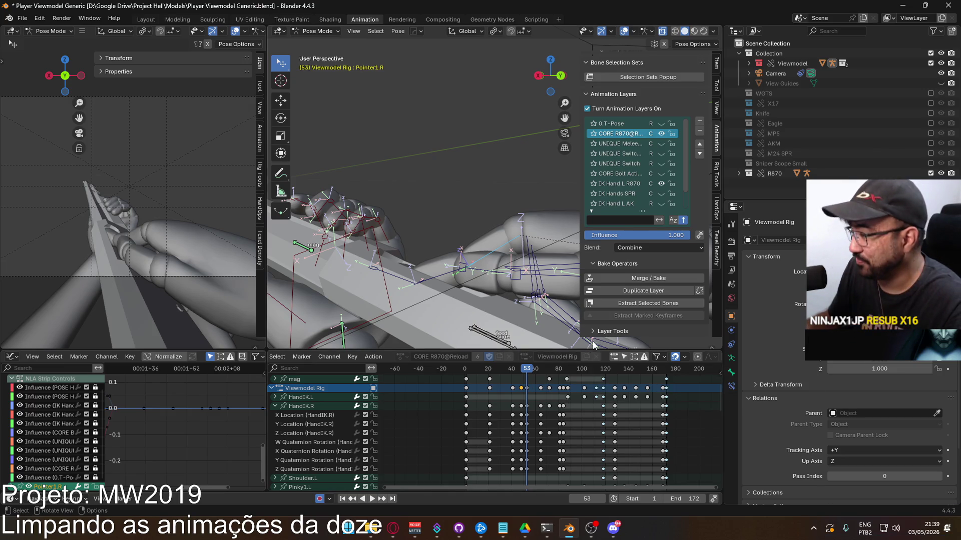
key("b")
left_click_drag(536, 381, 542, 472)
mouse_move(542, 473)
middle_mouse_down()
mouse_move(515, 424)
mouse_move(446, 419)
middle_mouse_up()
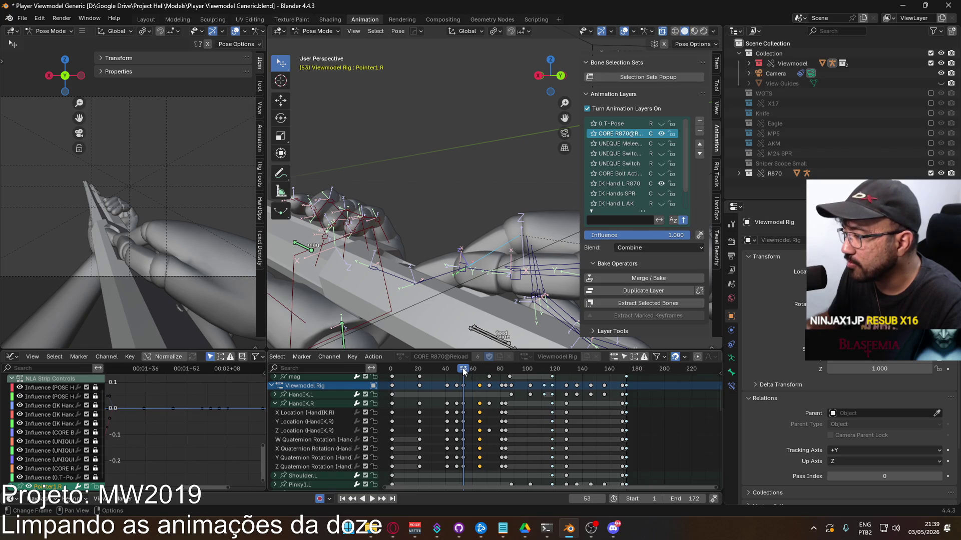
Replay from frame 46 and shift the selected keys one frame earlier, ending near frame 63.
key("space")
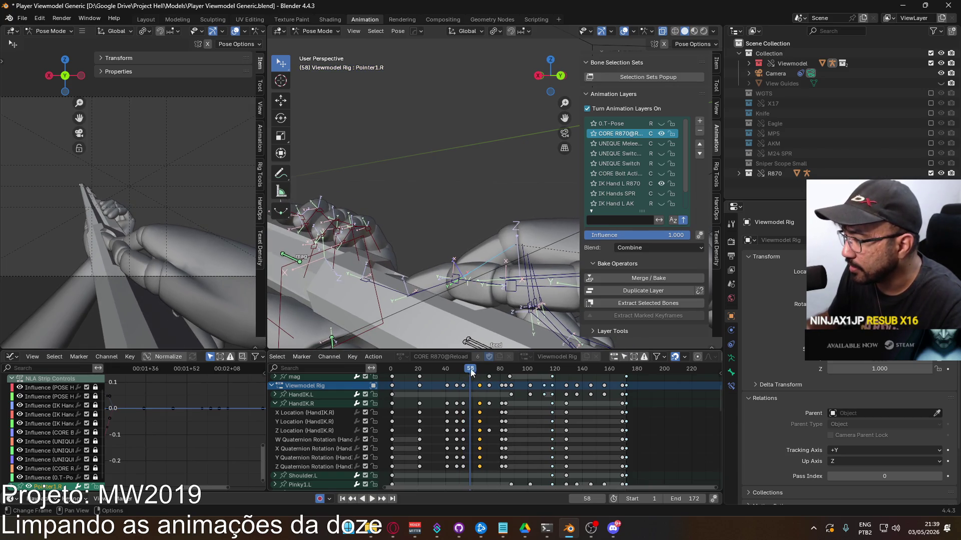
key("space")
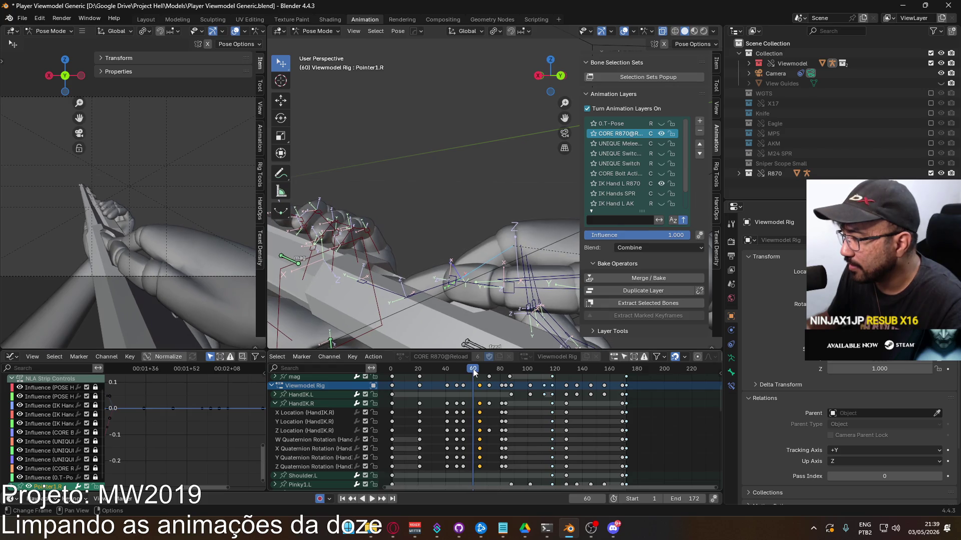
left_click_drag(473, 373, 451, 376)
key("space")
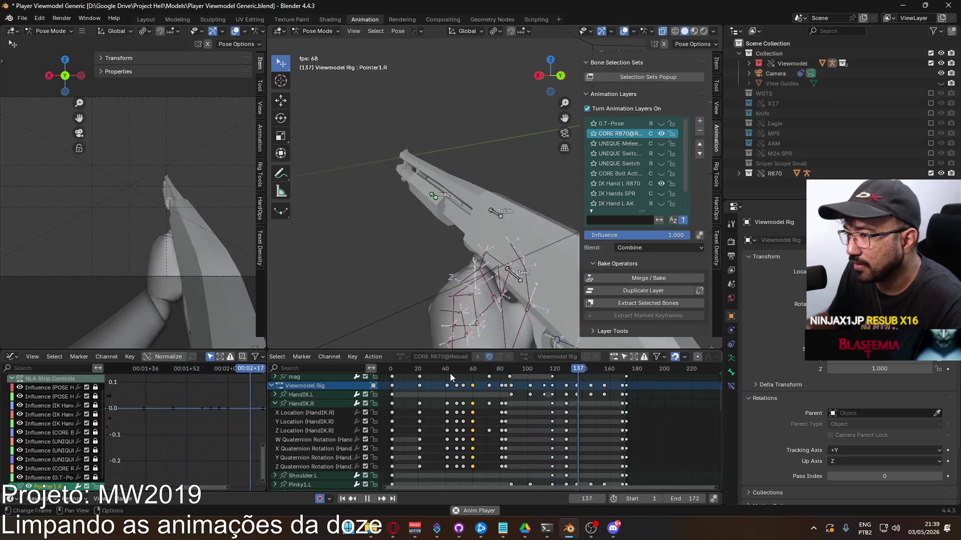
key("g")
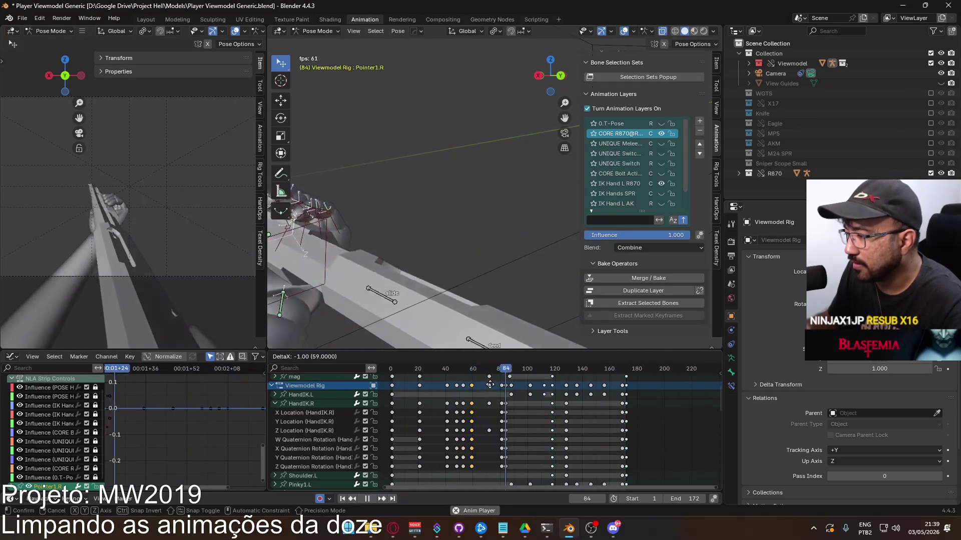
left_click(490, 385)
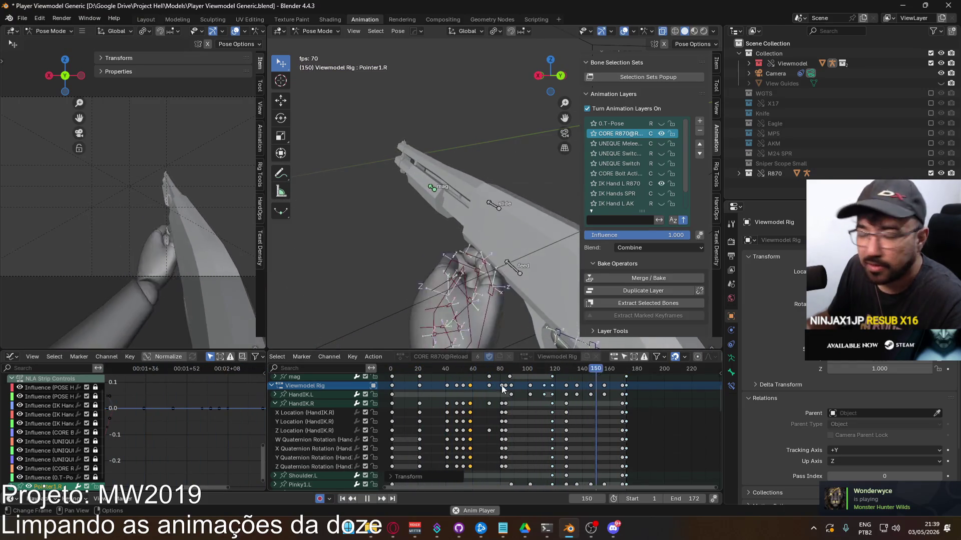
left_click(469, 372)
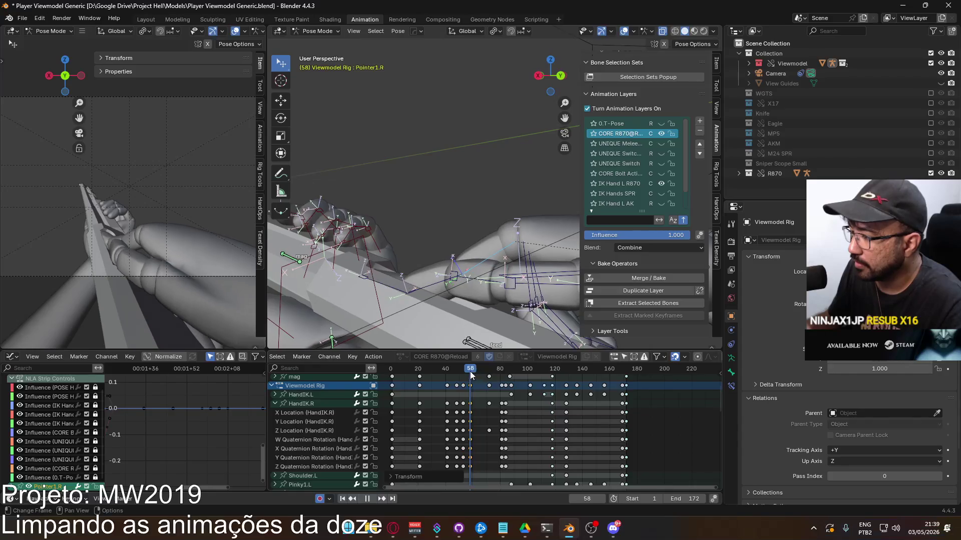
left_click_drag(470, 372, 479, 370)
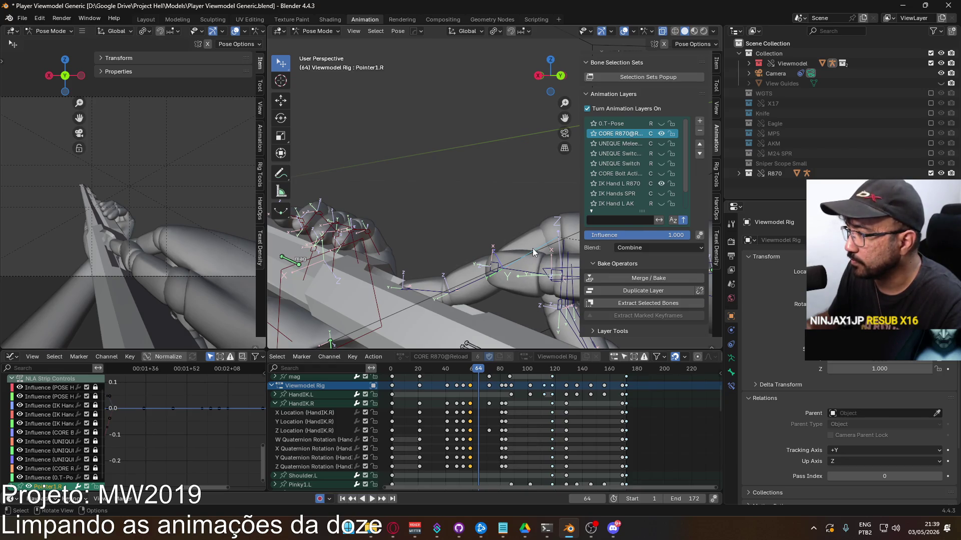
At frame 64, rotate Pointer1.R, Pointer2.R and Pointer3.R along their local X axes.
key("r")
key("x")
key("x")
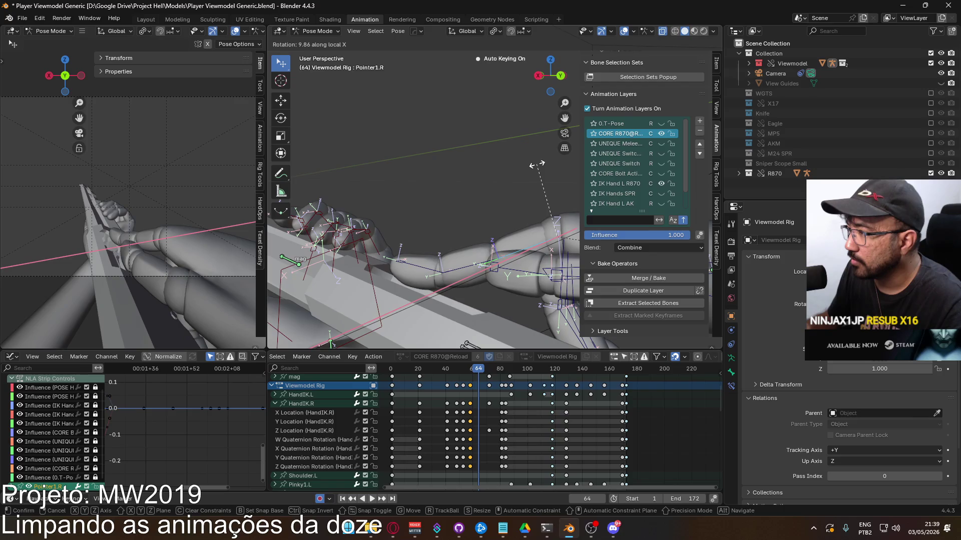
left_click(536, 165)
left_click(475, 259)
key("r")
key("x")
key("x")
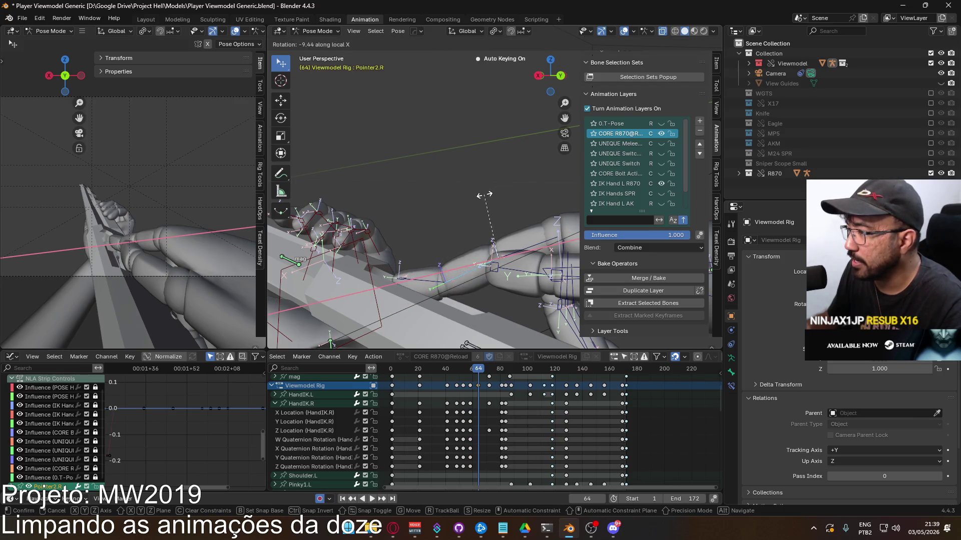
left_click(484, 195)
left_click(493, 238)
key("r")
key("x")
key("x")
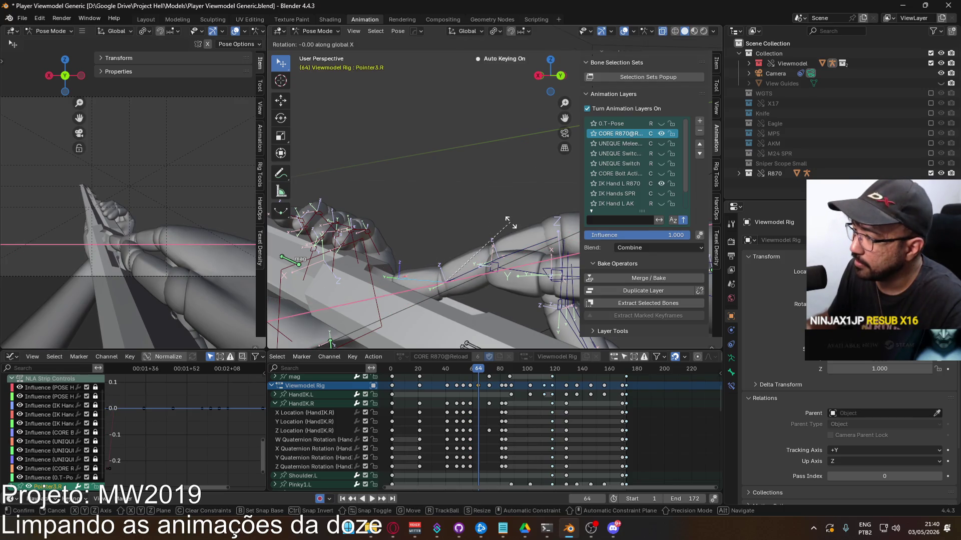
left_click(461, 229)
Refine Pointer2.R and Pointer1.R again on local X, then scrub back to frame 56.
left_click(474, 264)
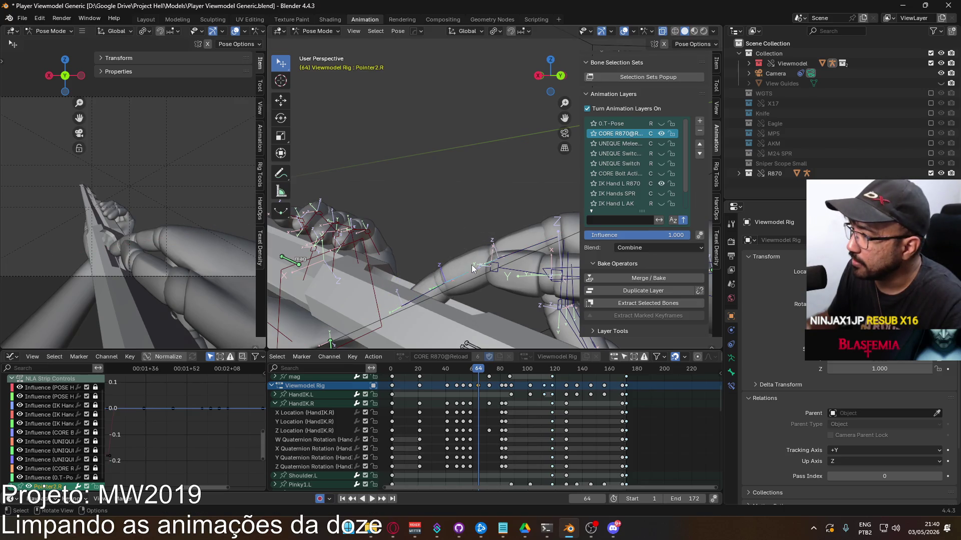
key("r")
key("x")
key("x")
left_click(511, 210)
left_click(534, 226)
key("r")
key("x")
key("x")
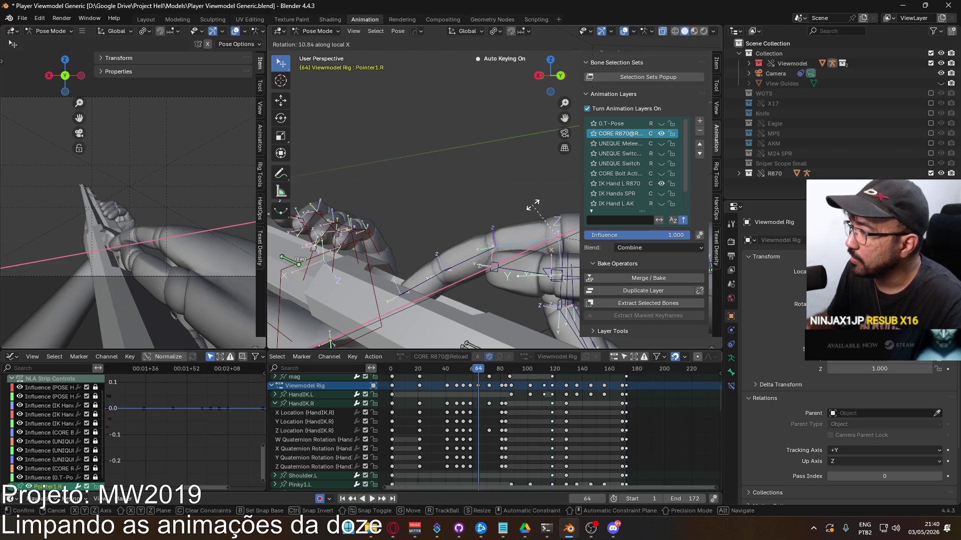
left_click(531, 211)
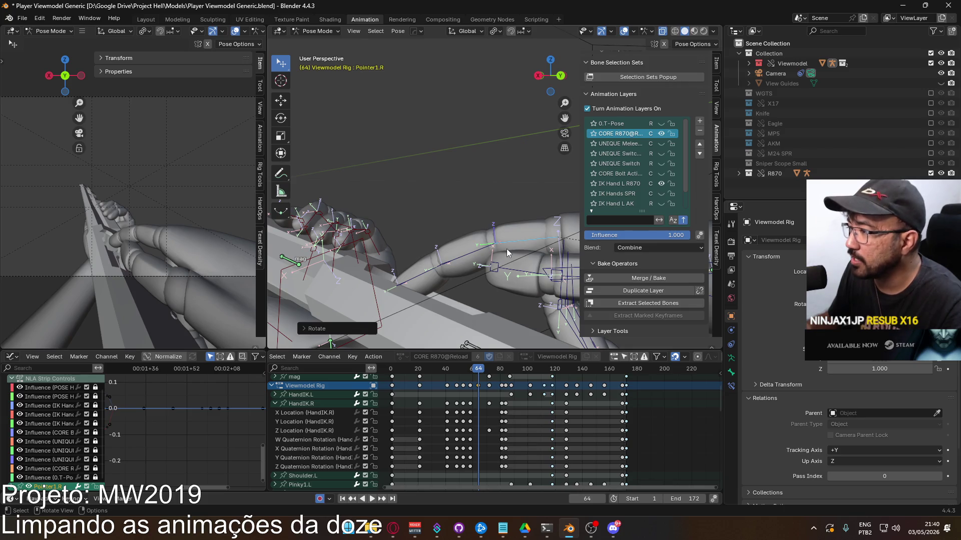
mouse_move(491, 371)
left_mouse_down()
mouse_move(469, 370)
mouse_move(490, 366)
left_mouse_up()
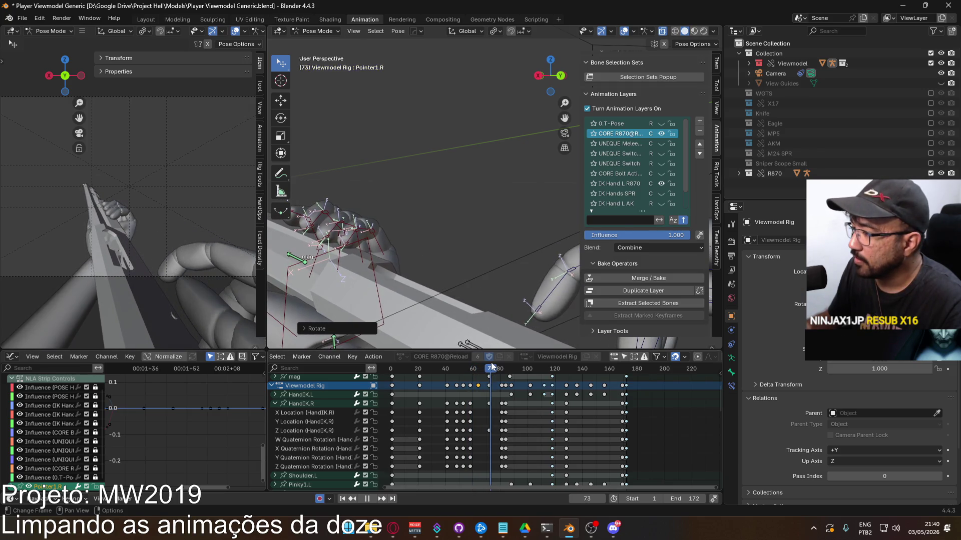
Bend the finger again at frame 72 and inspect the hand, then scrub back to frame 31.
mouse_move(488, 290)
middle_mouse_down("shift")
mouse_move(352, 301)
mouse_move(383, 222)
mouse_move(431, 247)
mouse_move(468, 155)
middle_mouse_up("shift")
key("r")
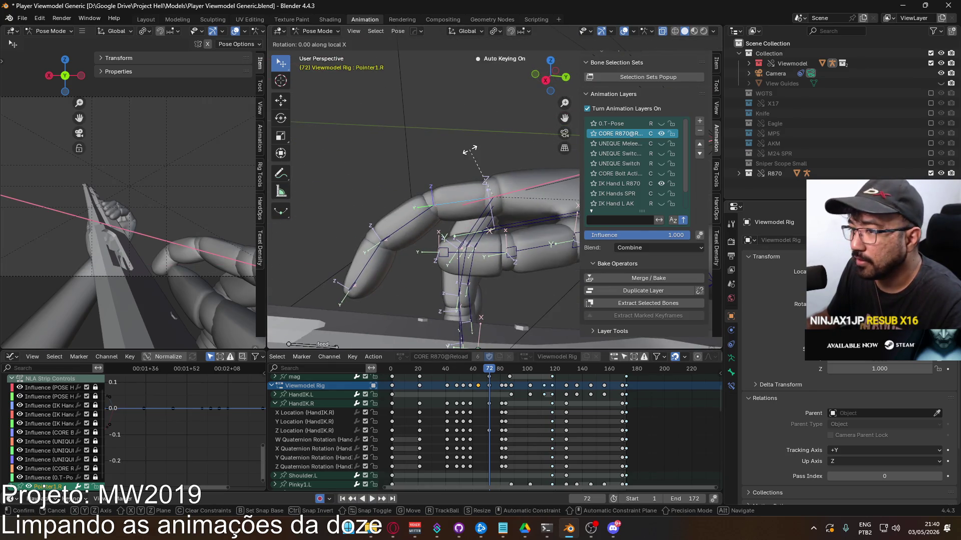
left_click(464, 158)
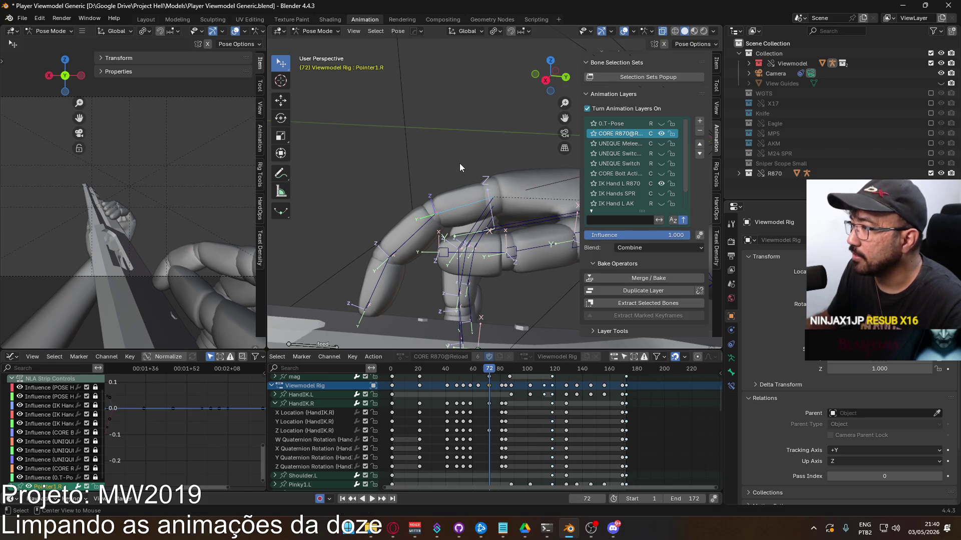
mouse_move(420, 213)
middle_mouse_down()
mouse_move(512, 227)
mouse_move(384, 245)
middle_mouse_up()
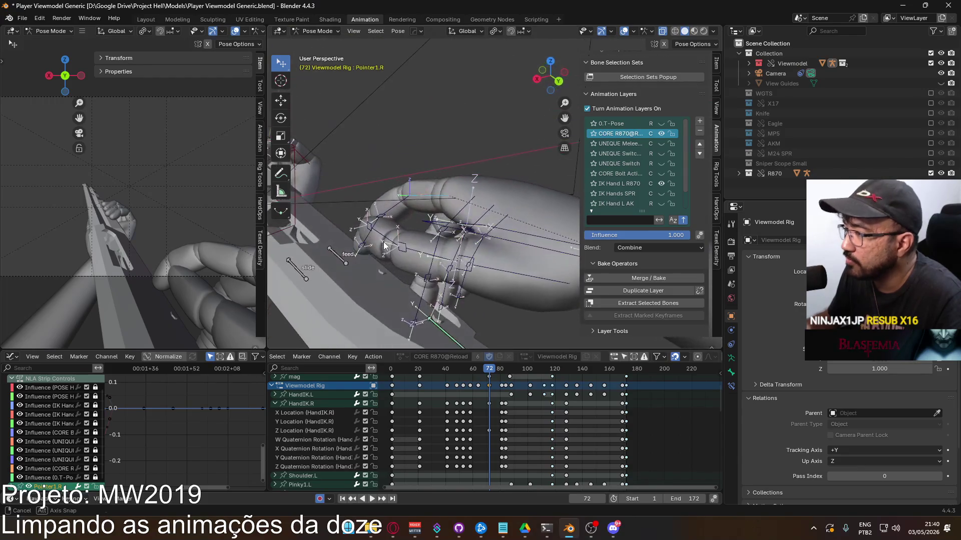
mouse_move(487, 369)
left_mouse_down()
mouse_move(461, 368)
mouse_move(504, 359)
left_mouse_up()
left_click_drag(484, 358, 436, 364)
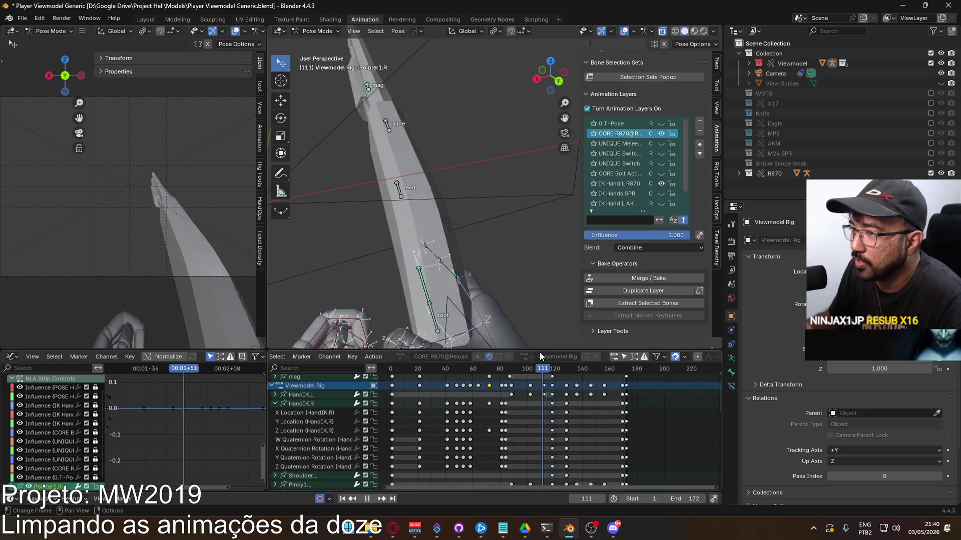
left_click(406, 369)
mouse_move(405, 369)
left_mouse_down()
mouse_move(393, 368)
mouse_move(507, 392)
mouse_move(551, 386)
left_mouse_up()
left_click(275, 404)
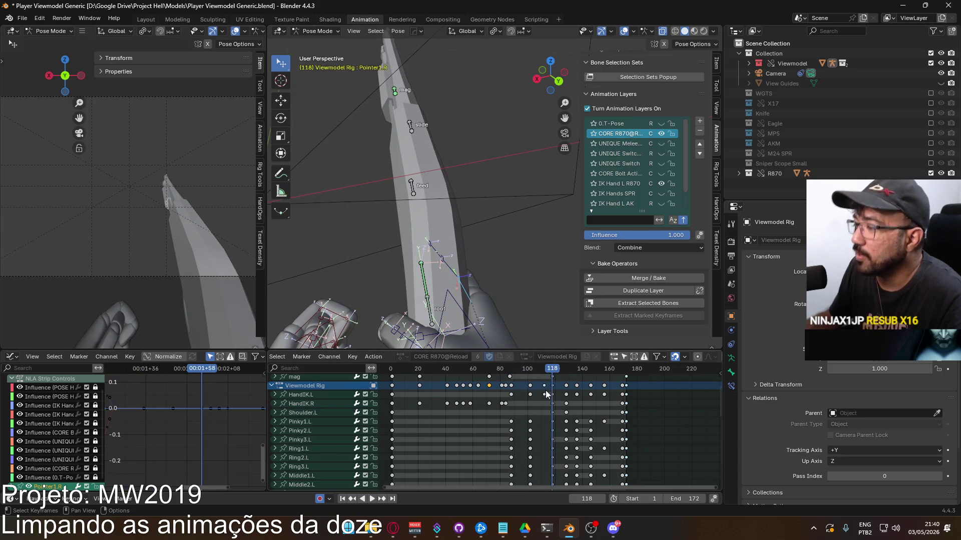
left_click(425, 322)
mouse_move(496, 334)
middle_mouse_down()
mouse_move(490, 242)
mouse_move(471, 275)
middle_mouse_up()
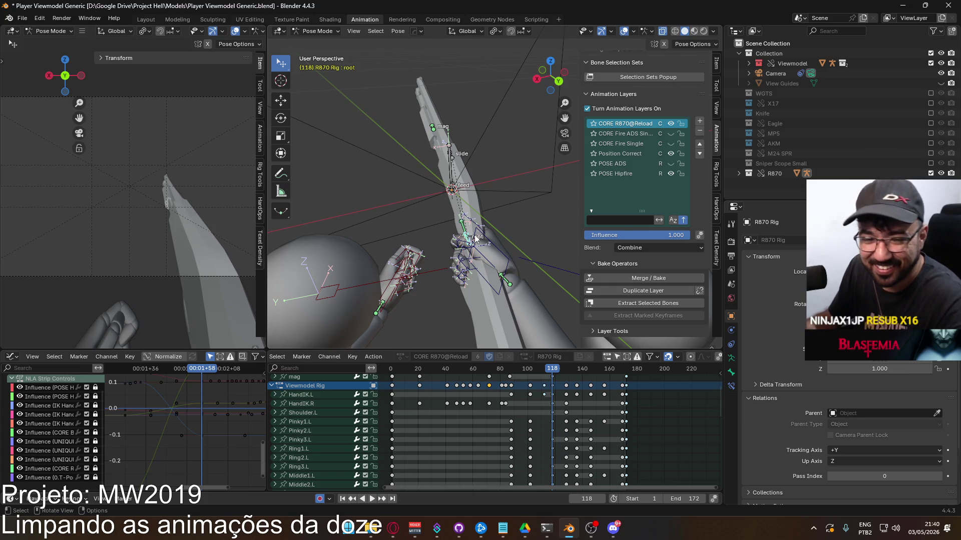
key("r")
Finish rotating the R870 root bone around global Z at frame 118 and play it back.
key("z")
left_click(507, 178)
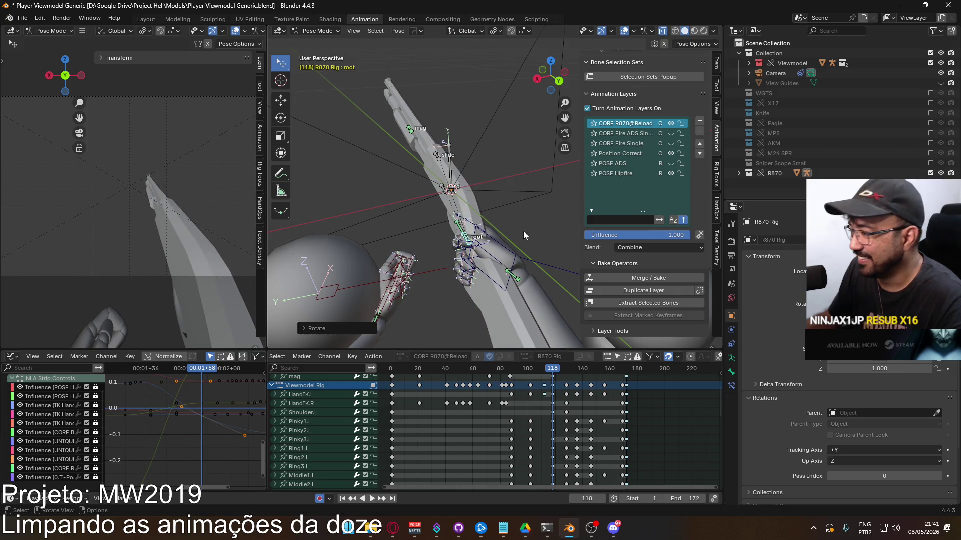
key("space")
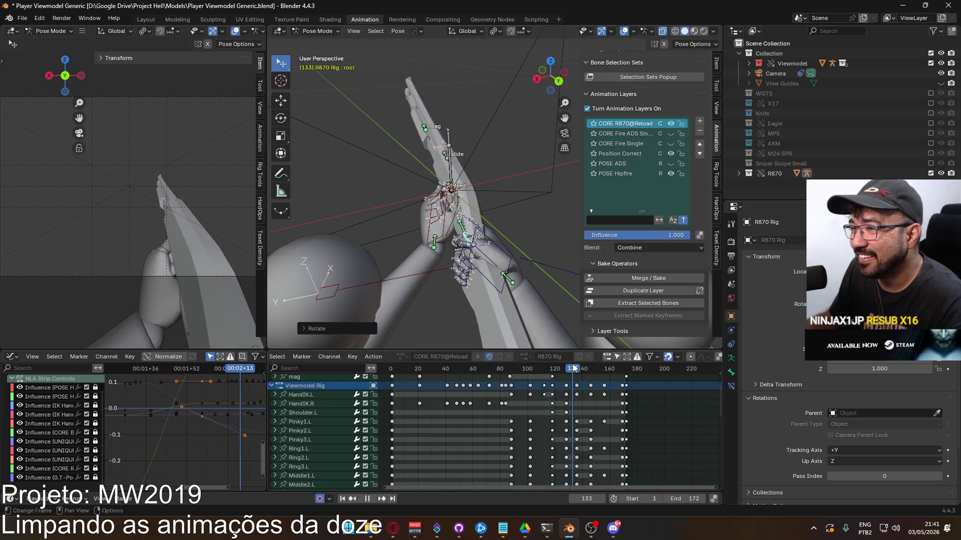
left_click_drag(559, 369, 554, 370)
middle_click_drag(552, 372, 522, 413)
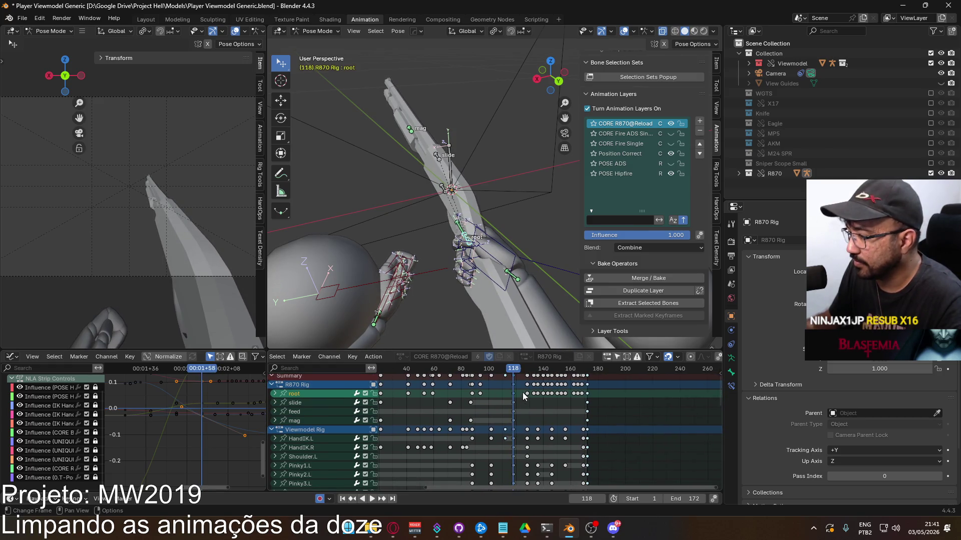
Paste the copied pose keys at frame 172 and review the reload from frame 118.
mouse_move(514, 374)
left_mouse_down()
mouse_move(587, 374)
mouse_move(518, 370)
left_mouse_up()
key("ctrl+v")
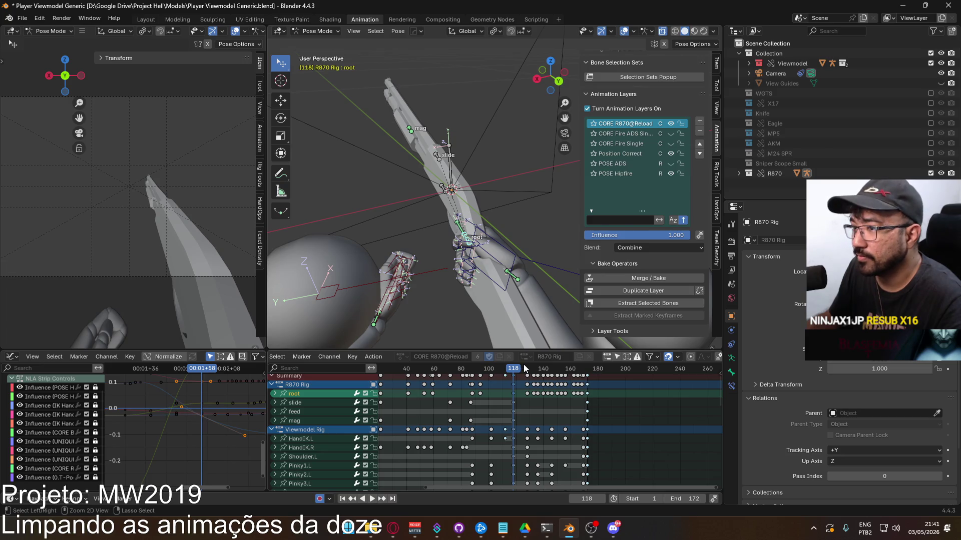
key("space")
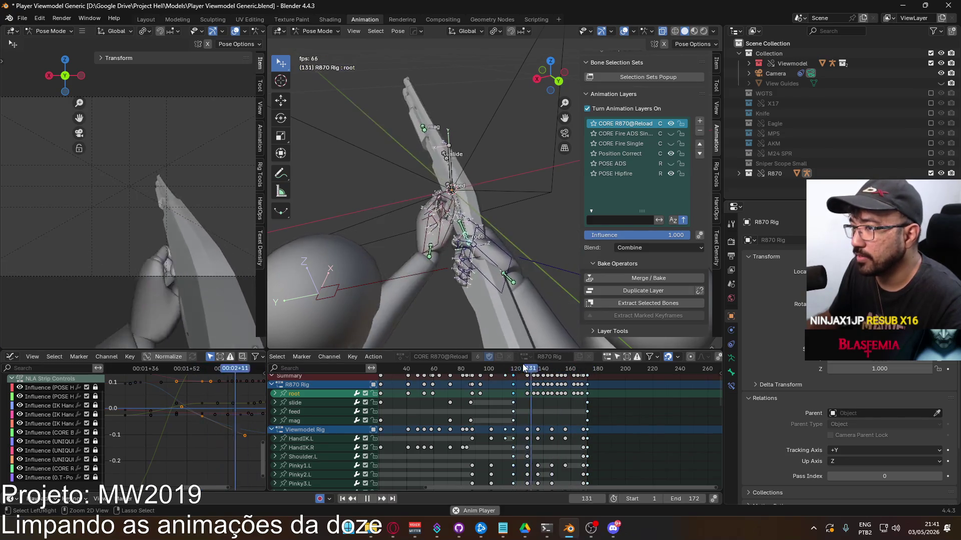
key("space")
left_click_drag(524, 369, 514, 369)
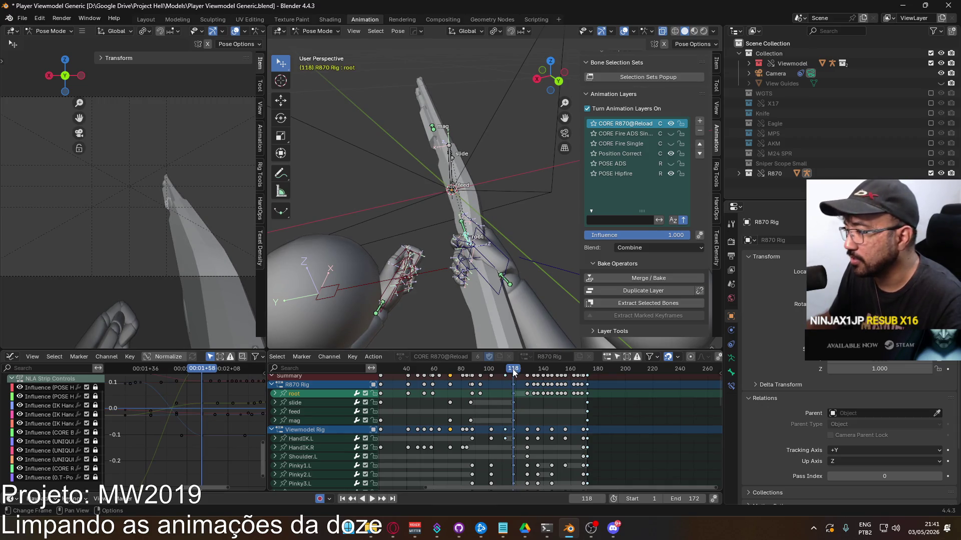
key("space")
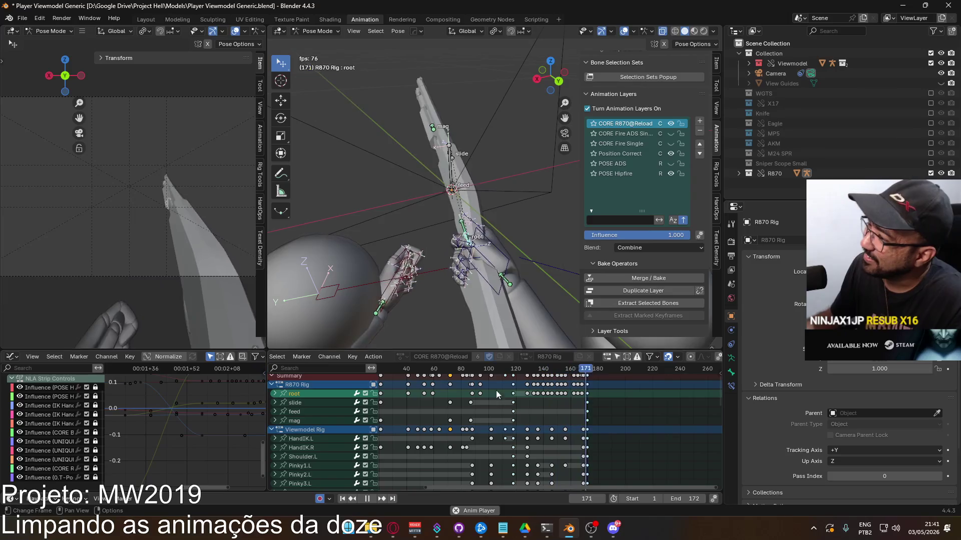
scroll(505, 380, "up", 3)
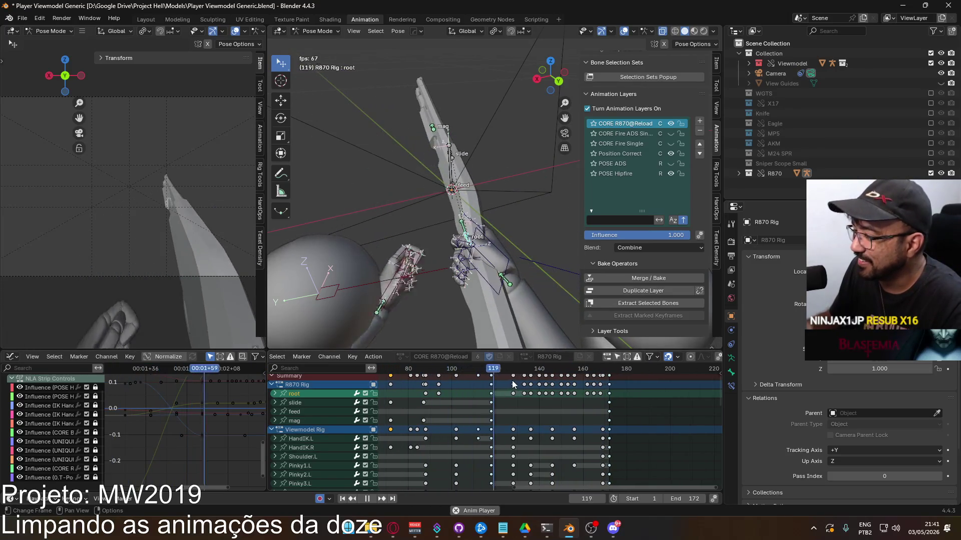
key("space")
key("space")
Return to frame 118 and box-select the keys from about frame 125 onward.
left_click(456, 373)
mouse_move(455, 371)
left_mouse_down()
mouse_move(492, 376)
mouse_move(457, 369)
left_mouse_up()
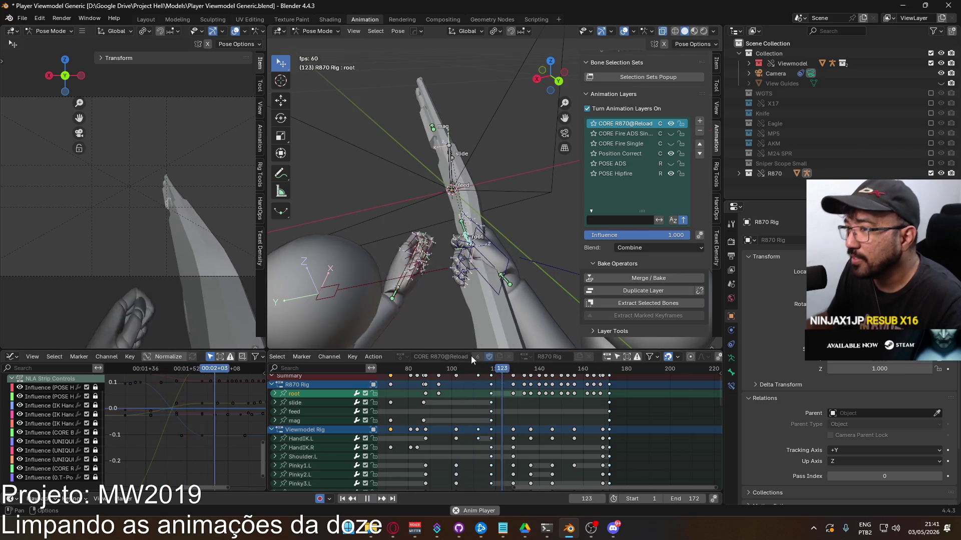
middle_click_drag(569, 415, 563, 421)
left_click_drag(656, 418, 475, 375)
scroll(504, 384, "up", 1)
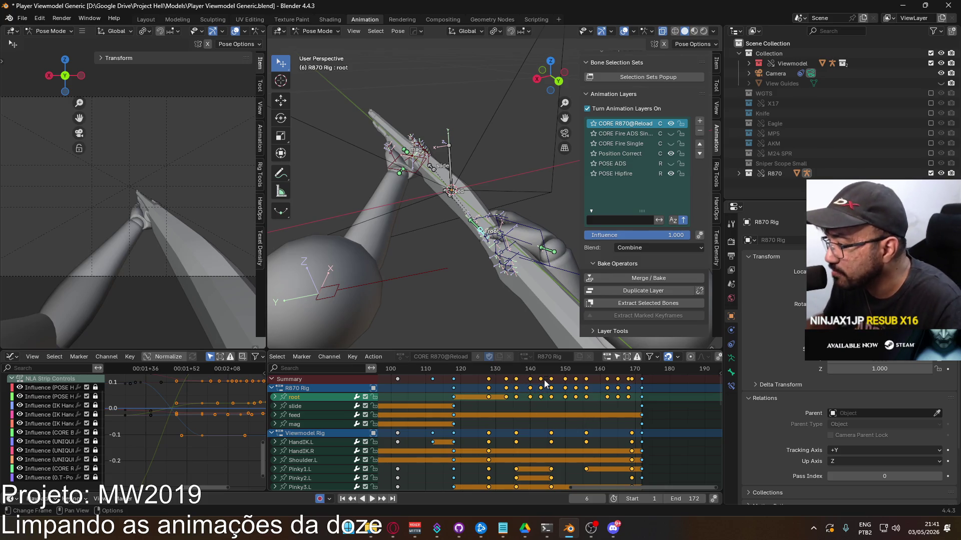
Shift the selected keys one frame earlier, then replay the reload from frame 115 to check timing.
key("g")
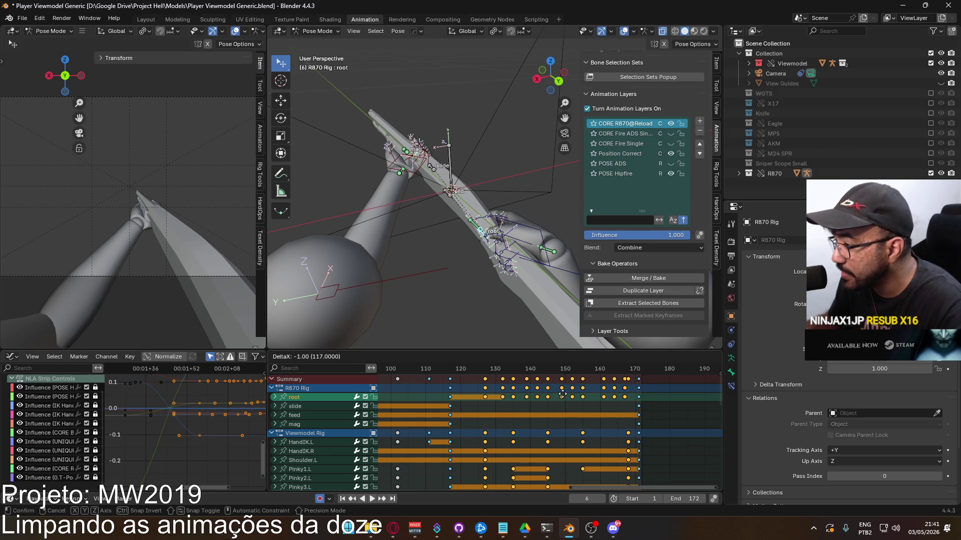
left_click(557, 395)
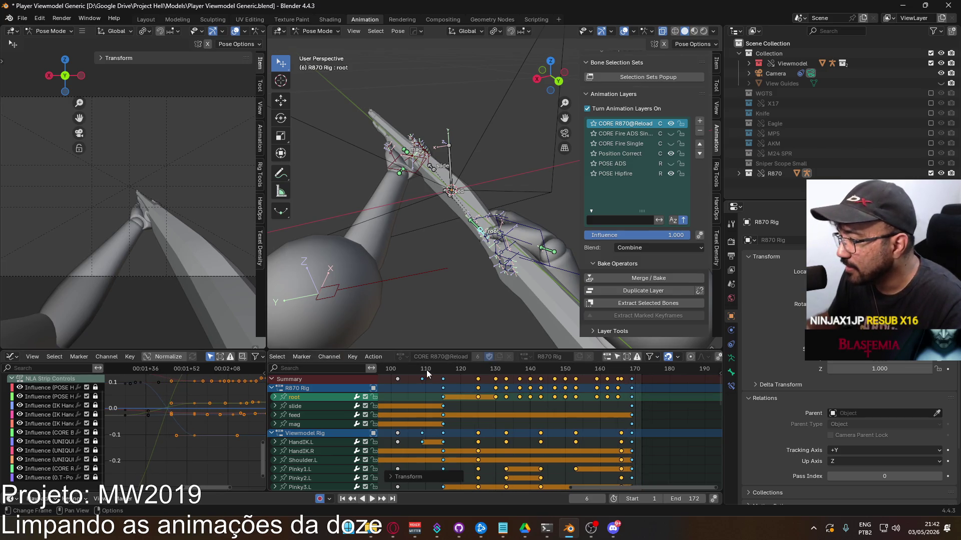
scroll(584, 388, "down", 1)
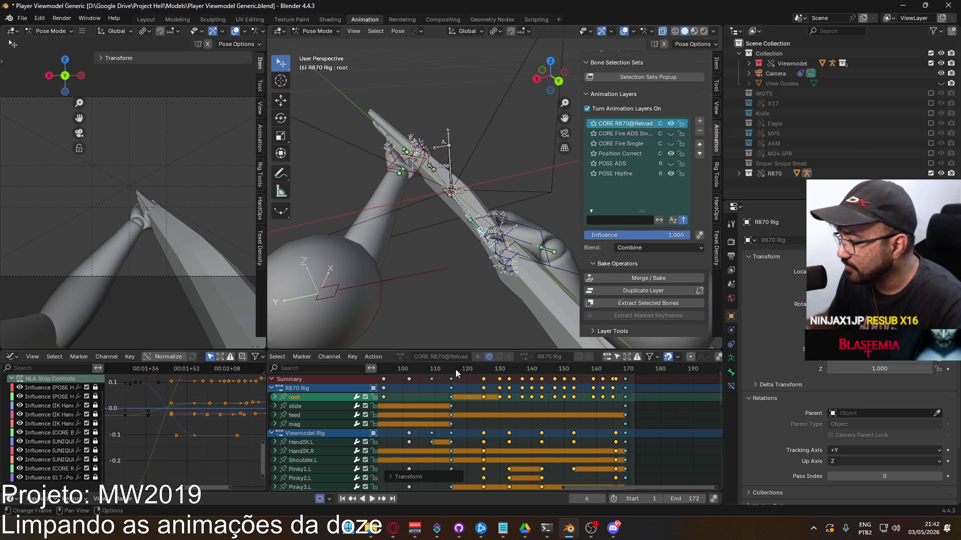
key("space")
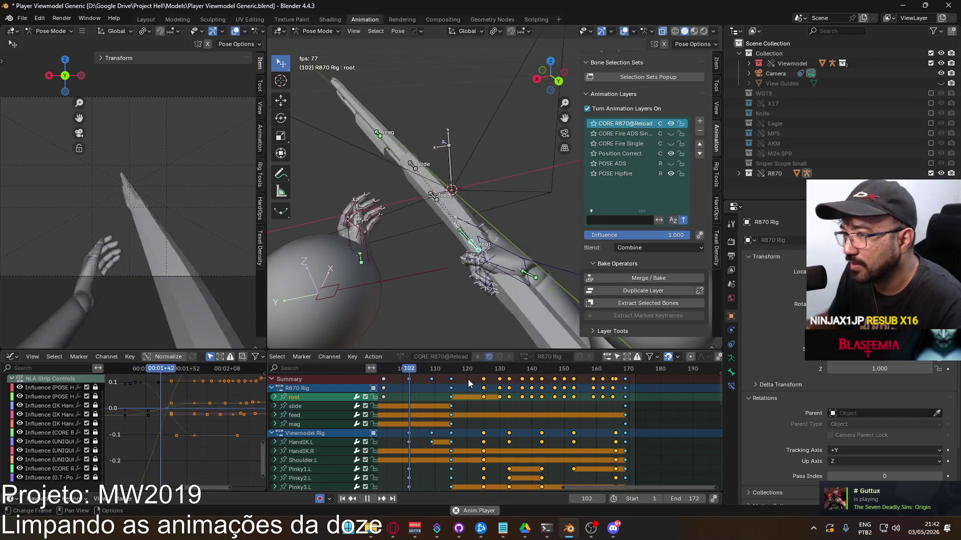
mouse_move(443, 368)
left_mouse_down()
mouse_move(411, 373)
mouse_move(484, 370)
mouse_move(453, 376)
left_mouse_up()
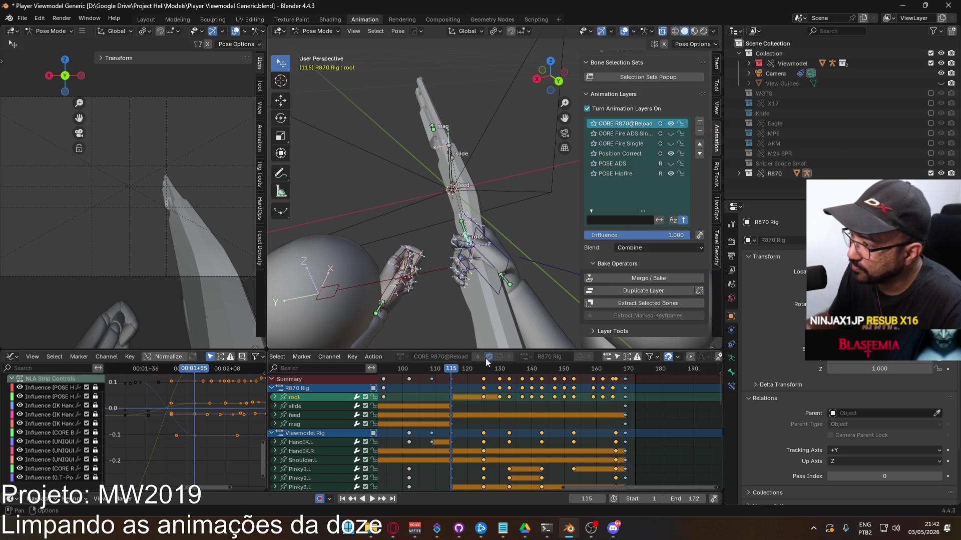
key("space")
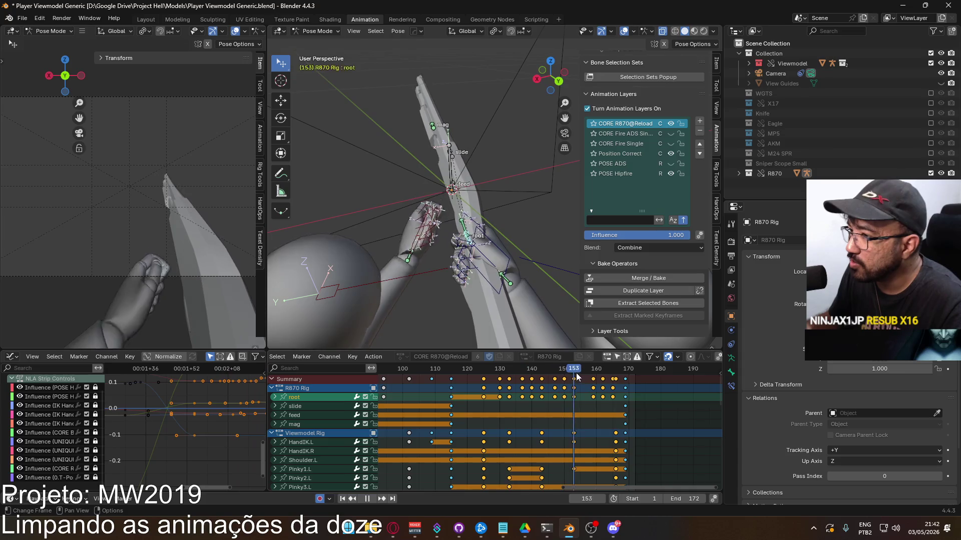
left_click_drag(474, 376, 451, 378)
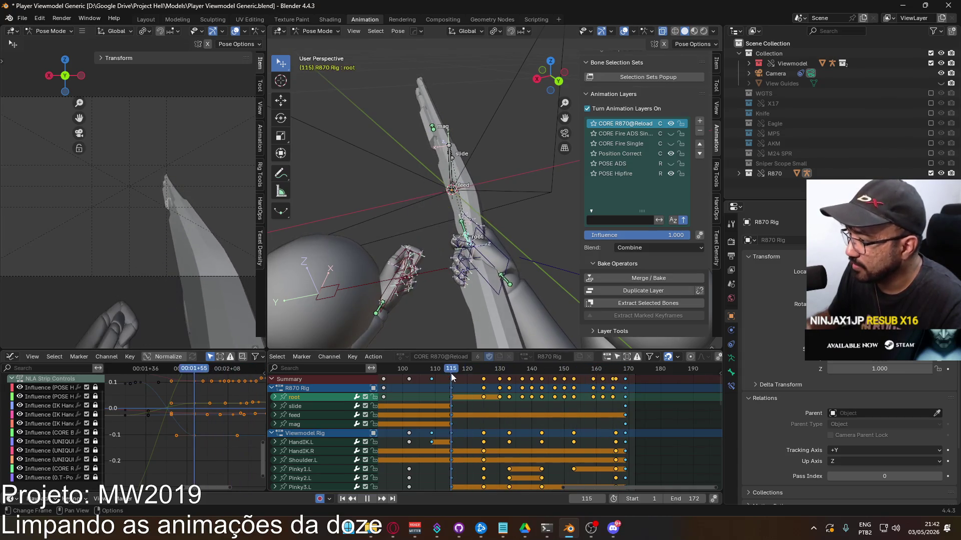
key("space")
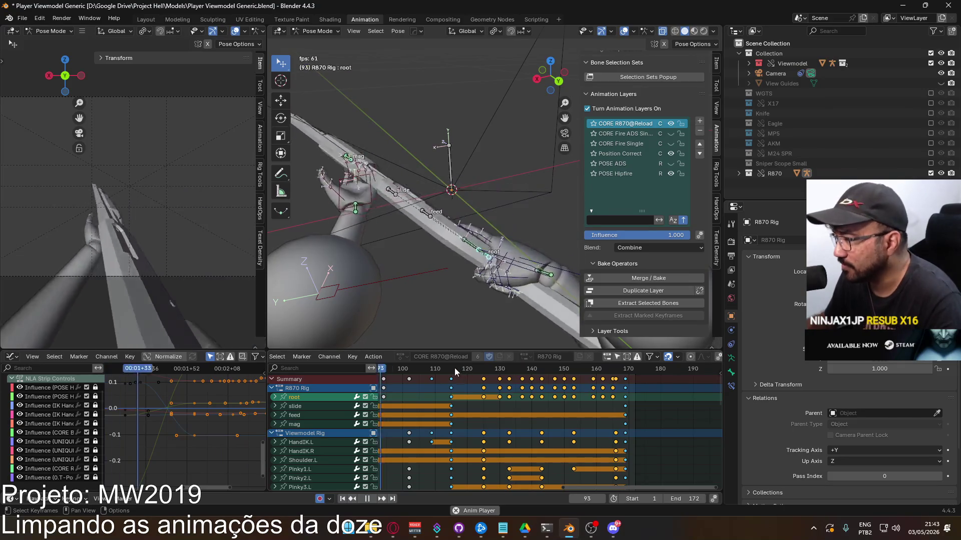
left_click(452, 369)
Near frame 125, tilt the R870 root bone about -2.67° around global X.
mouse_move(457, 375)
left_mouse_down()
mouse_move(509, 376)
mouse_move(483, 379)
left_mouse_up()
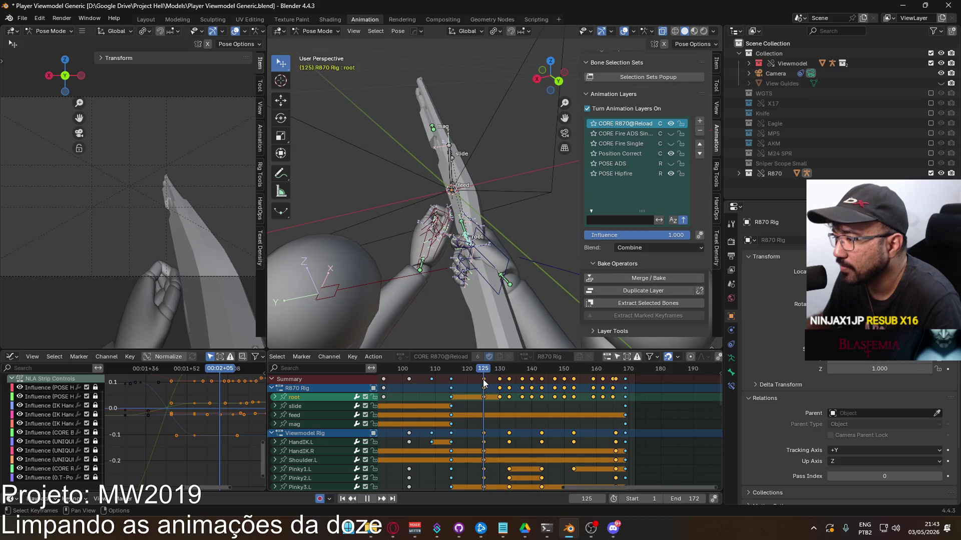
mouse_move(474, 270)
middle_mouse_down()
mouse_move(479, 212)
mouse_move(520, 164)
middle_mouse_up()
key("r")
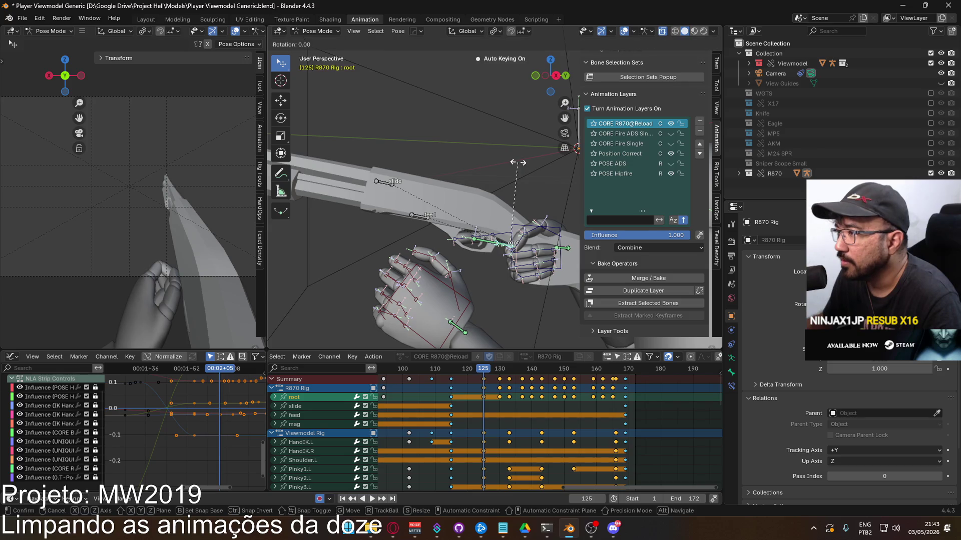
key("x")
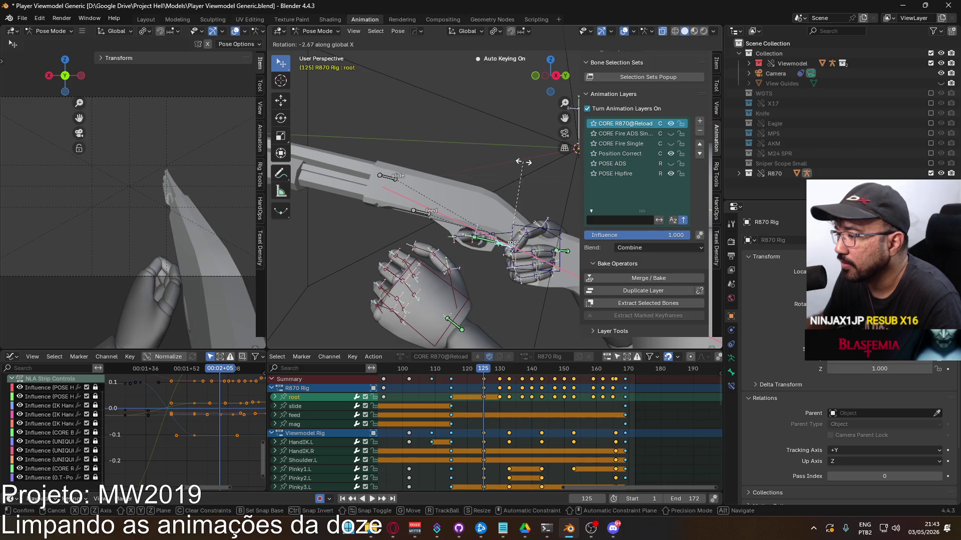
left_click(521, 163)
Play back to frame 125, select all keys after it, and replay the reload.
left_click_drag(485, 376, 449, 371)
key("space")
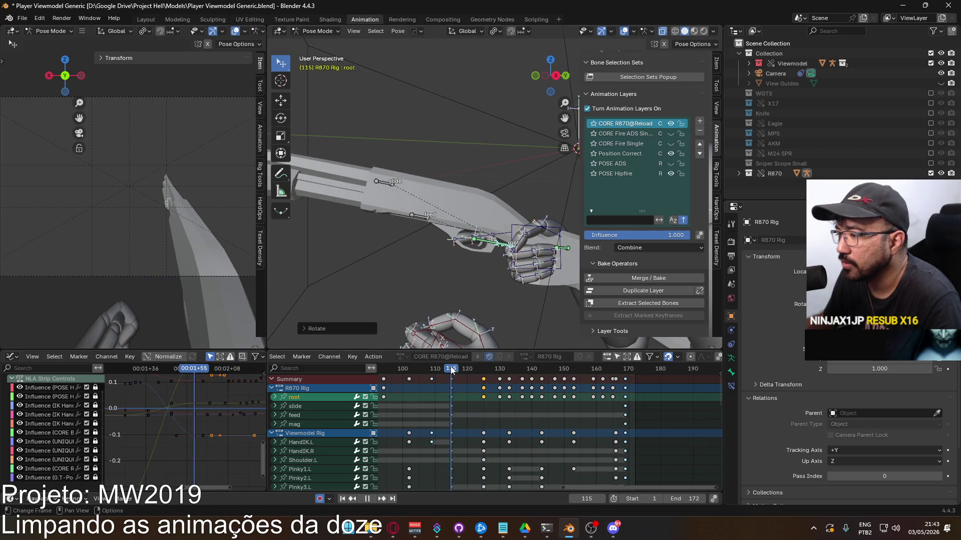
key("space")
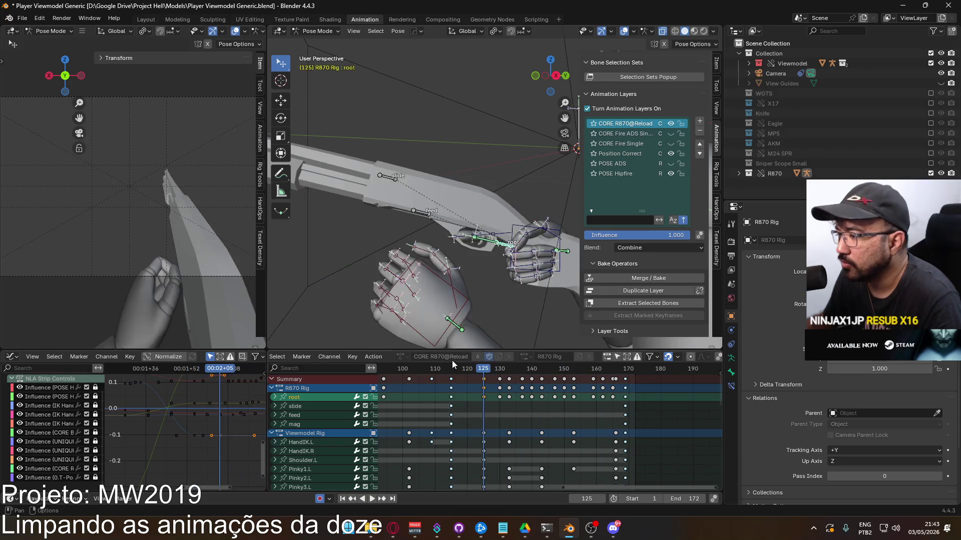
left_click(584, 392, "ctrl")
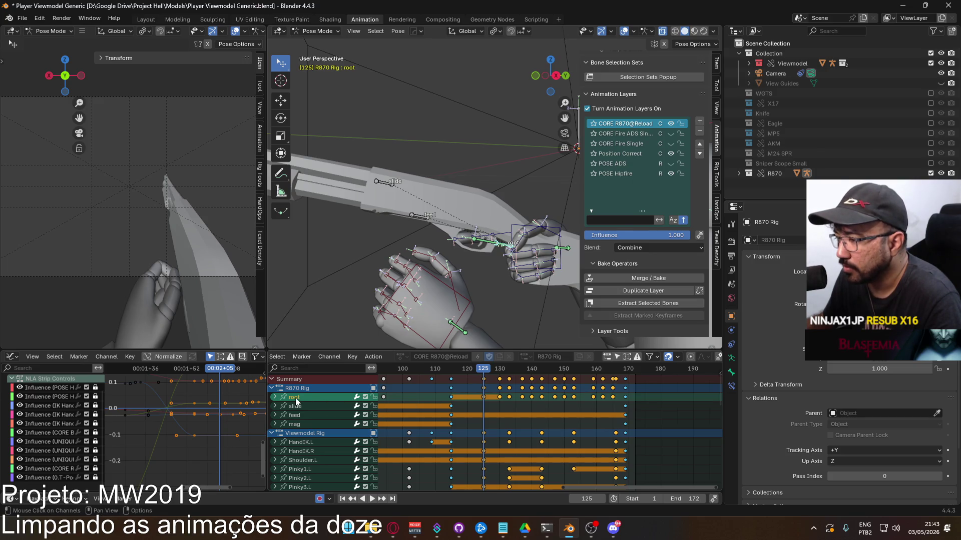
key("space")
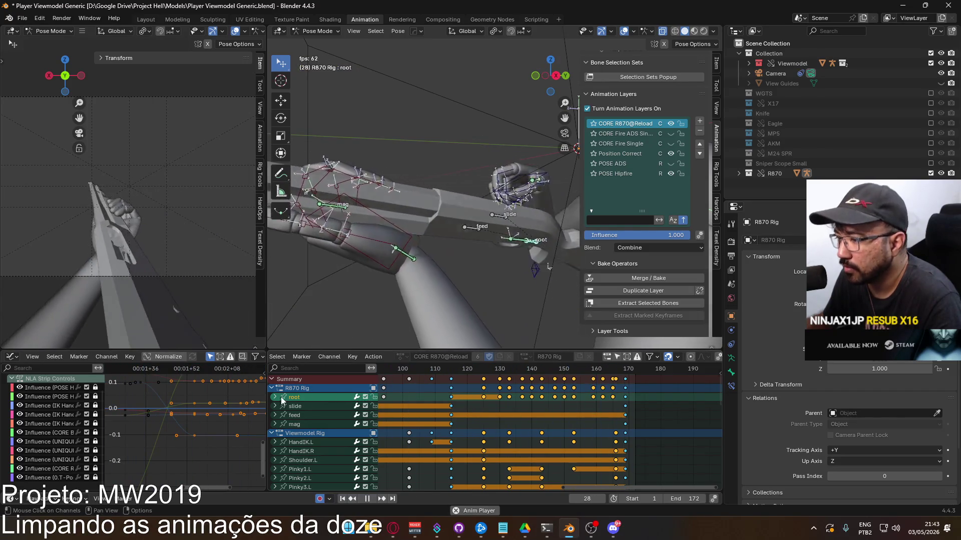
Expand the root channels, select Y Location (root) to clear the key selection, then switch to Opera GX.
left_click(275, 397)
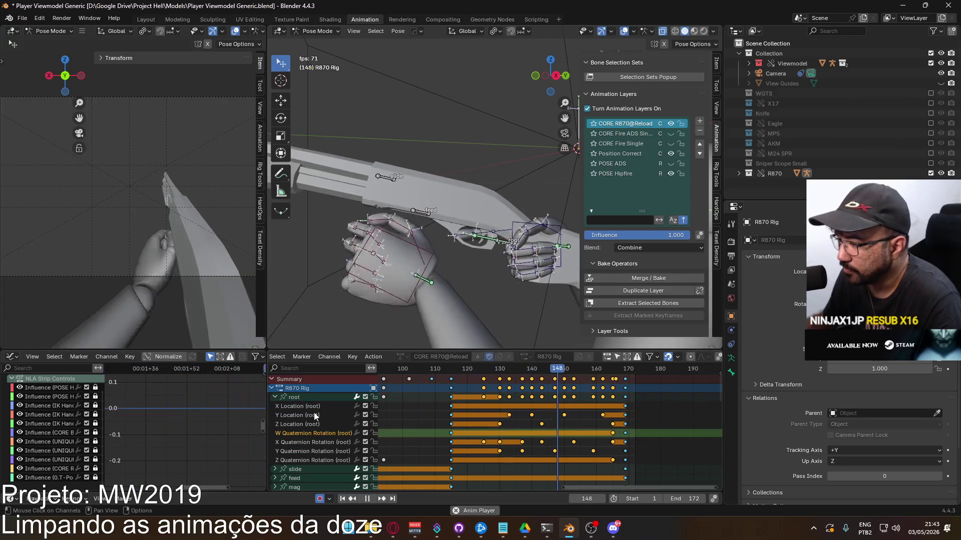
left_click(313, 424)
left_click(314, 398)
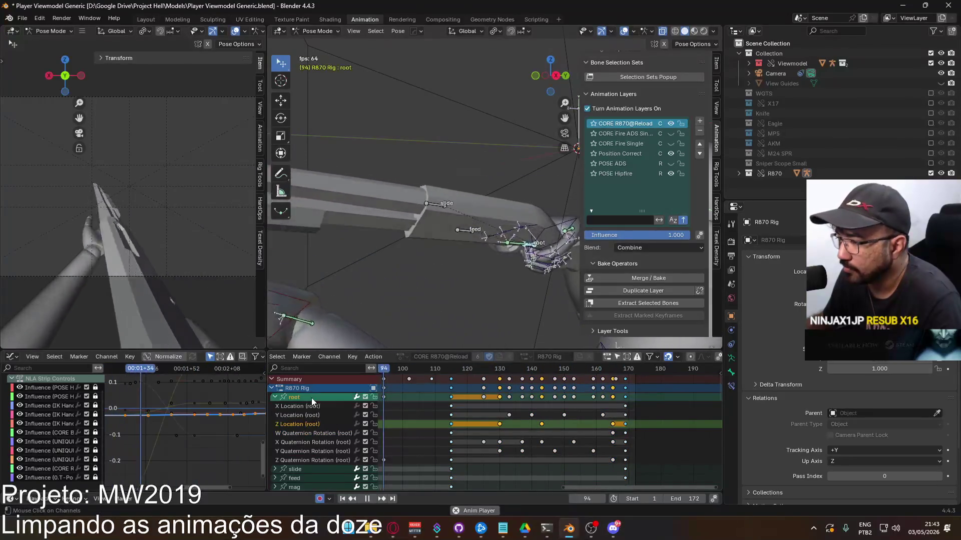
scroll(216, 414, "down", 2)
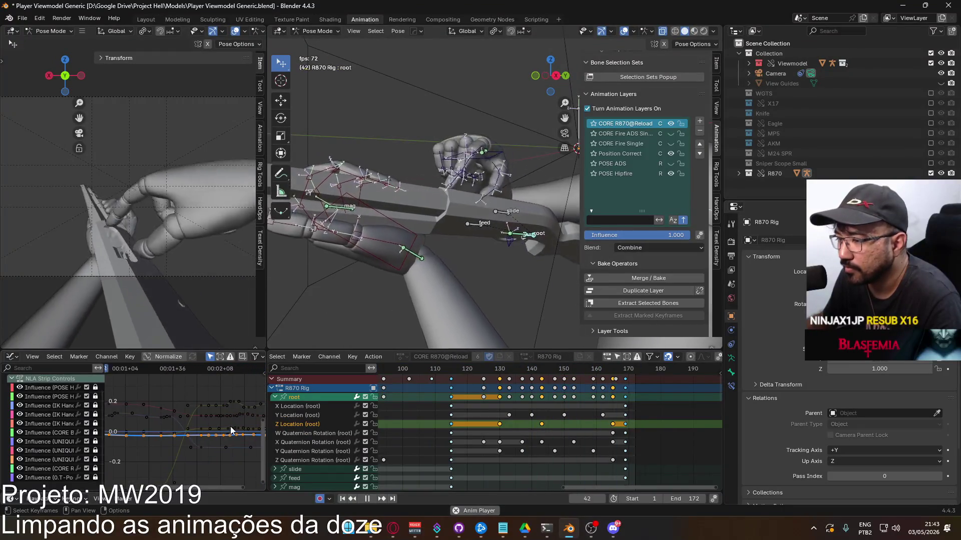
mouse_move(461, 369)
left_mouse_down()
mouse_move(451, 370)
mouse_move(499, 372)
left_mouse_up()
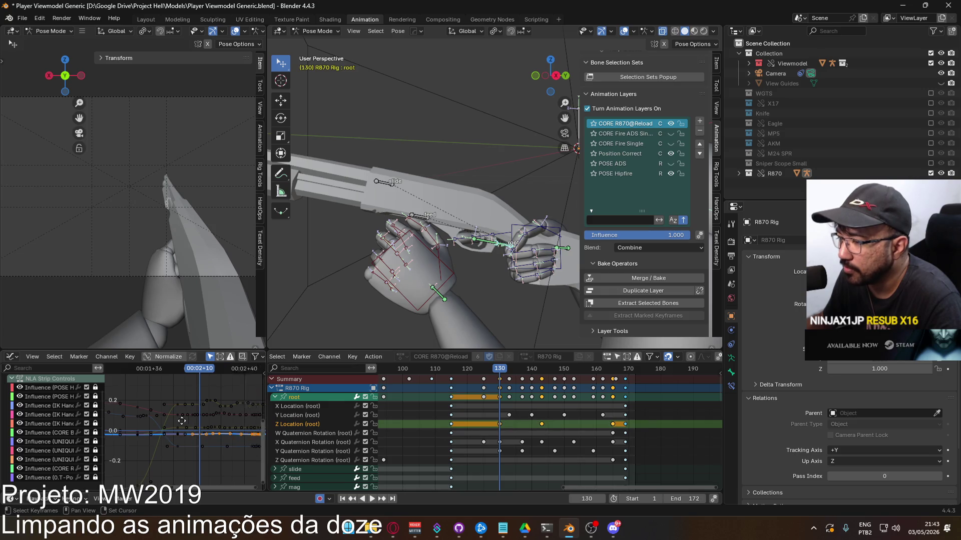
middle_click_drag(193, 421, 158, 421)
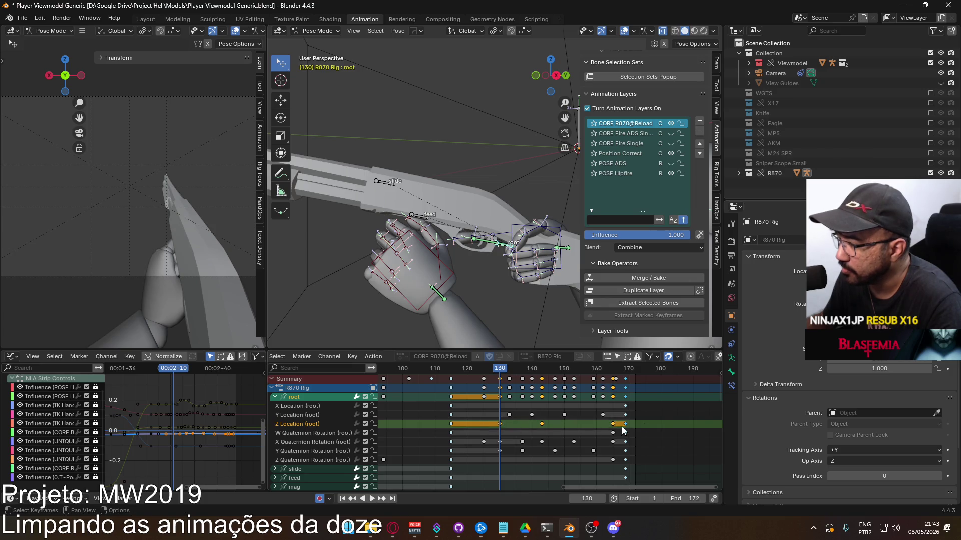
left_click(532, 421)
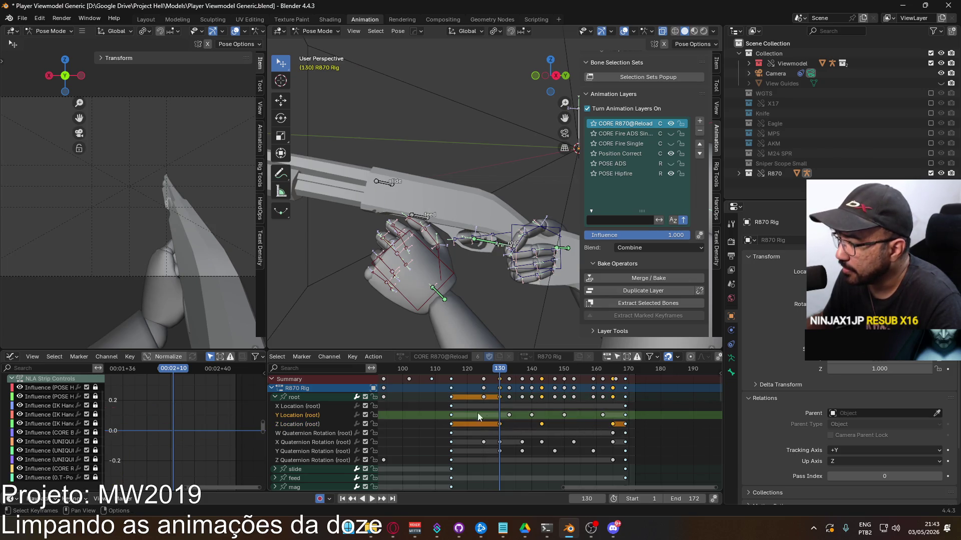
left_click(393, 528)
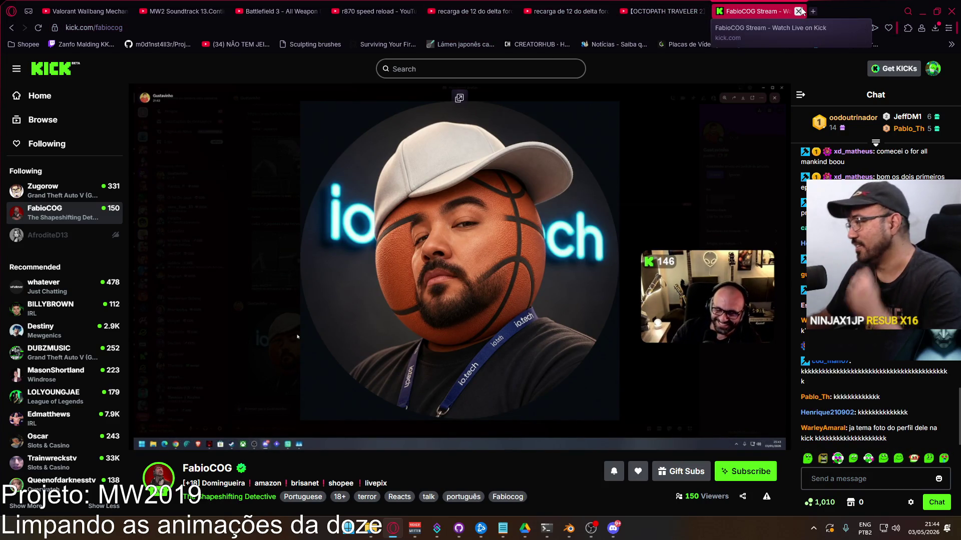
Close the Kick tab, start the Octopath Traveler 2 music video, and minimize Opera GX.
middle_click(750, 8)
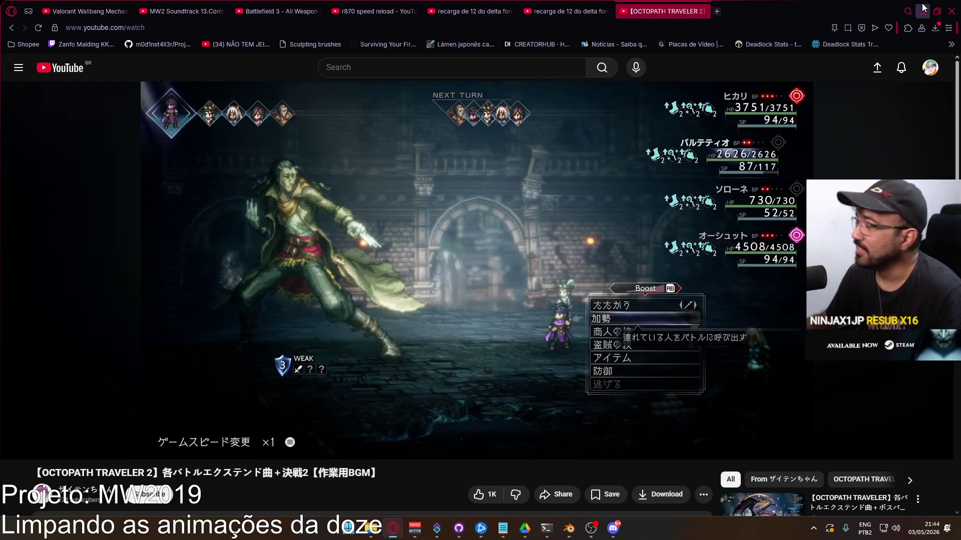
left_click(923, 8)
key("space")
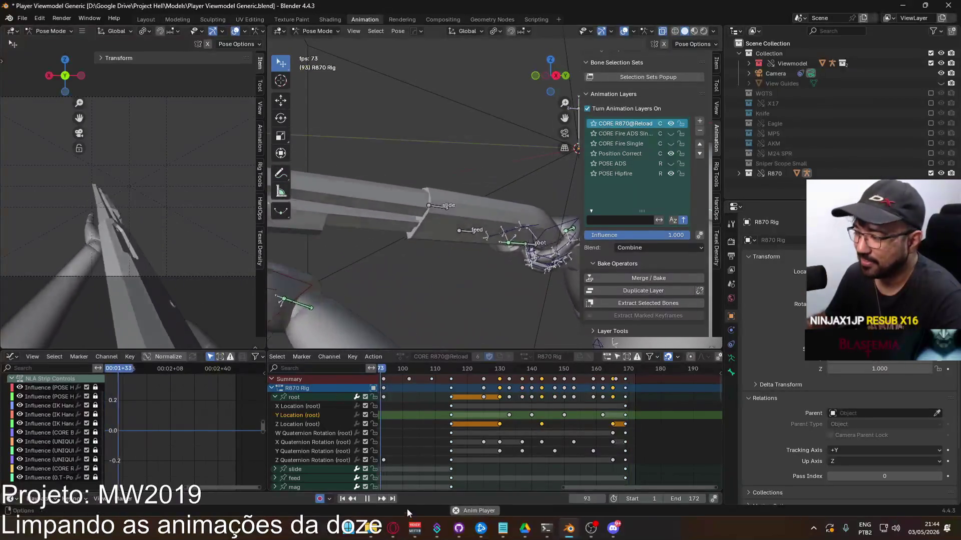
left_click(393, 528)
key("space")
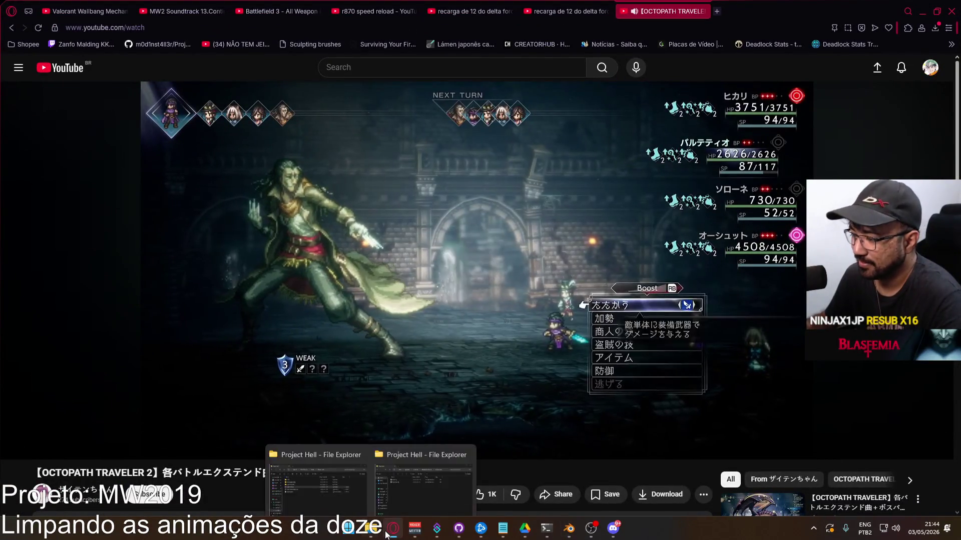
left_click(393, 528)
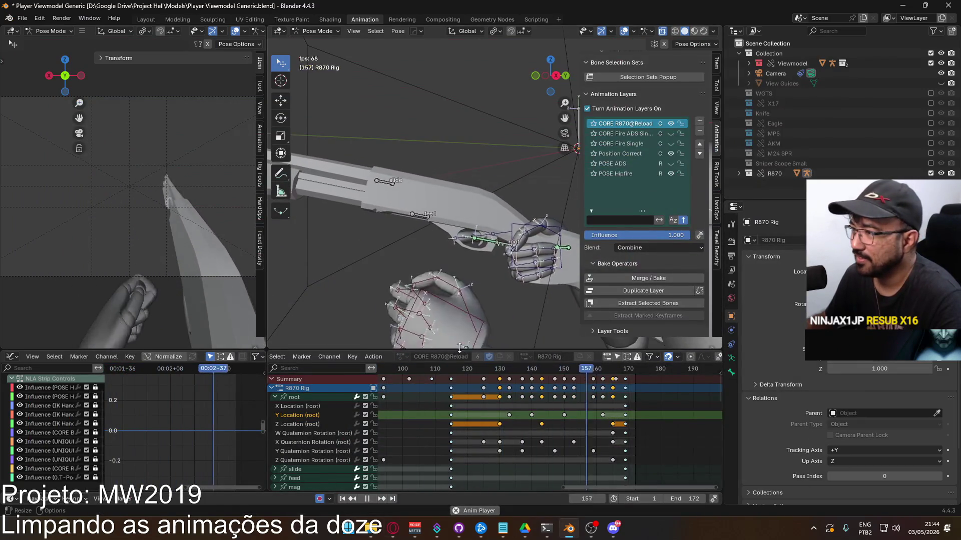
Set the playhead to frame 115, select the root's Z Quaternion Rotation channel, and play the reload.
left_click(453, 374)
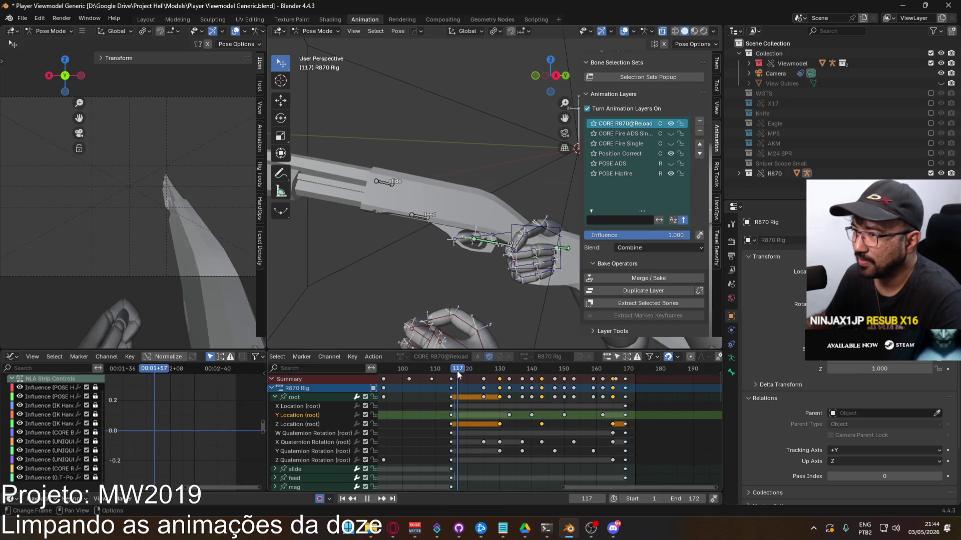
left_click(451, 379)
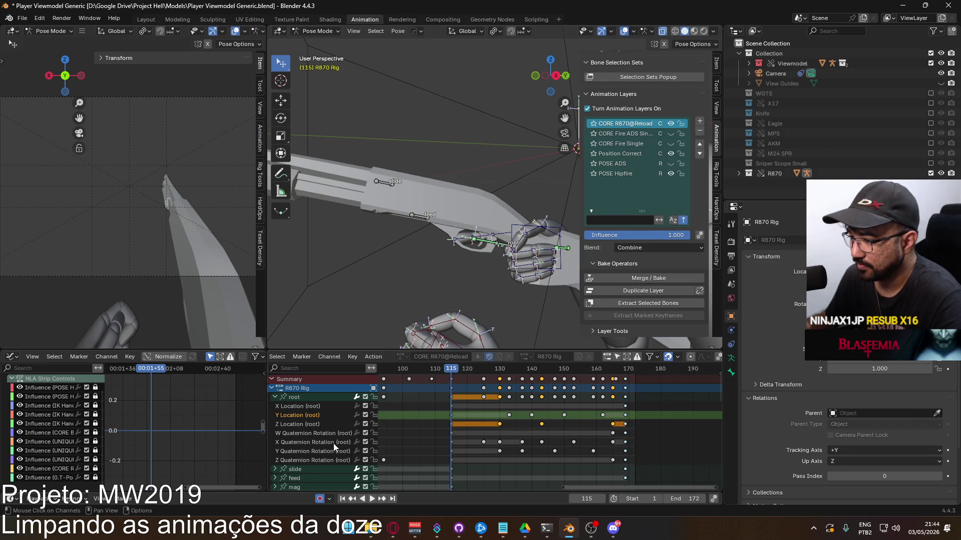
left_click(332, 458)
middle_click_drag(192, 436, 152, 401)
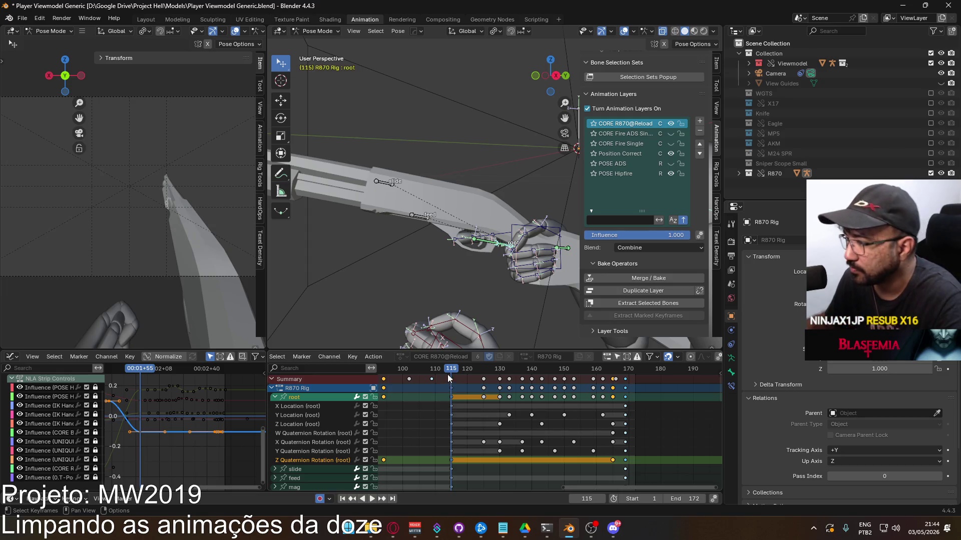
key("space")
key("space")
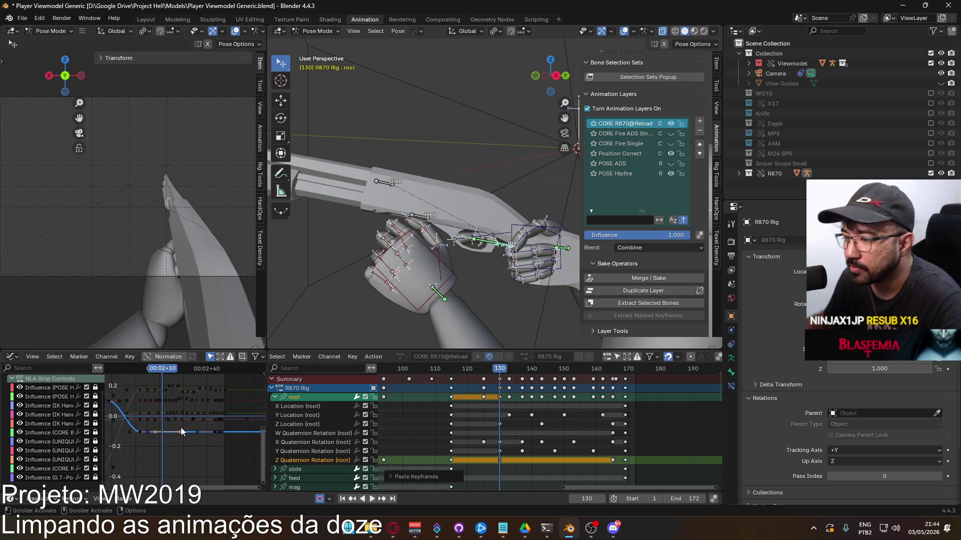
Lower the influence curve keys around frame 130 vertically so the dip is smoother.
key("g")
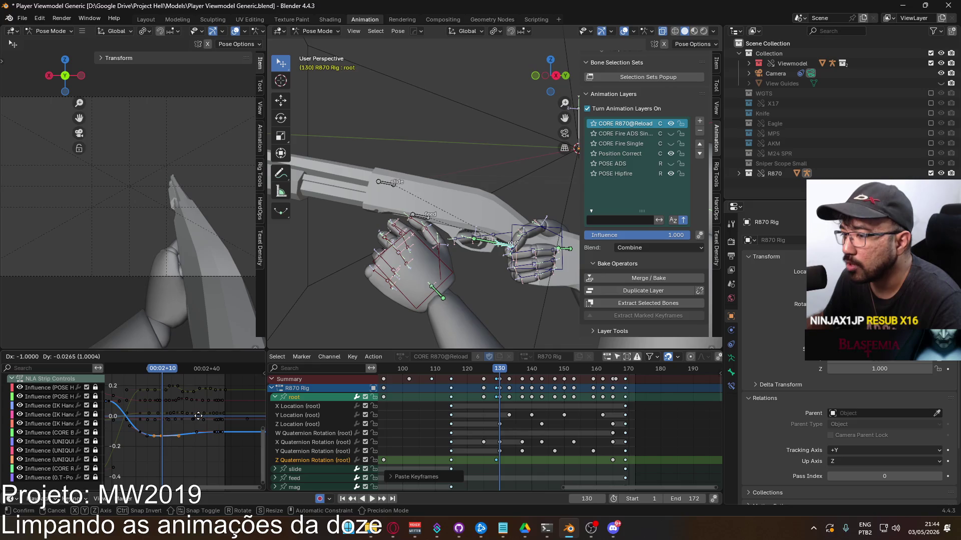
left_click(194, 419)
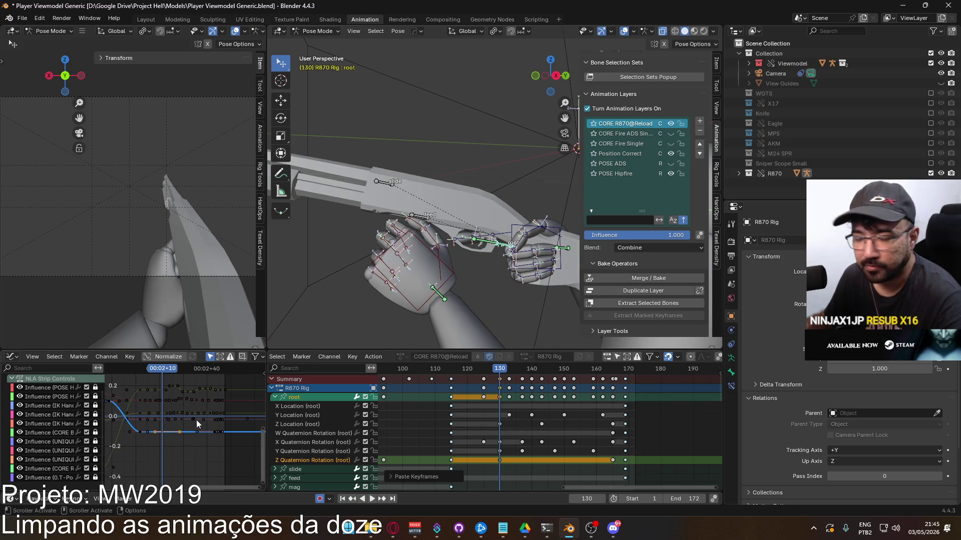
key("g")
left_click(228, 428)
key("g")
key("y")
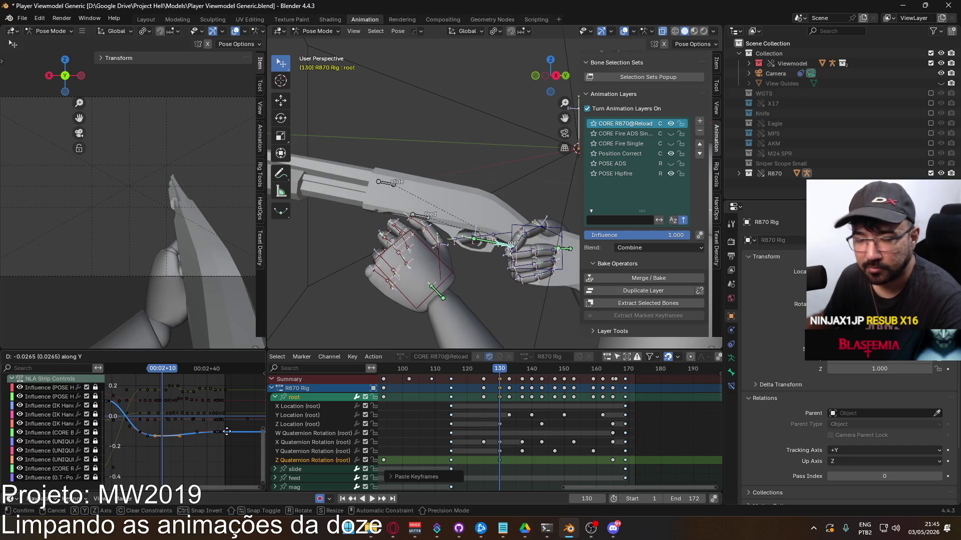
left_click(226, 432)
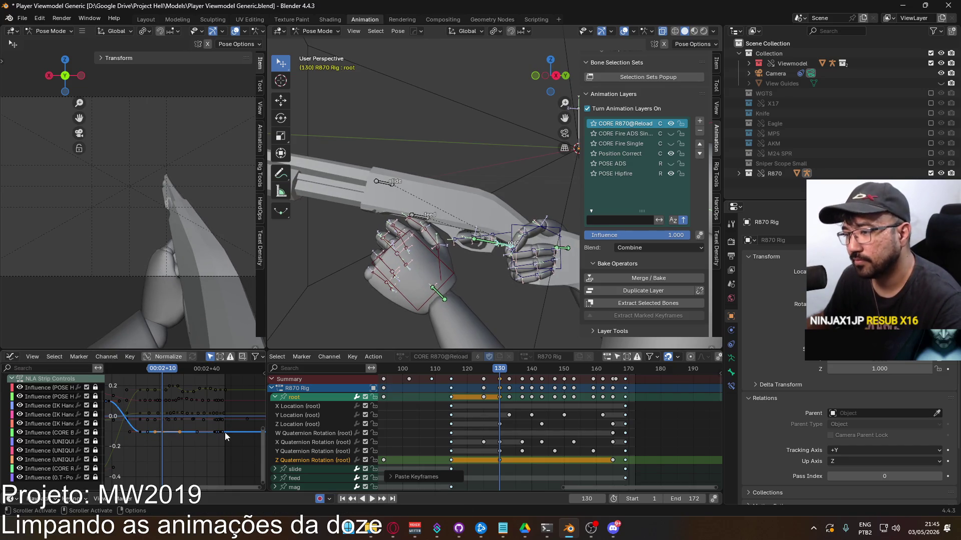
scroll(176, 442, "up", 2)
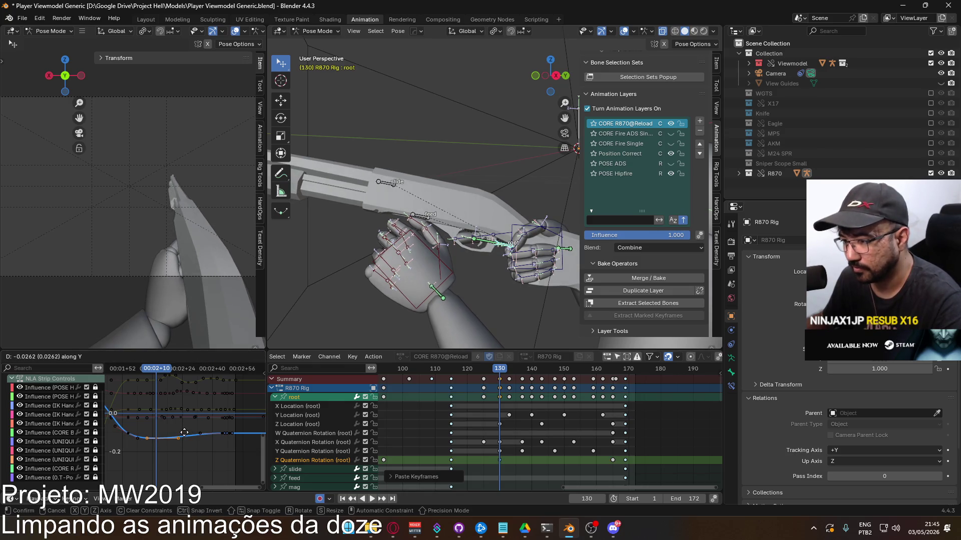
left_click(185, 437)
Replay the reload, scrub back to about frame 105, undo, and bring the R870 Rig rows into view.
key("space")
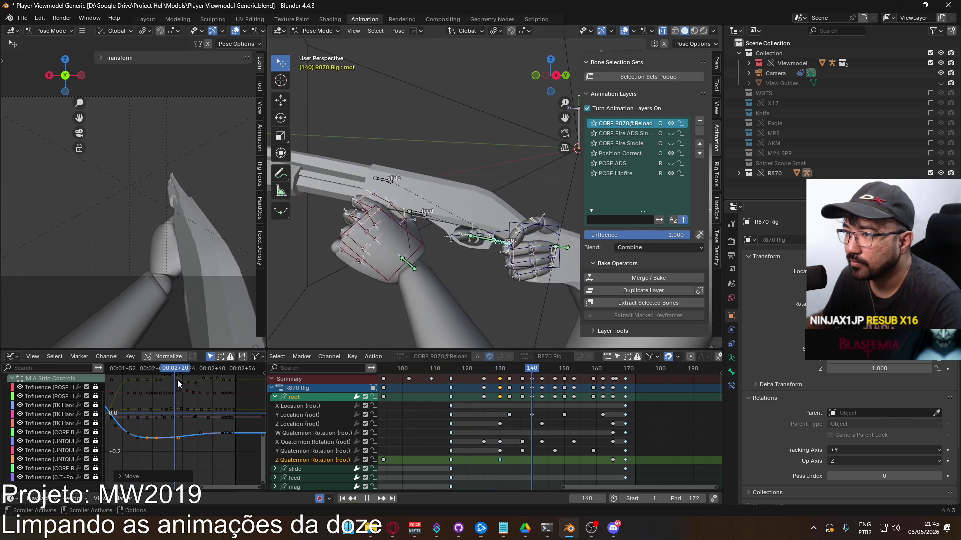
mouse_move(153, 388)
left_mouse_down()
mouse_move(109, 383)
mouse_move(157, 386)
left_mouse_up()
key("ctrl+z")
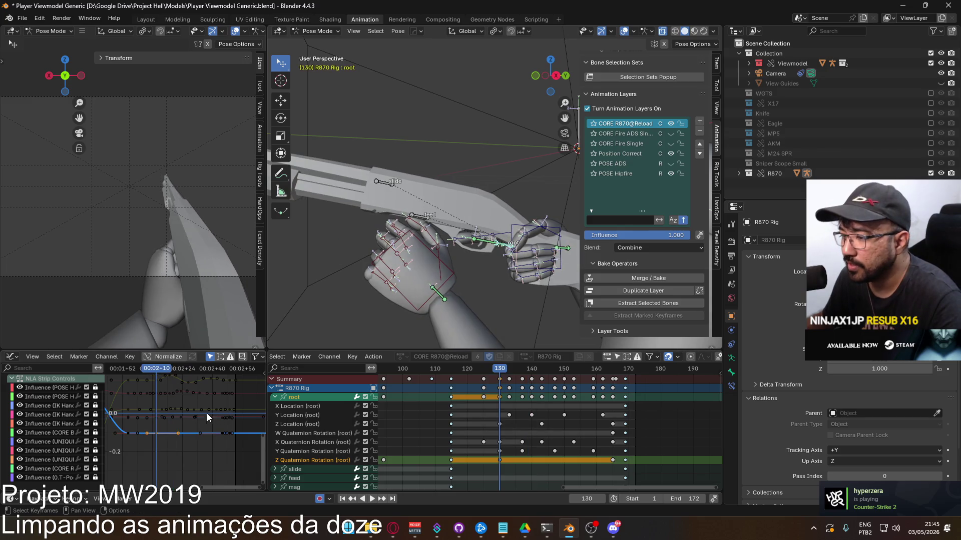
scroll(207, 417, "down", 3)
mouse_move(208, 418)
middle_mouse_down()
mouse_move(257, 394)
mouse_move(225, 428)
middle_mouse_up()
scroll(541, 420, "down", 3)
scroll(541, 420, "down", 3, "shift")
middle_click_drag(542, 420, 528, 477)
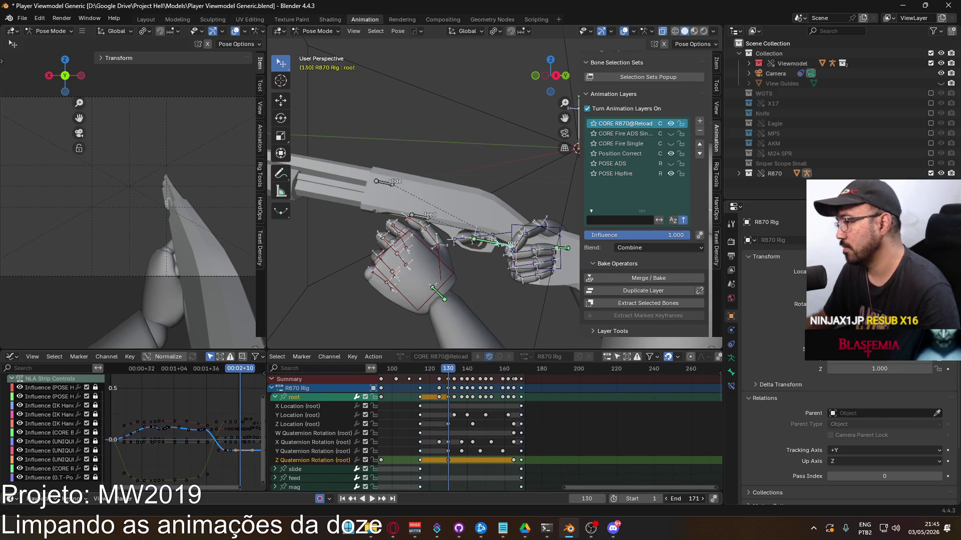
Set the animation's End frame to 115.
mouse_move(414, 433)
middle_mouse_down()
mouse_move(615, 455)
mouse_move(611, 469)
middle_mouse_up()
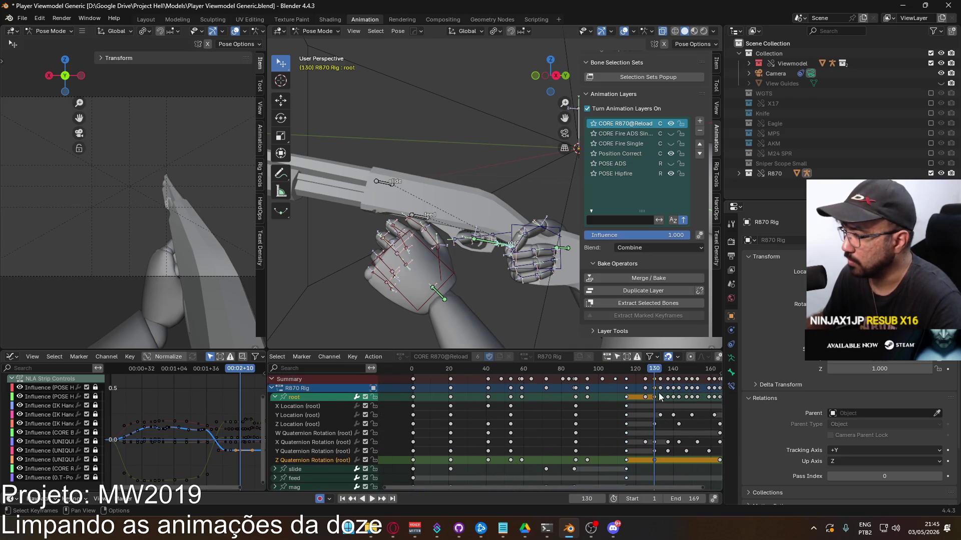
left_click_drag(633, 375, 627, 373)
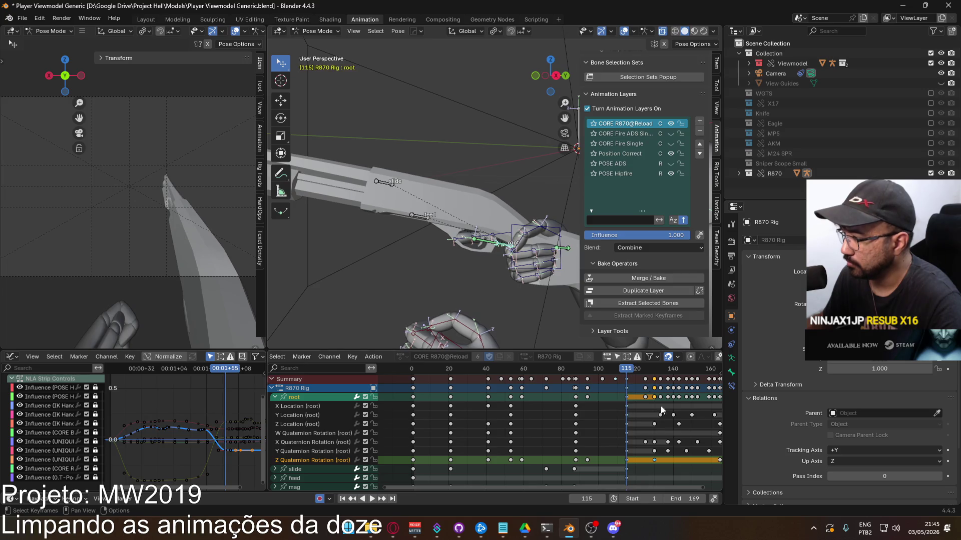
type("15")
key("Return")
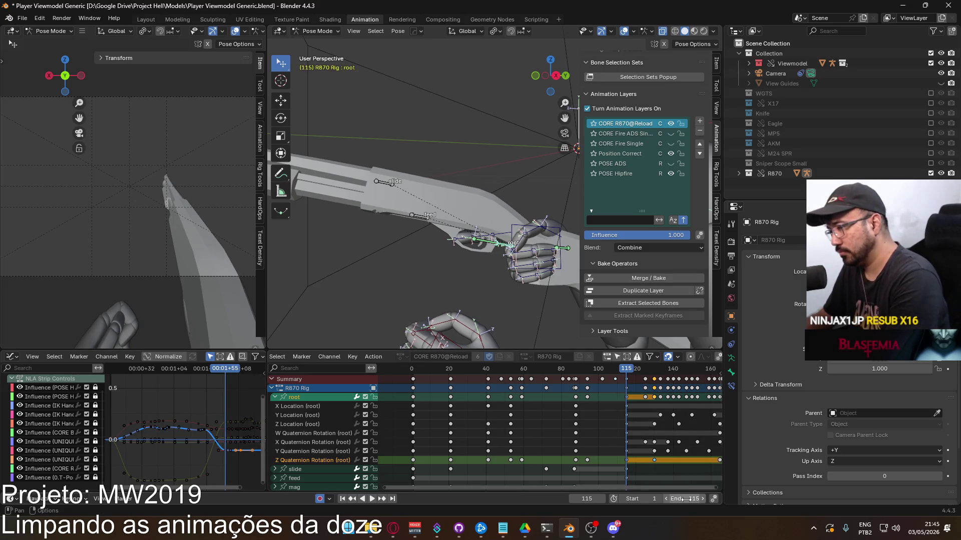
Replay the shortened reload, select the Viewmodel Rig's HandIK.L bone, and scrub to frame 94.
key("space")
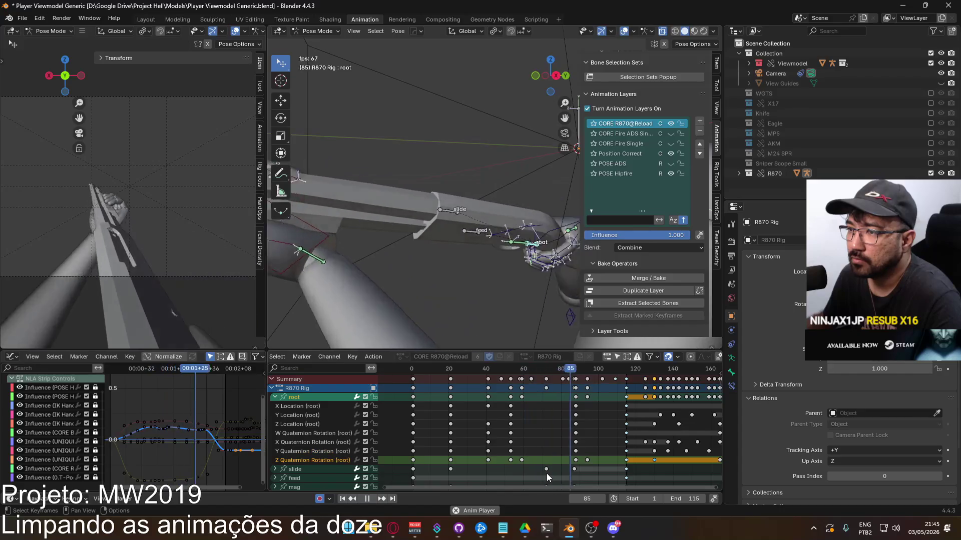
key("space")
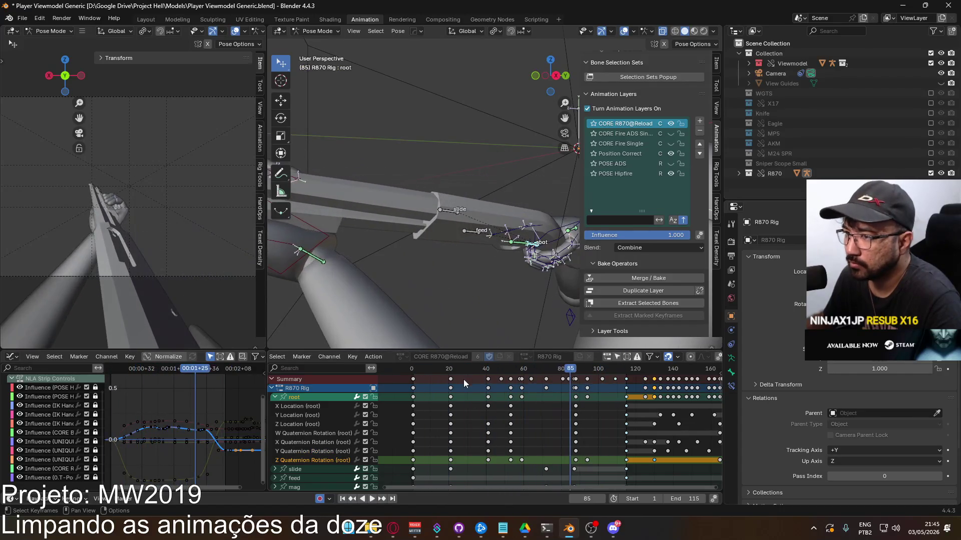
left_click_drag(530, 369, 488, 374)
key("space")
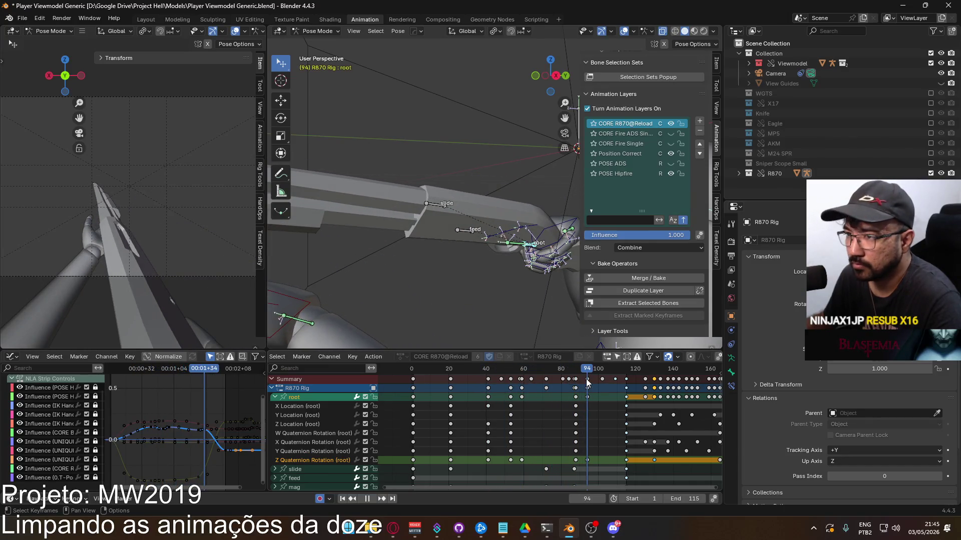
mouse_move(428, 274)
middle_mouse_down()
mouse_move(485, 251)
mouse_move(443, 323)
mouse_move(436, 289)
middle_mouse_up()
left_click(443, 323)
mouse_move(587, 369)
left_mouse_down()
mouse_move(576, 369)
mouse_move(588, 369)
left_mouse_up()
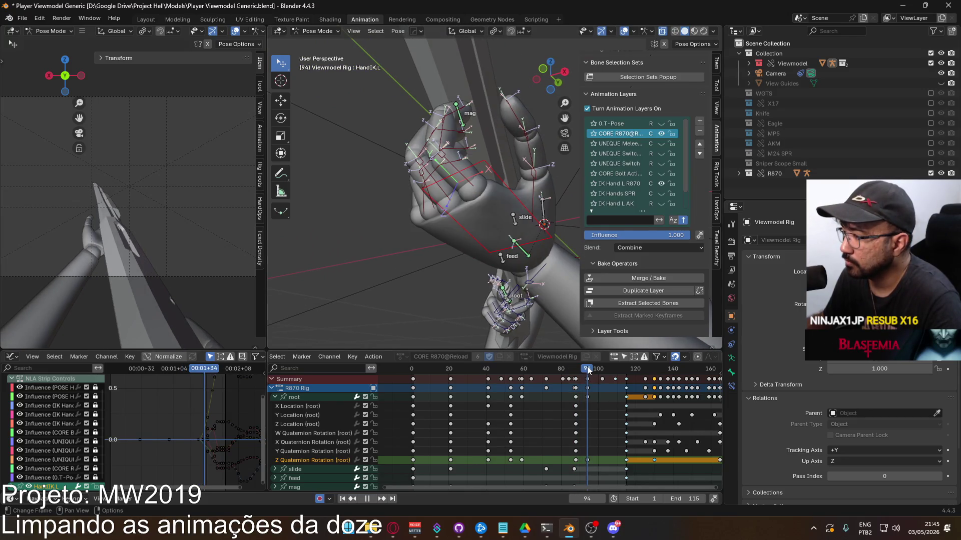
Rotate the left index finger bone on its local X axis.
mouse_move(490, 310)
middle_mouse_down()
mouse_move(410, 277)
mouse_move(416, 256)
mouse_move(457, 278)
mouse_move(465, 251)
mouse_move(434, 259)
middle_mouse_up()
left_click(463, 247)
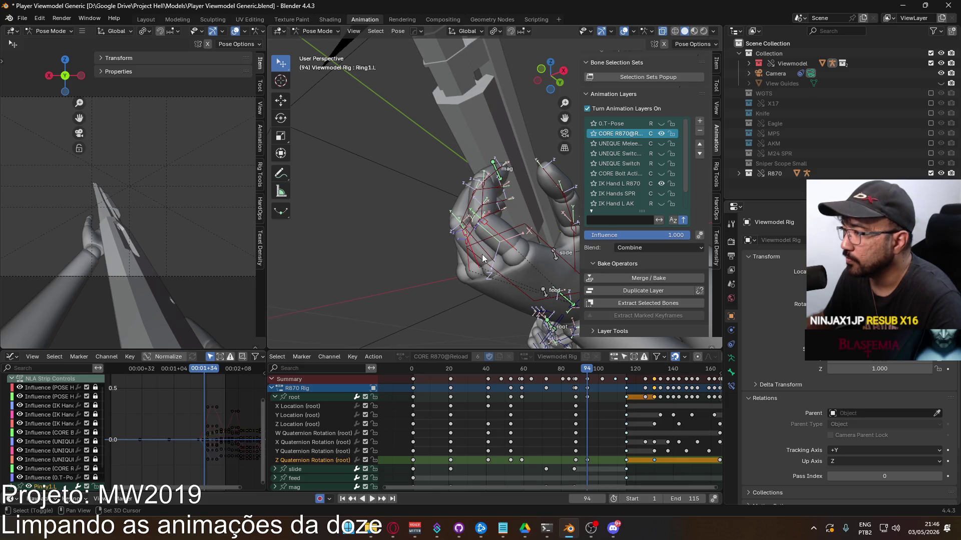
middle_click_drag(447, 183, 452, 185)
key("r")
key("x")
key("x")
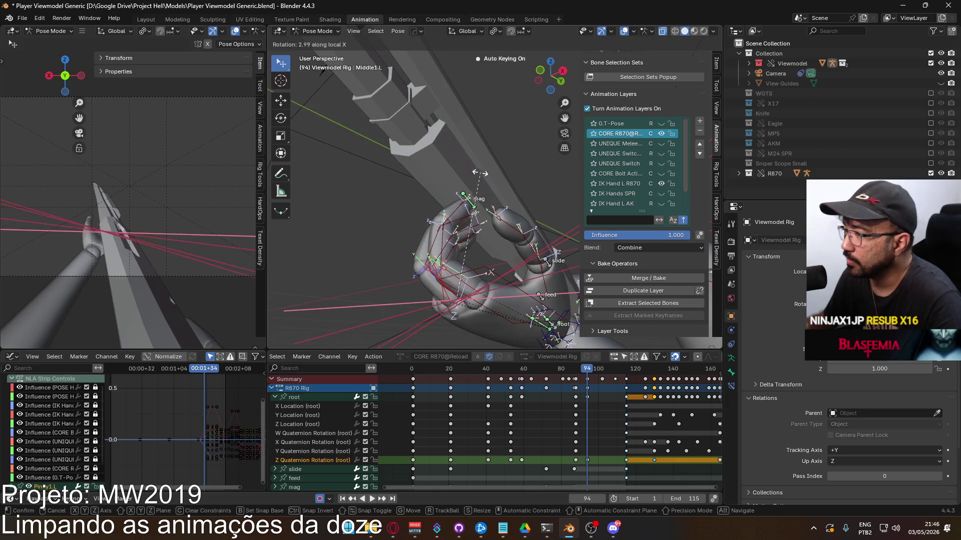
left_click(452, 186)
mouse_move(440, 196)
middle_mouse_down()
mouse_move(397, 223)
mouse_move(412, 230)
mouse_move(403, 227)
middle_mouse_up()
Curl the Pinky2.L bone by rotating it on its local X axis.
left_click(455, 268)
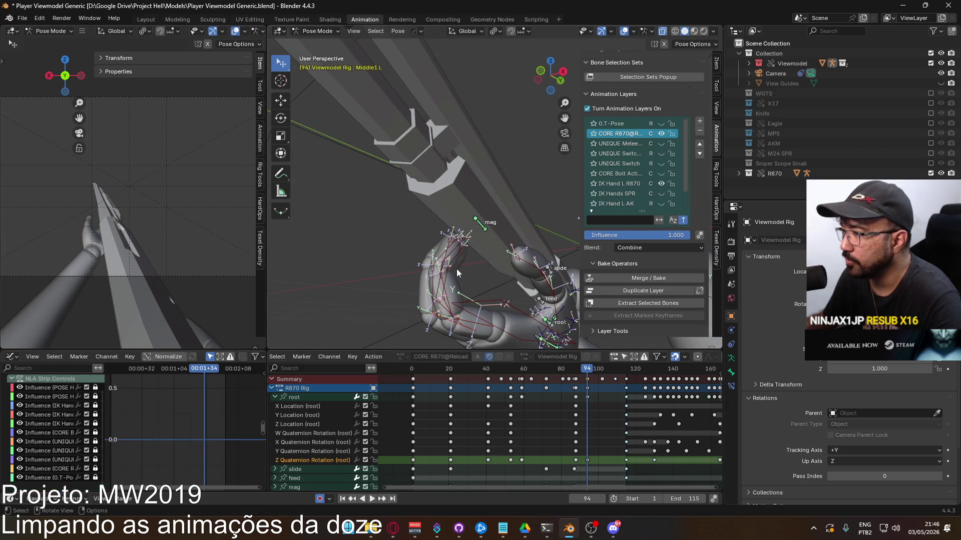
left_click_drag(463, 294, 465, 294)
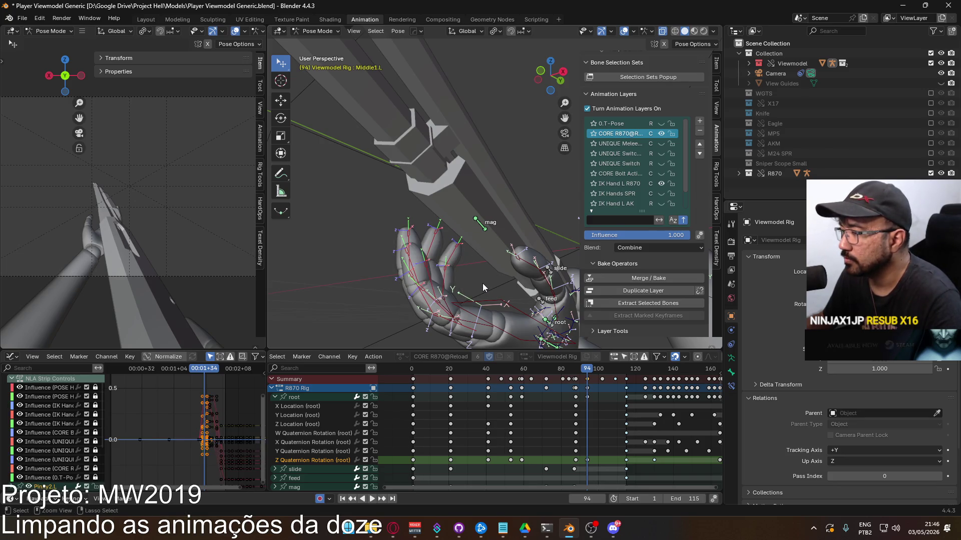
mouse_move(446, 293)
middle_mouse_down()
mouse_move(444, 283)
mouse_move(507, 253)
mouse_move(504, 242)
mouse_move(531, 245)
mouse_move(475, 250)
mouse_move(485, 237)
middle_mouse_up()
left_click(504, 239)
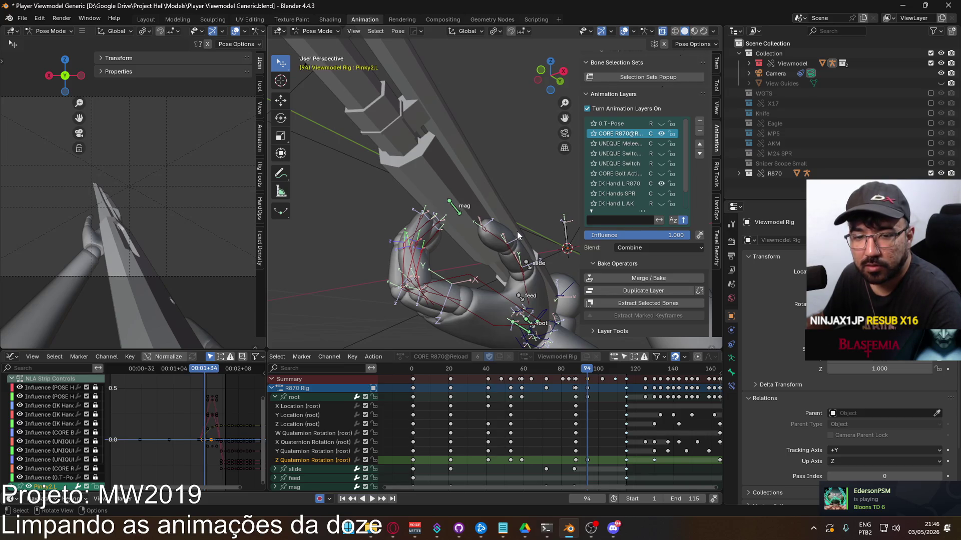
key("x")
key("x")
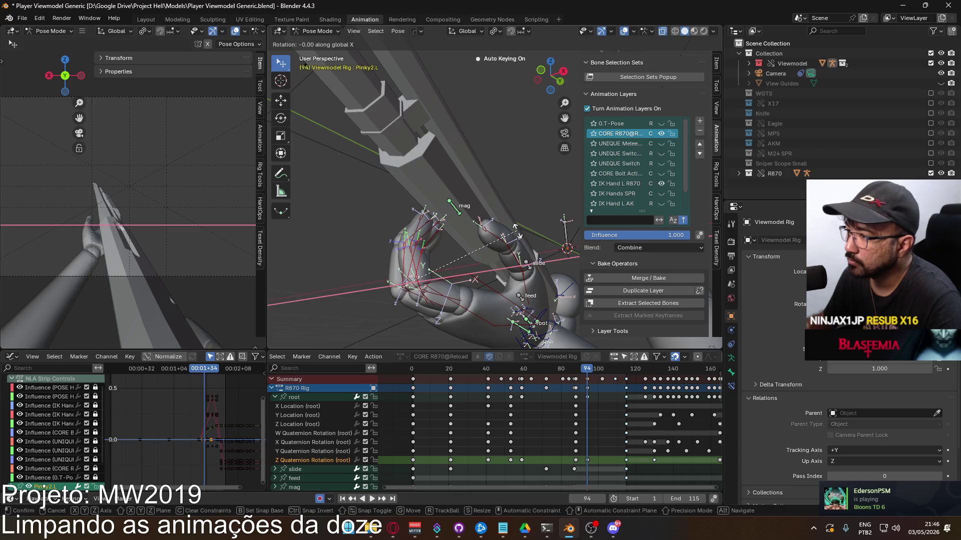
left_click(467, 225)
mouse_move(468, 225)
middle_mouse_down()
mouse_move(485, 209)
mouse_move(496, 215)
middle_mouse_up()
Rotate the Thumb1.L bone on Z, then play the reload to check the grip.
left_click(539, 154)
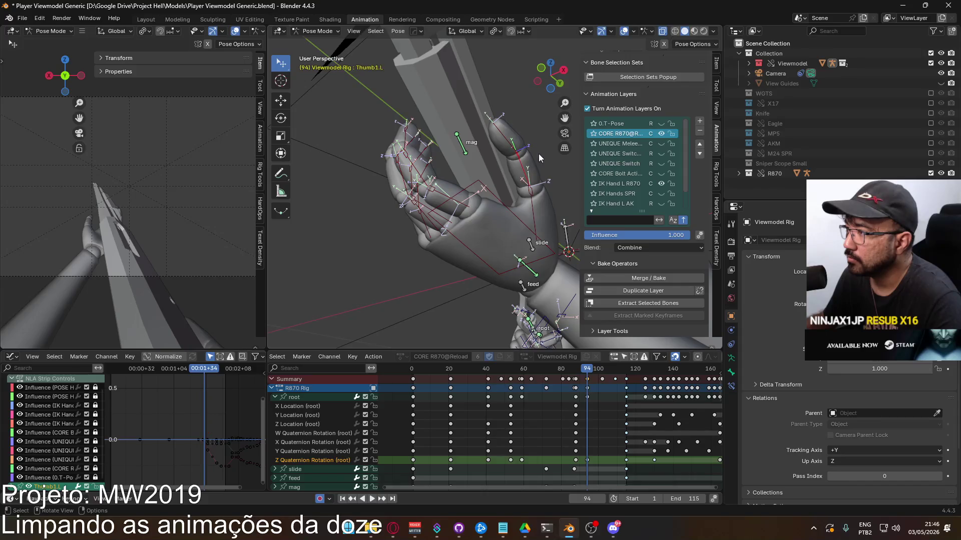
key("r")
key("z")
left_click(532, 164)
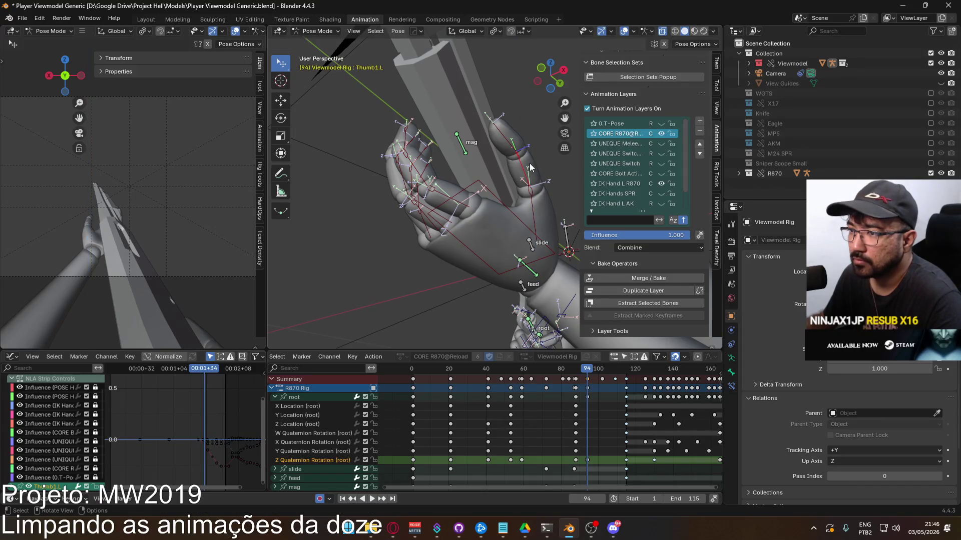
key("space")
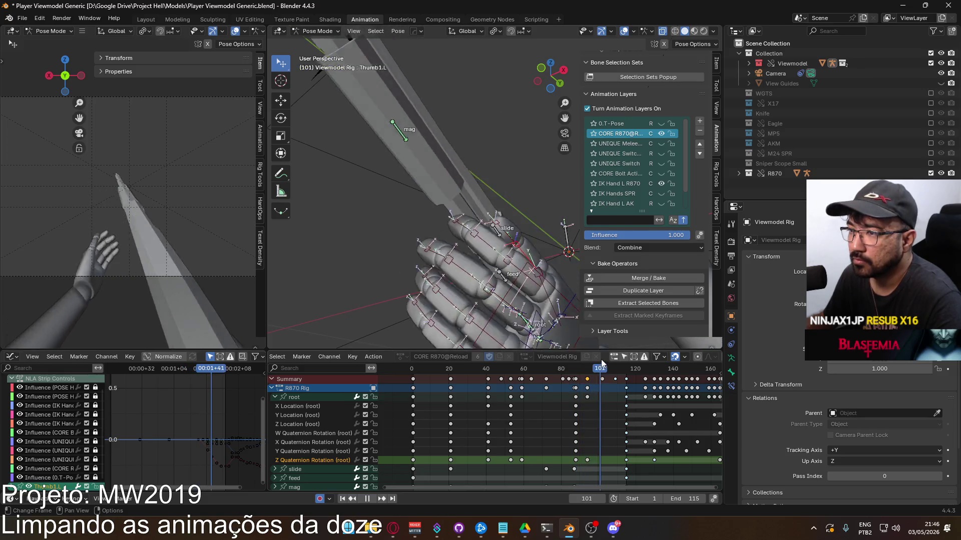
key("space")
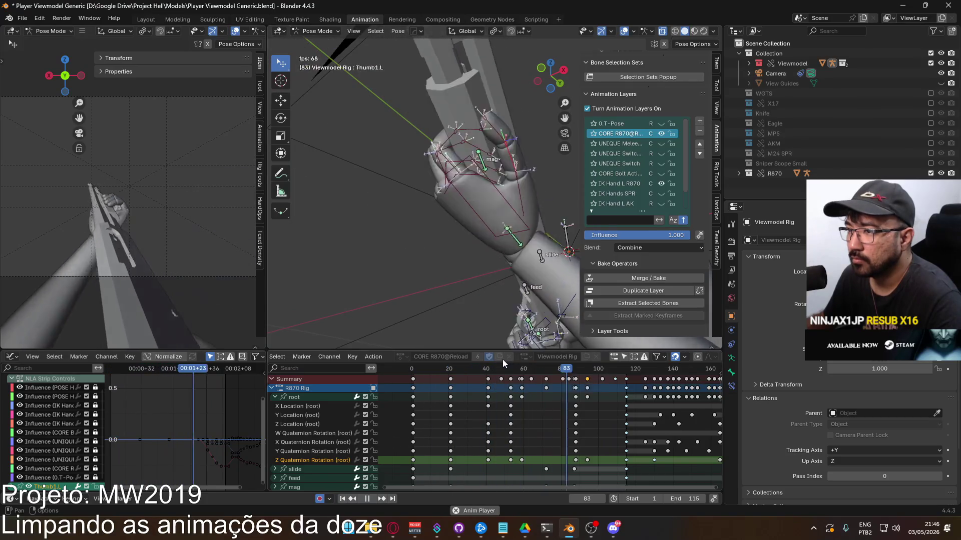
Collapse the root channel group, stop playback, and scrub back to frame 75.
scroll(510, 428, "down", 3)
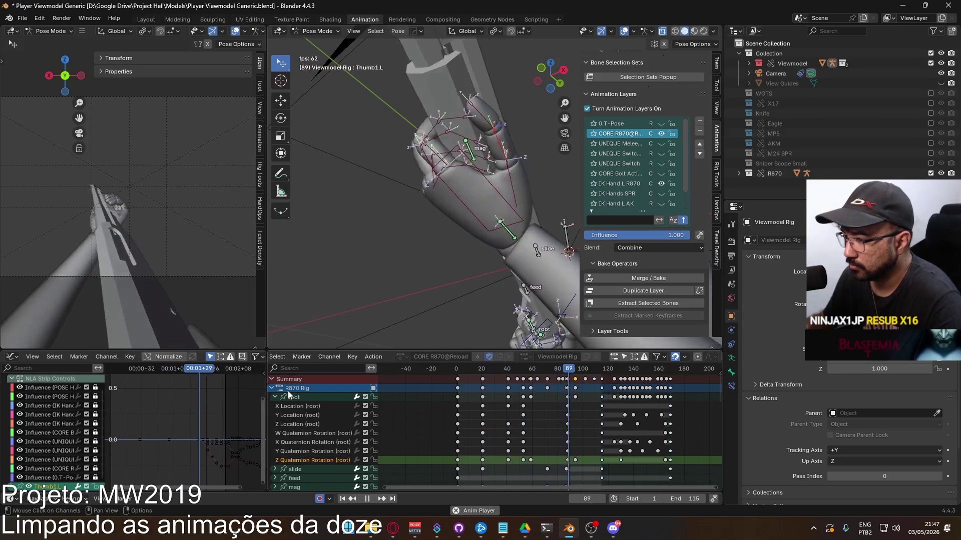
left_click(275, 397)
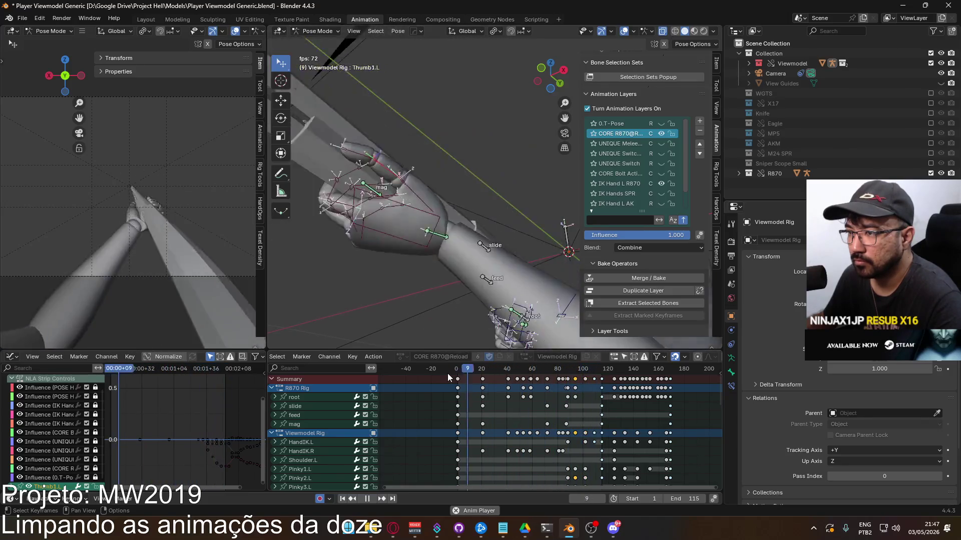
key("space")
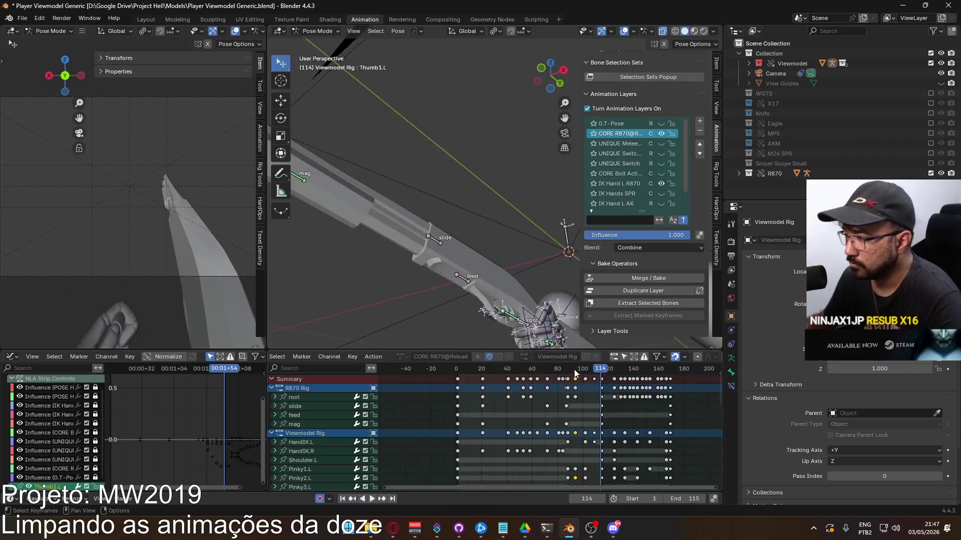
mouse_move(597, 371)
left_mouse_down()
mouse_move(473, 375)
mouse_move(551, 369)
mouse_move(521, 375)
mouse_move(536, 370)
left_mouse_up()
Move the playhead to frame 64 and select the right index finger's Pointer bones.
mouse_move(522, 431)
middle_mouse_down()
mouse_move(506, 466)
mouse_move(483, 397)
middle_mouse_up()
left_click(308, 418)
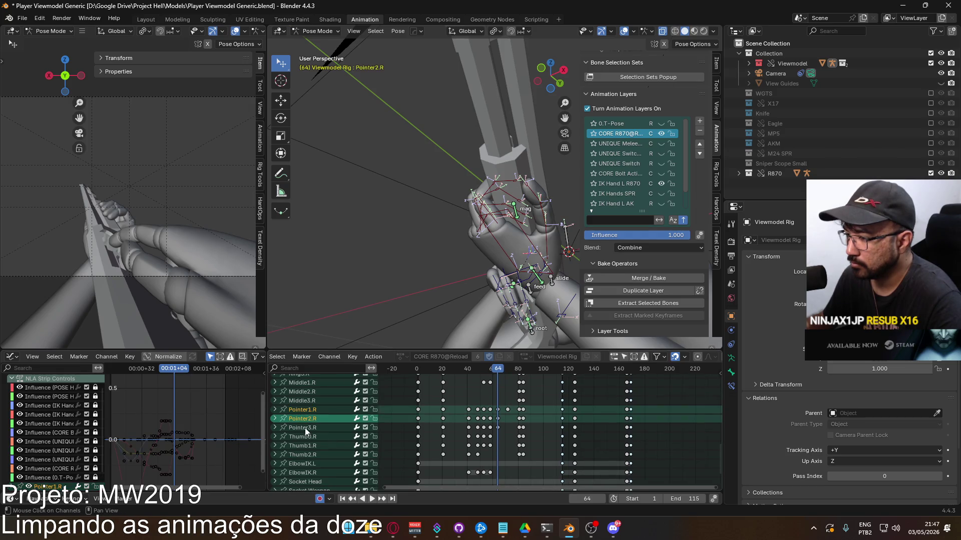
left_click(304, 428, "shift")
scroll(302, 395, "up", 1)
left_click(302, 418)
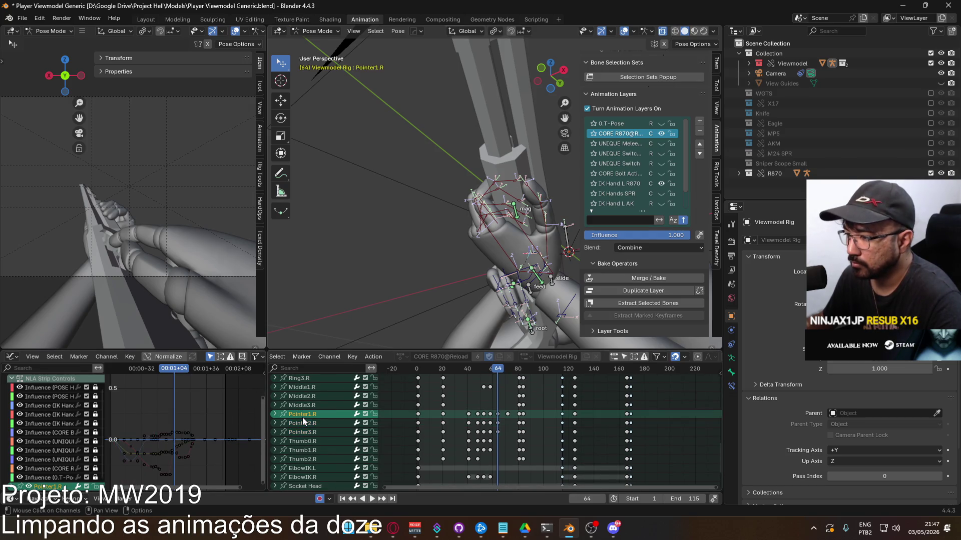
scroll(335, 400, "up", 10)
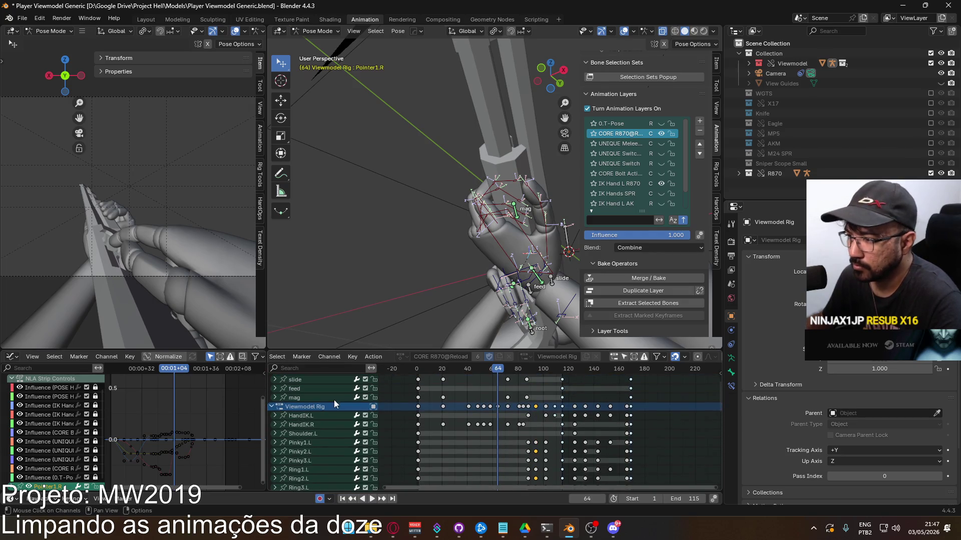
scroll(323, 389, "up", 3)
mouse_move(380, 235)
middle_mouse_down()
mouse_move(406, 226)
mouse_move(424, 238)
mouse_move(428, 261)
mouse_move(448, 243)
mouse_move(479, 253)
middle_mouse_up()
At frame 64, bend Pointer1.R, Pointer2.R and Pointer3.R by rotating each on X.
scroll(478, 253, "up", 2)
key("r")
key("x")
left_click(476, 185)
left_click(437, 232)
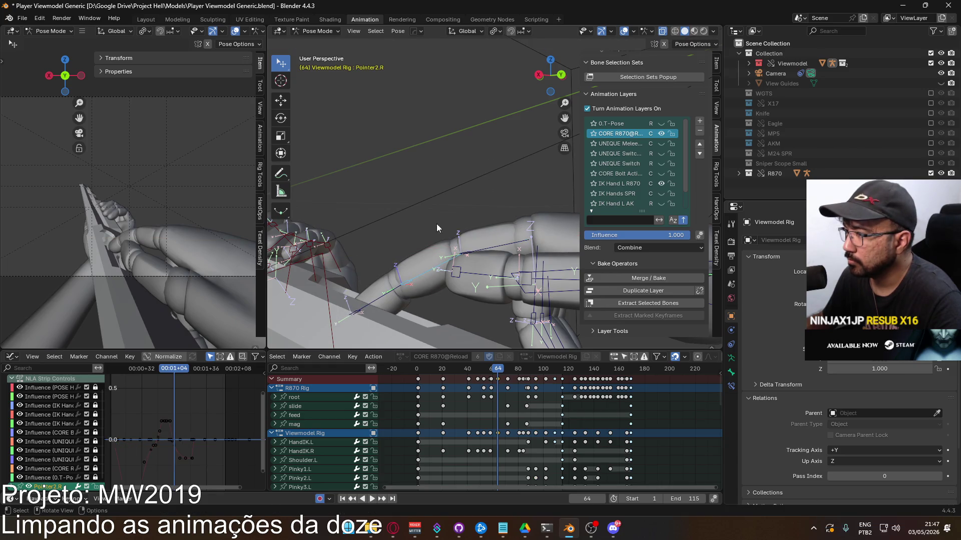
key("r")
left_click(444, 260)
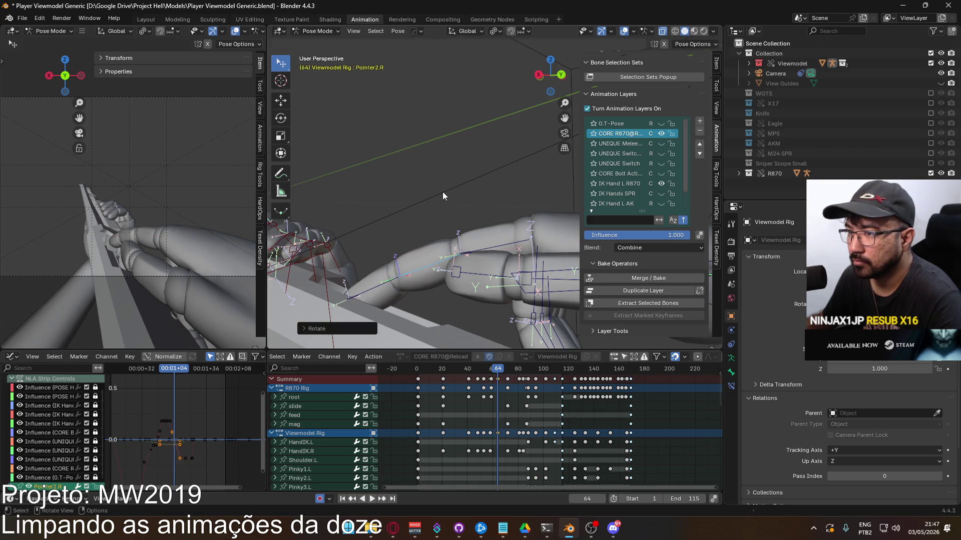
left_click(415, 270)
key("r")
key("x")
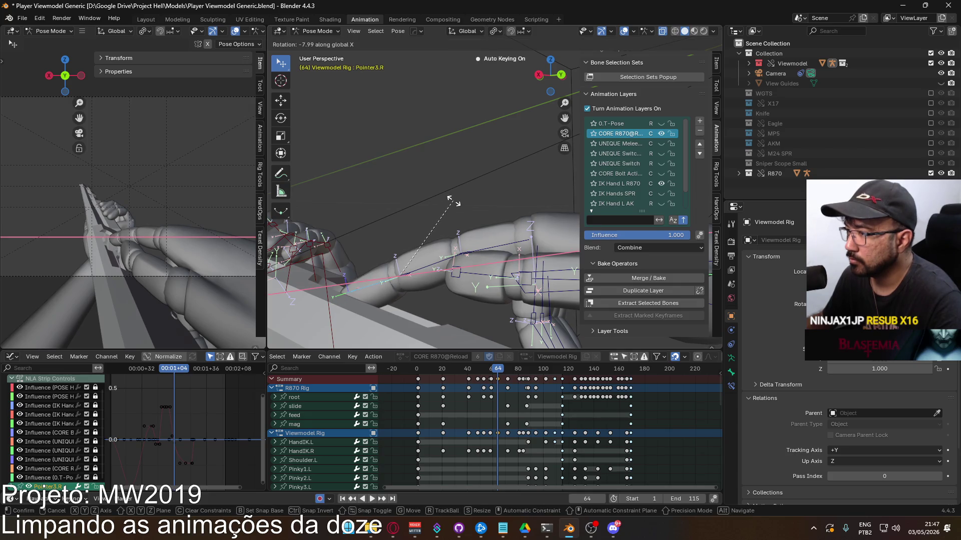
left_click(456, 200)
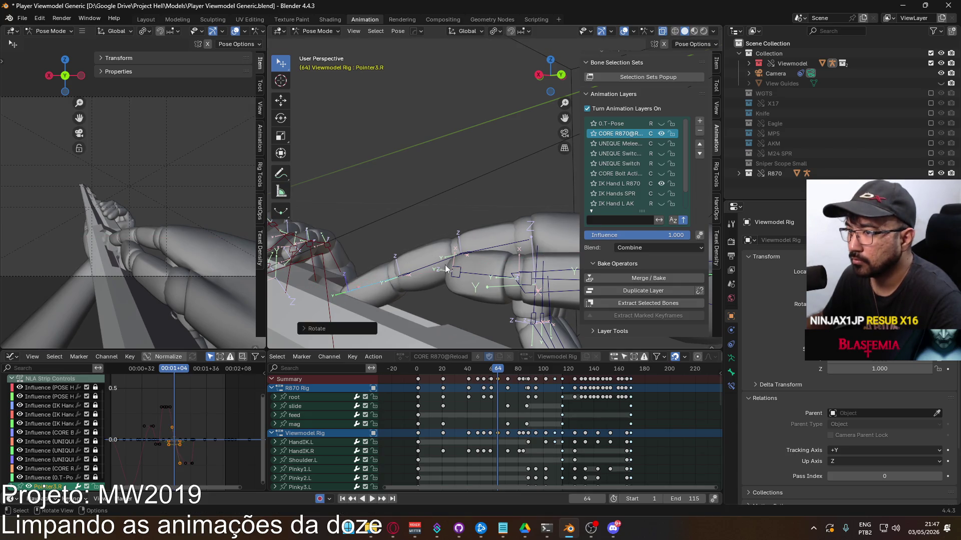
left_click(453, 258)
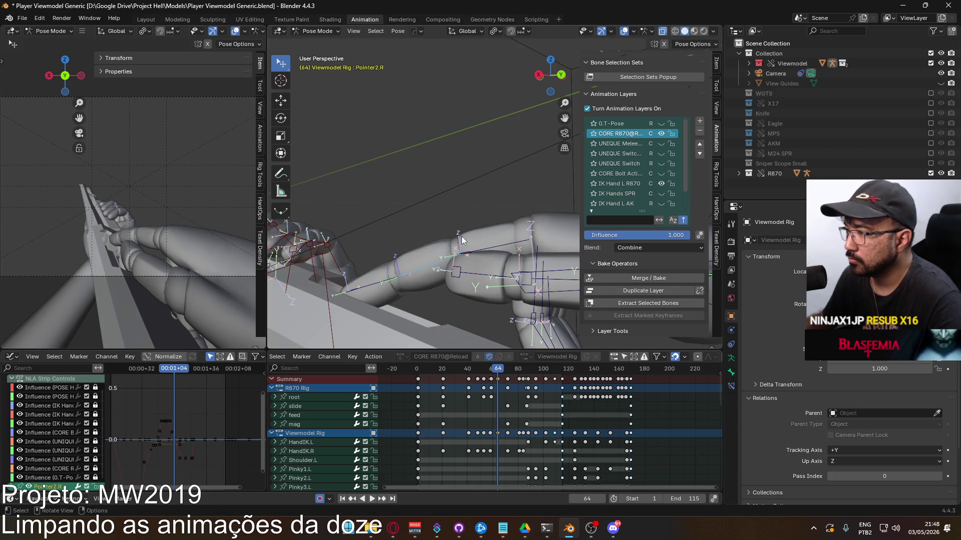
Scrub between frames 58 and 80 to check the finger motion, then clear the selection.
left_click(493, 367)
mouse_move(494, 367)
left_mouse_down()
mouse_move(524, 358)
mouse_move(489, 359)
left_mouse_up()
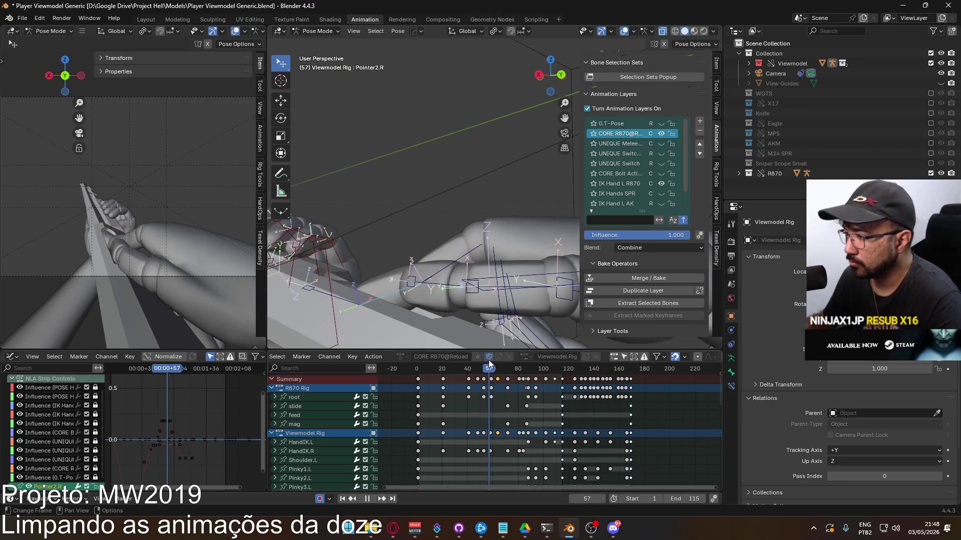
scroll(476, 409, "up", 5)
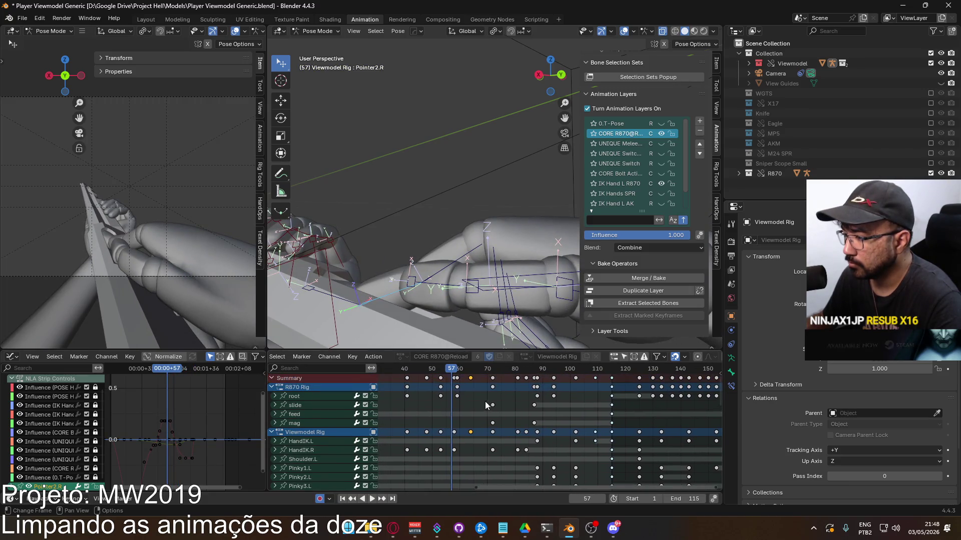
middle_click_drag(449, 390, 459, 384)
left_click_drag(453, 372, 496, 374)
left_click(476, 383)
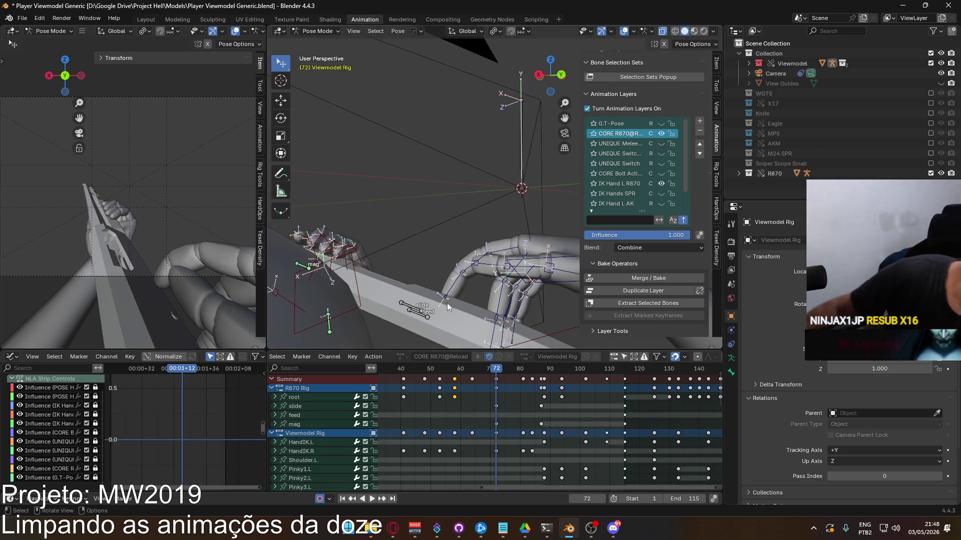
At frame 72, bend Pointer2.R and Pointer3.R further on local X, then play the reload.
middle_click_drag(446, 303, 487, 283)
left_click(468, 284)
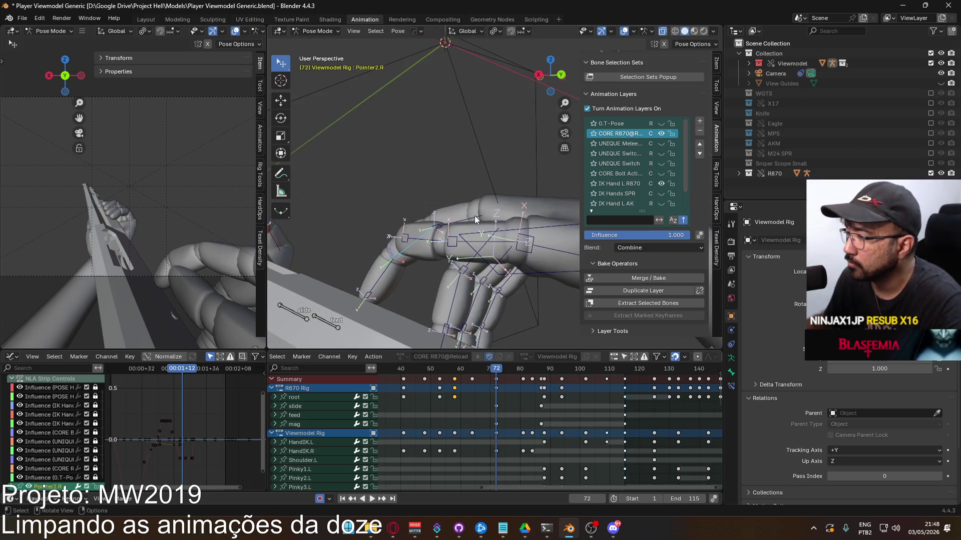
key("r")
key("x")
key("x")
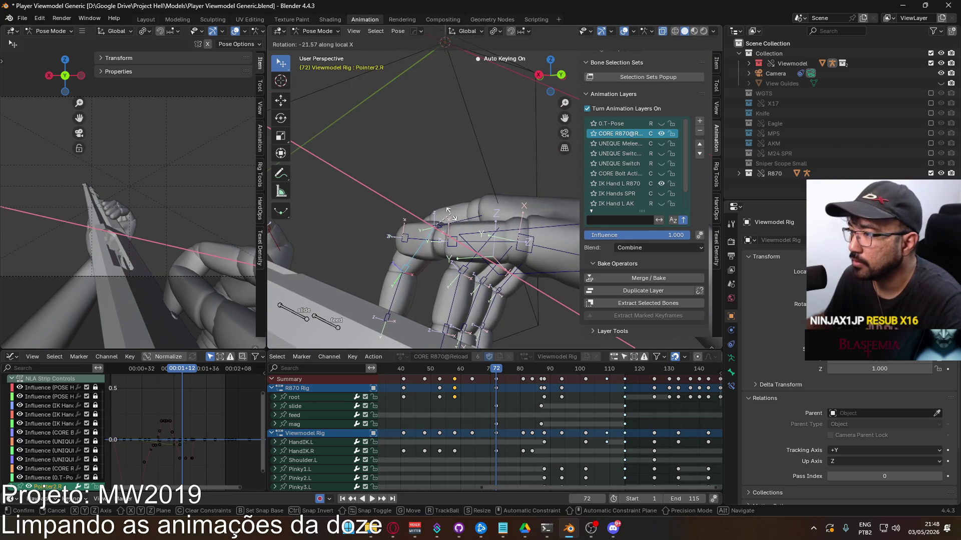
left_click(448, 210)
left_click(401, 289)
key("r")
key("x")
key("x")
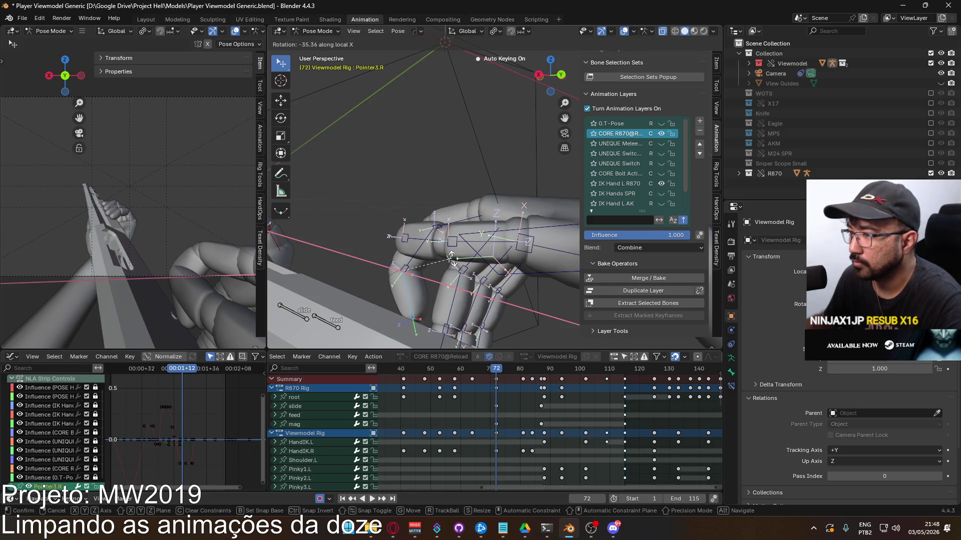
left_click(452, 258)
key("space")
left_click(472, 372)
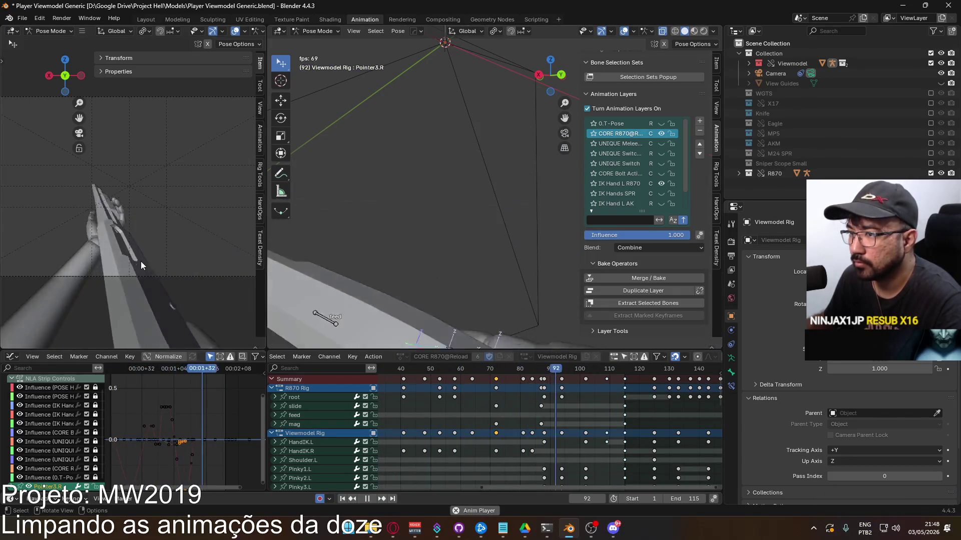
Stop playback and replay the reload from frame 1, briefly switching to Discord and back.
scroll(523, 388, "down", 3)
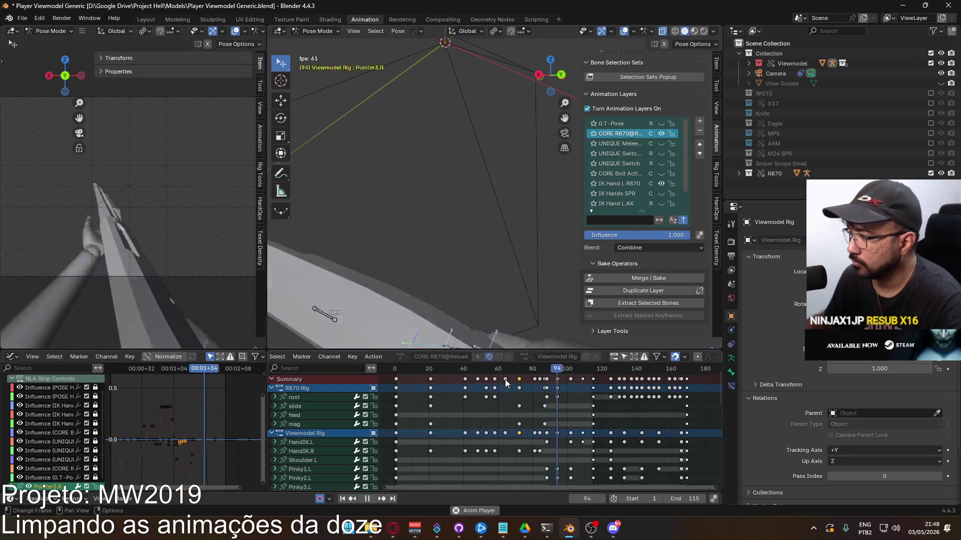
scroll(432, 365, "left", 2, "ctrl")
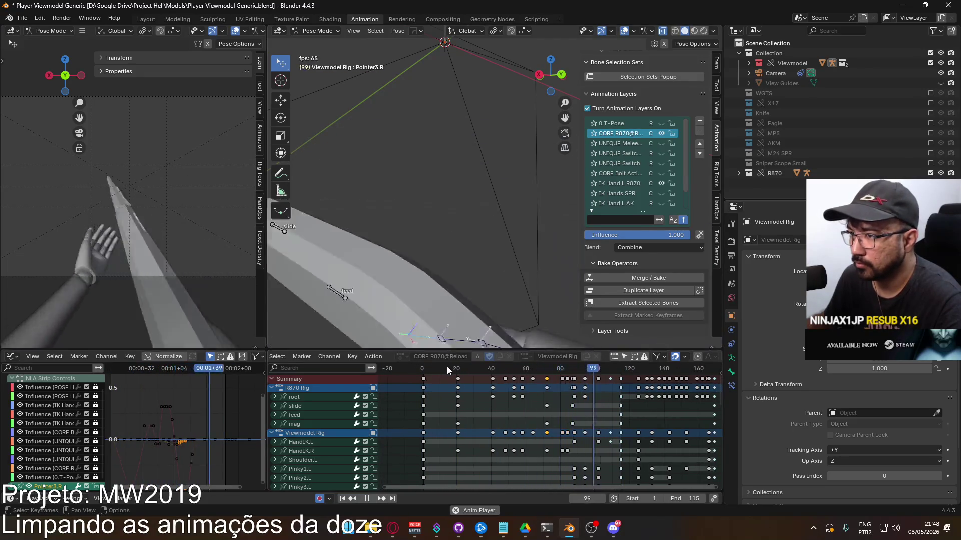
key("Escape")
left_click(425, 368)
key("space")
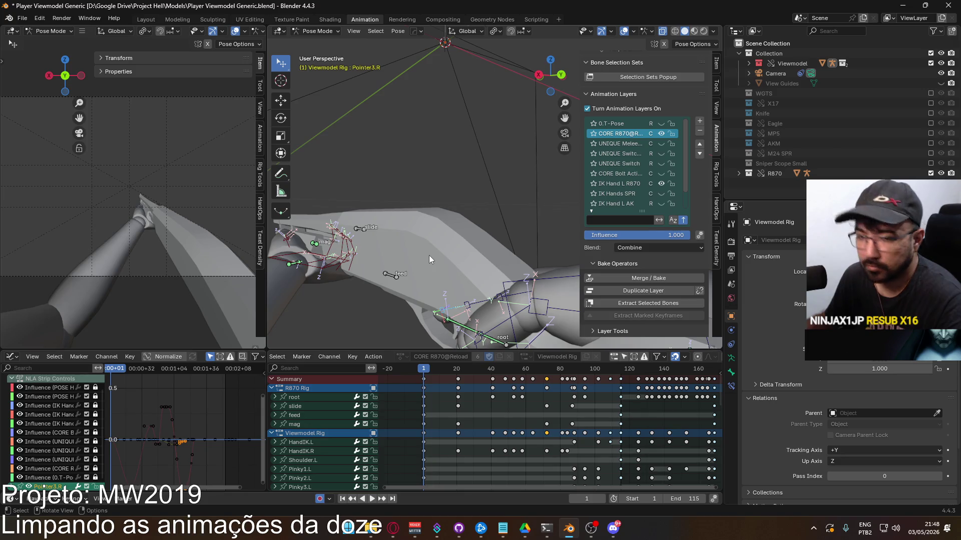
left_click(611, 530)
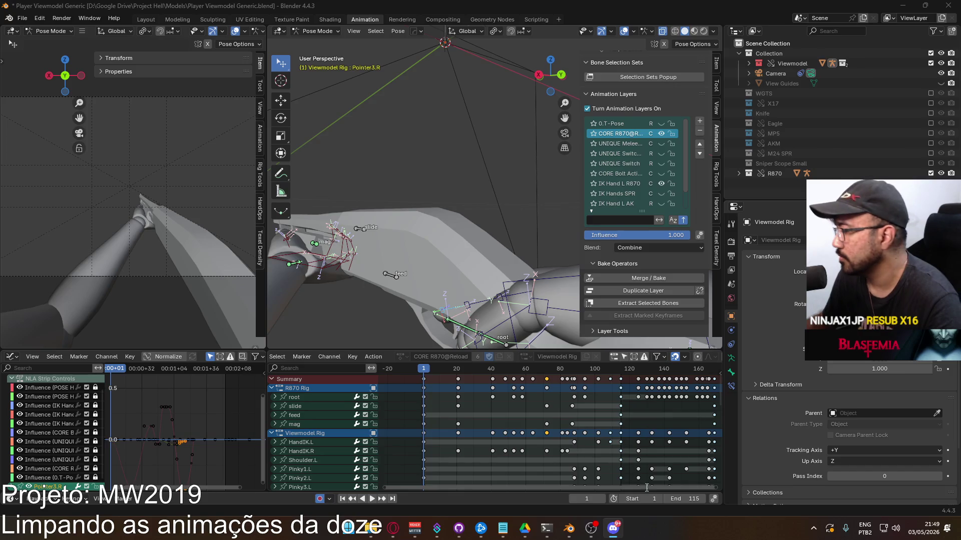
left_click(401, 298)
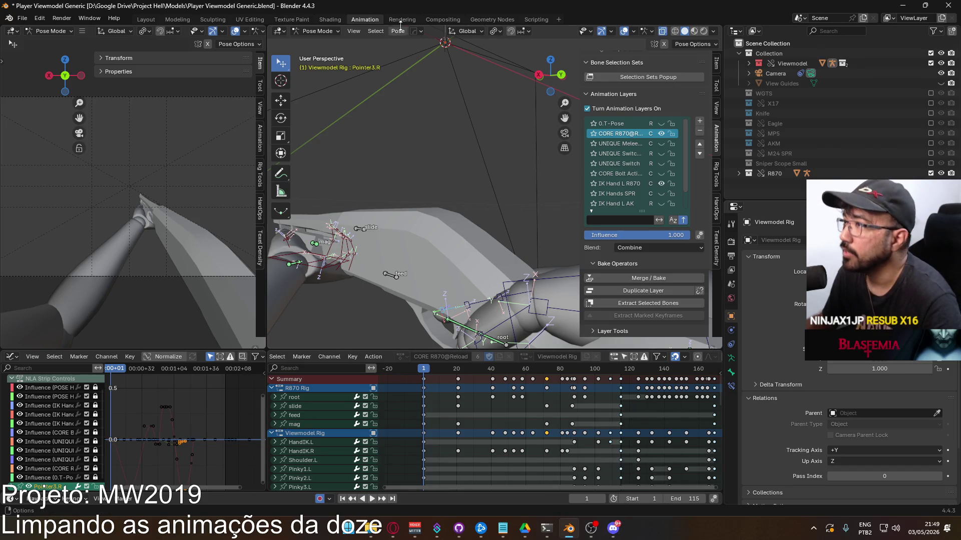
Switch the Viewmodel Rig from Pose Mode to Object Mode.
left_click(340, 33)
left_click(320, 42)
mouse_move(440, 240)
middle_mouse_down()
mouse_move(323, 221)
mouse_move(413, 248)
mouse_move(370, 294)
middle_mouse_up()
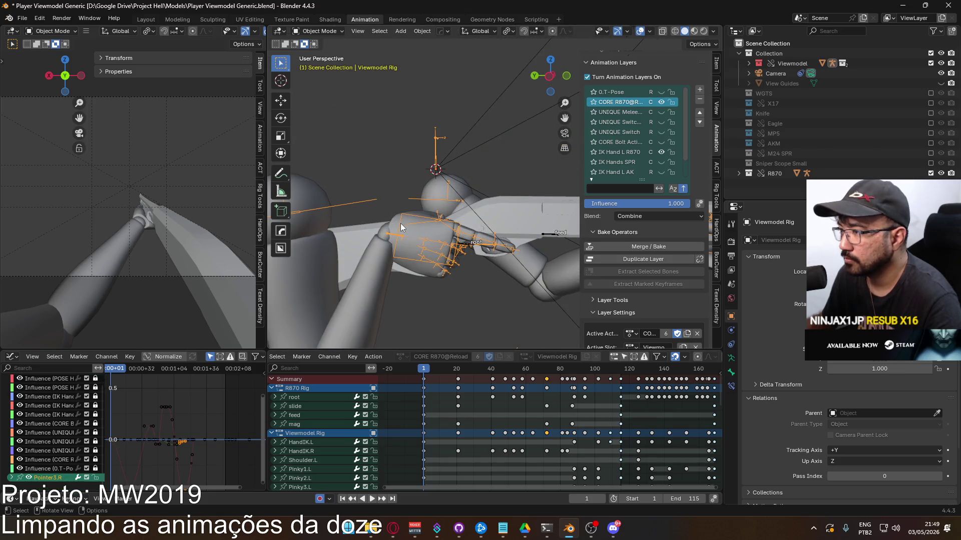
Select the arm model, save, and set FBX export to the preset, Selected Objects, Armature and Mesh.
left_click(370, 295, "shift")
key("ctrl+s")
left_click(22, 18)
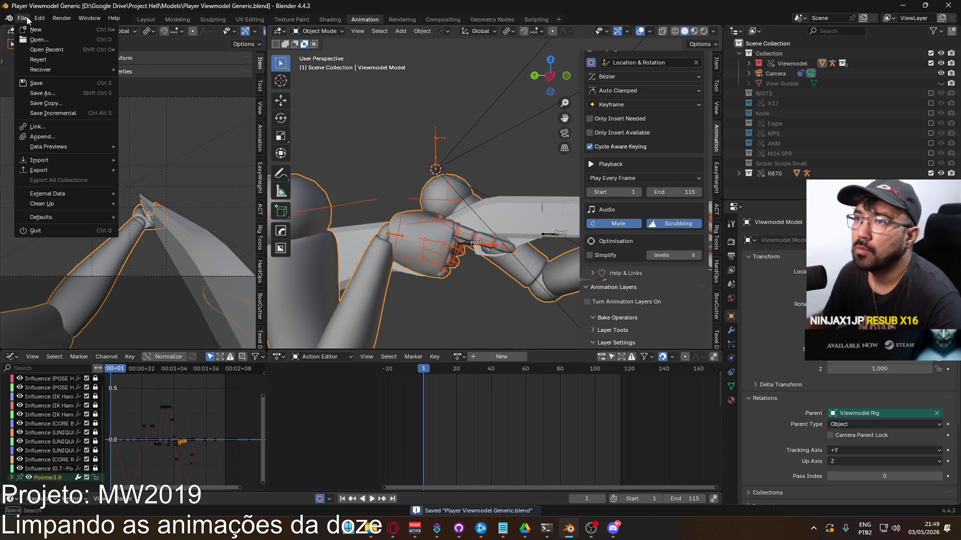
mouse_move(79, 171)
left_click(218, 260)
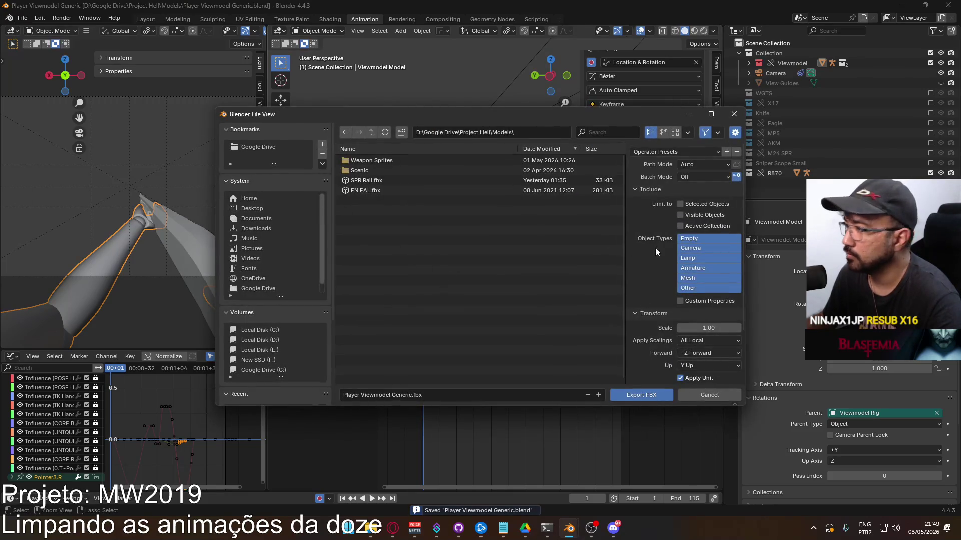
left_click(673, 152)
left_click(662, 173)
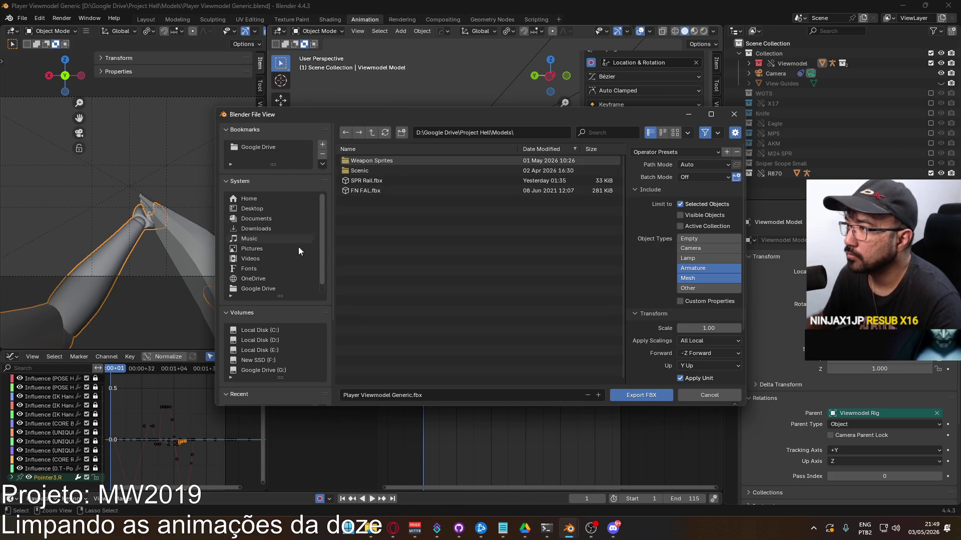
Export to the Unity viewmodel animations folder as 'Viewmodel@R870 Reload Zero'.
scroll(281, 350, "down", 5)
left_click(267, 312)
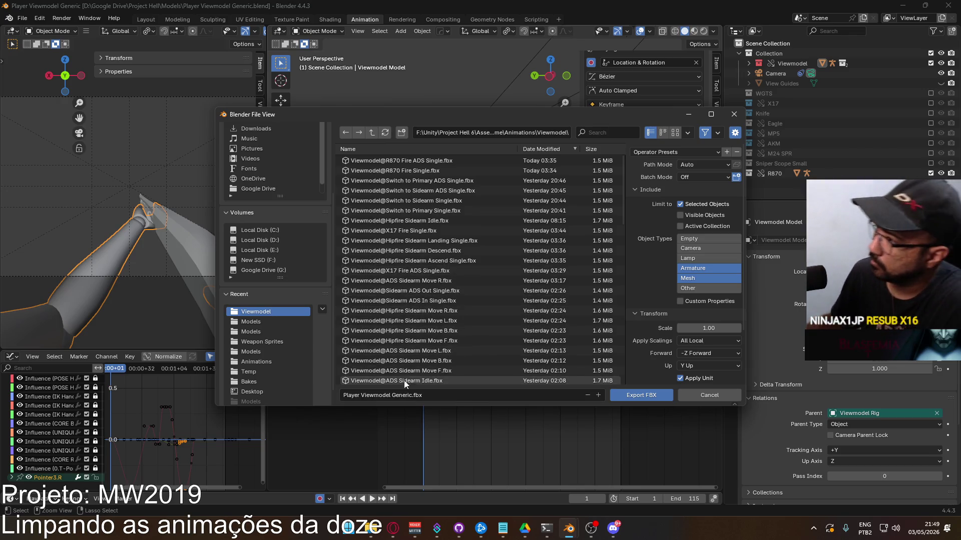
left_click(443, 395)
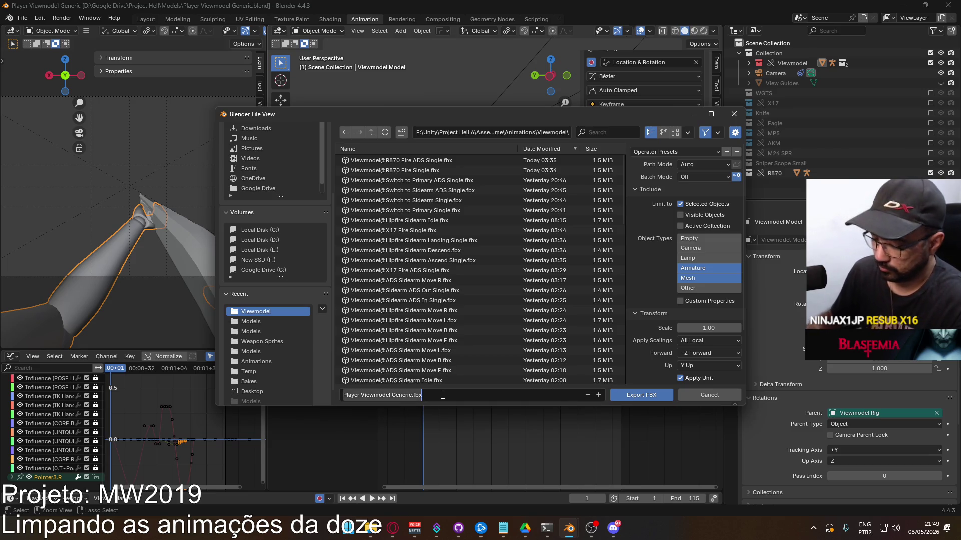
type("Vie")
type("l@R870 Reloa")
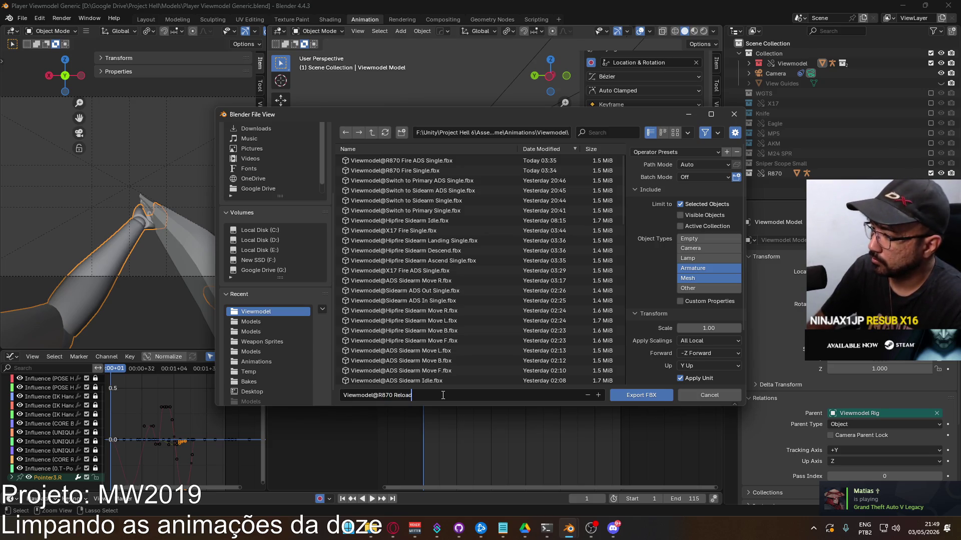
type("d")
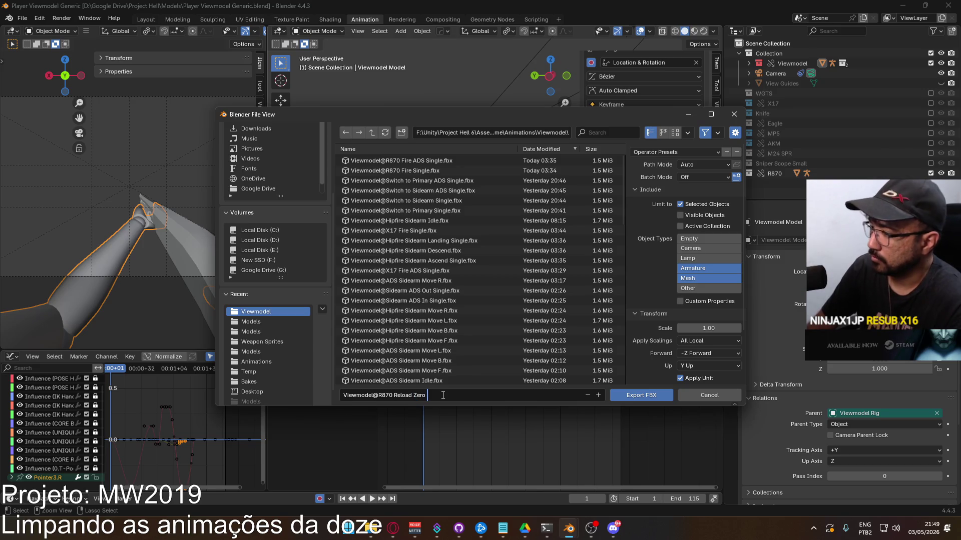
key("Return")
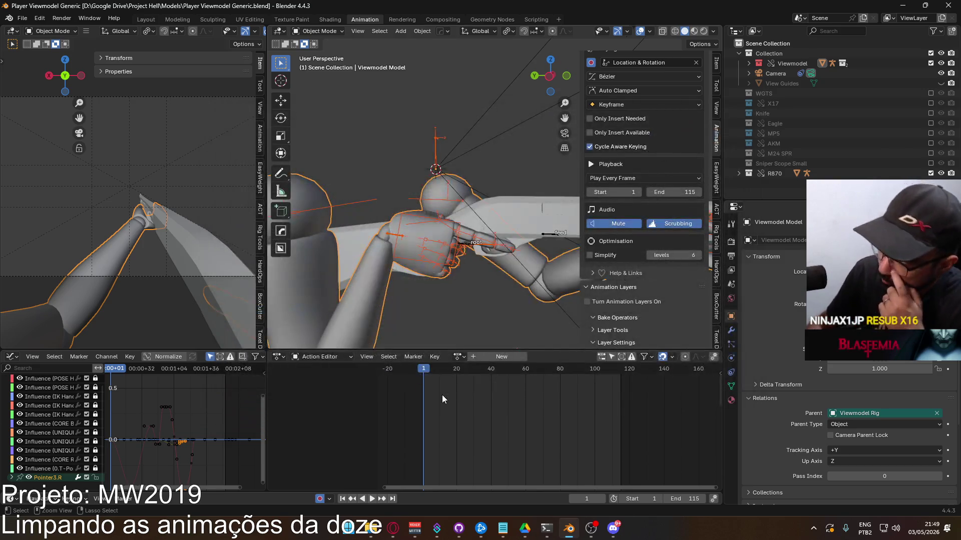
Undo the export's changes, set the playback range to frames 115–168, and preview it.
key("ctrl+z")
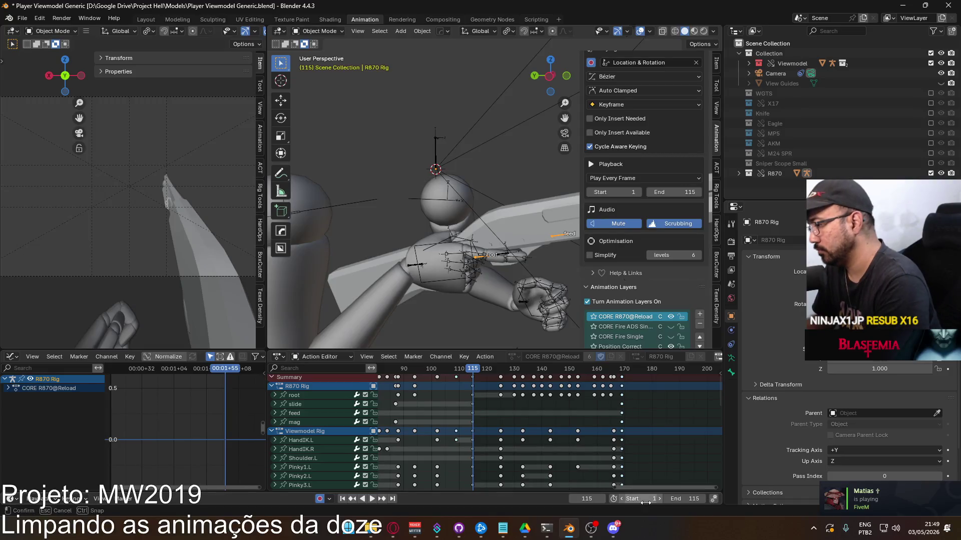
type("15")
key("Return")
left_click(584, 370)
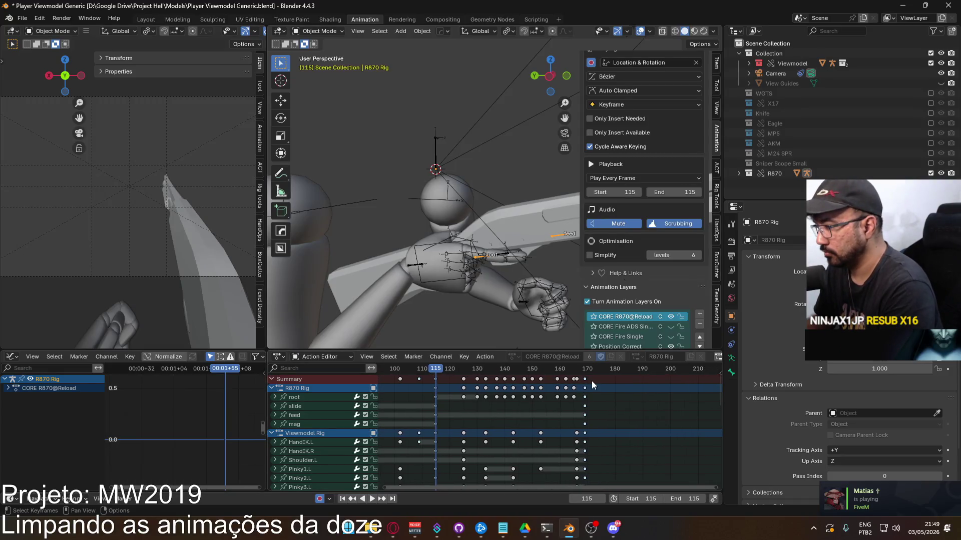
left_click(686, 499)
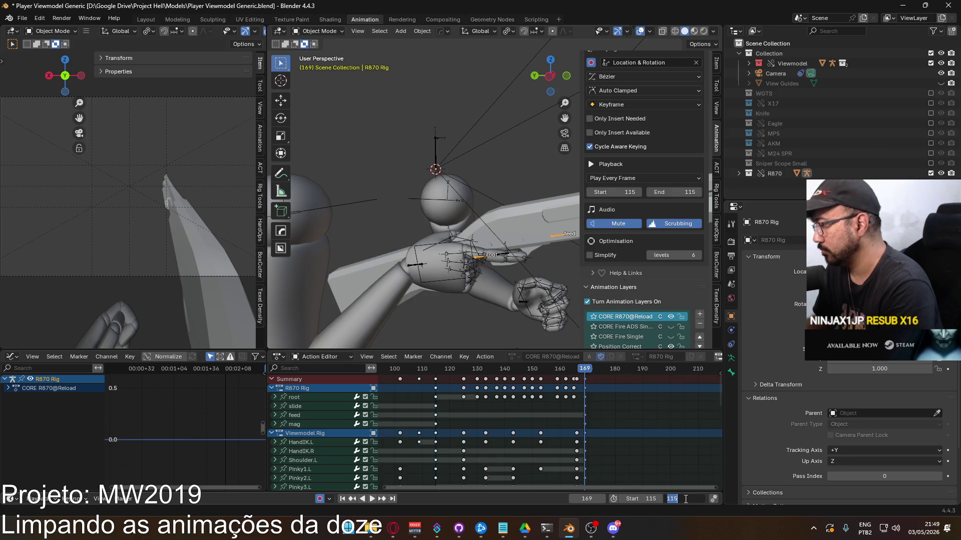
type("168")
key("Return")
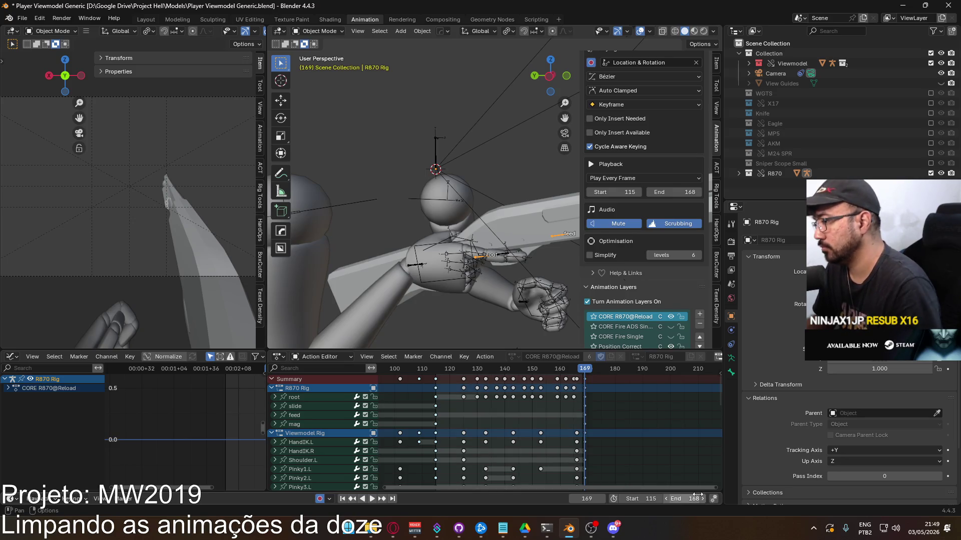
key("space")
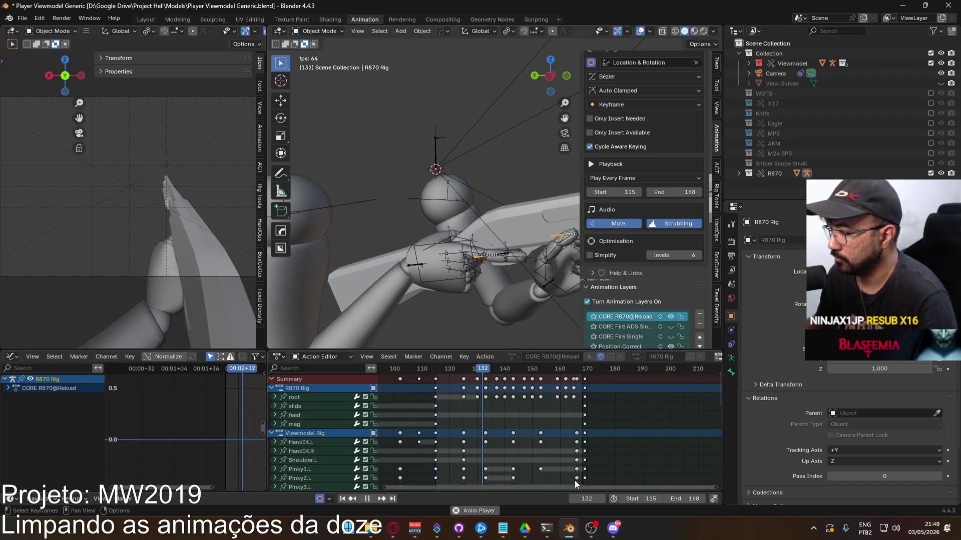
key("Escape")
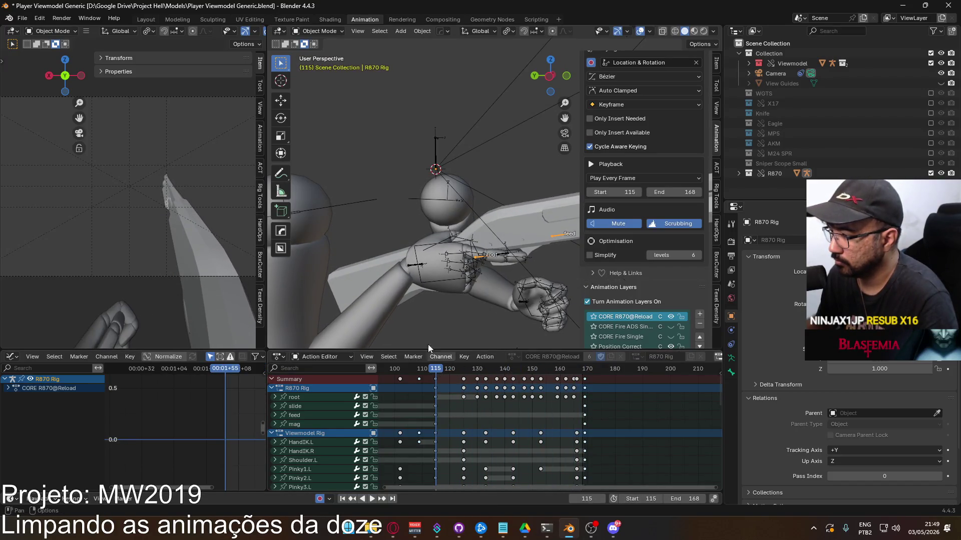
Select the arm model and save the blend file.
left_click(436, 278)
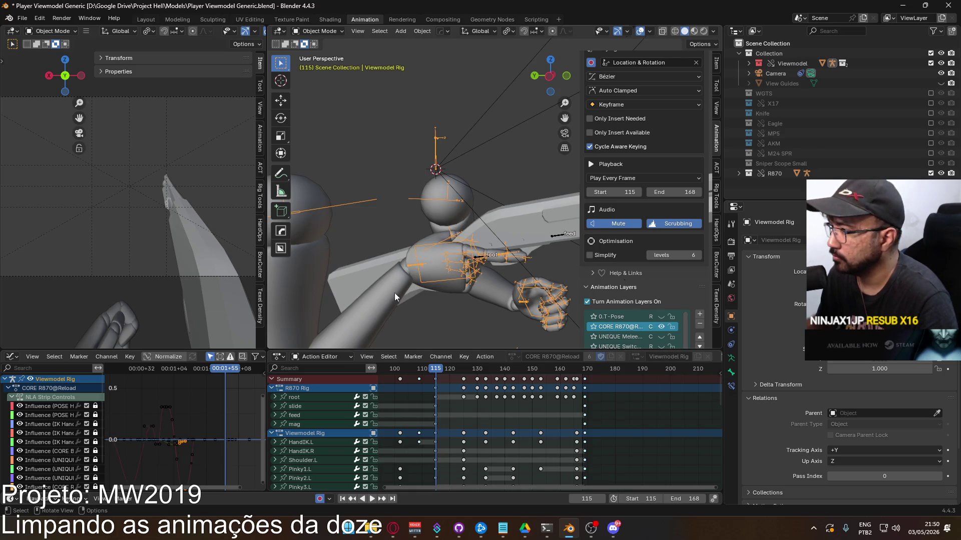
key("ctrl+s")
left_click(22, 18)
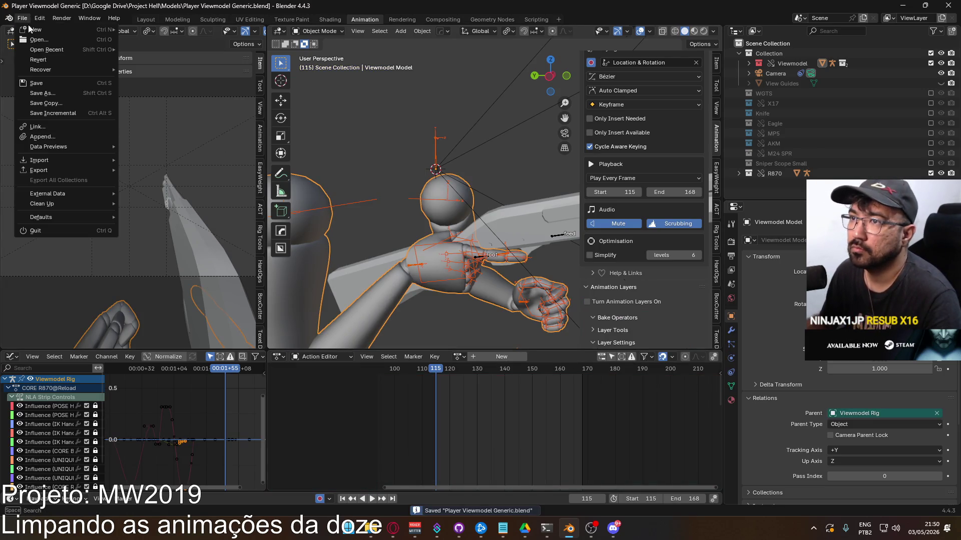
Export the FBX as 'Viewmodel@R870 Reload Single.fbx' by removing 'Zero' from the name, then save.
mouse_move(96, 168)
left_click(198, 259)
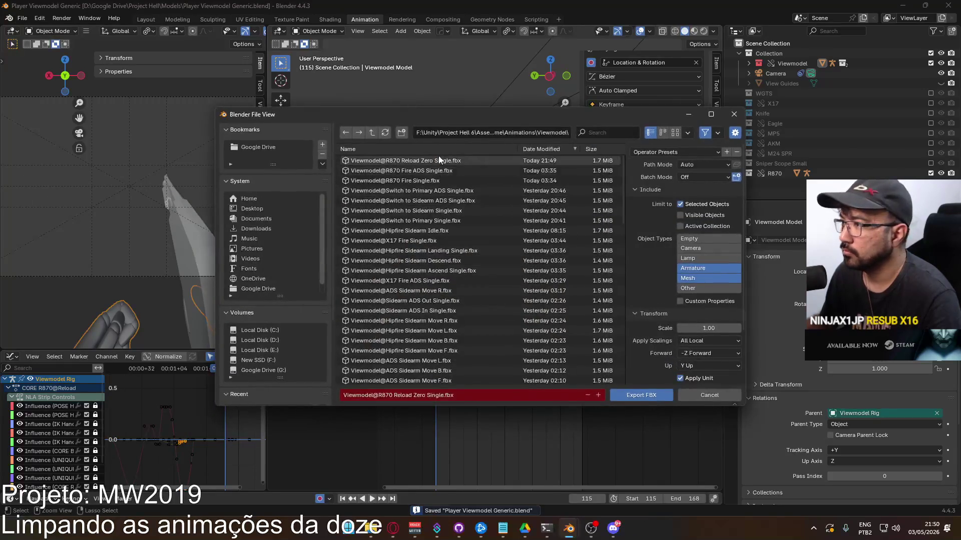
left_click(414, 396)
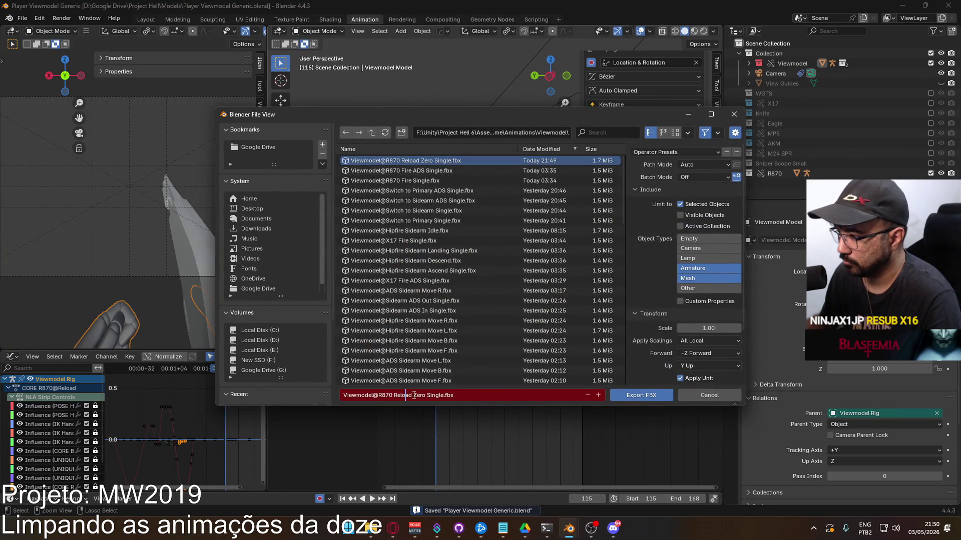
left_click_drag(414, 396, 423, 395)
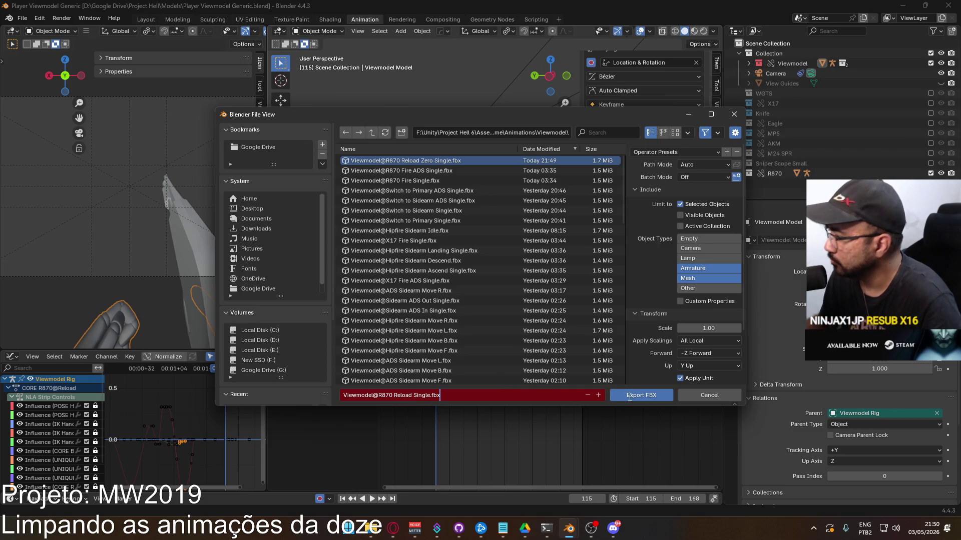
left_click(641, 399)
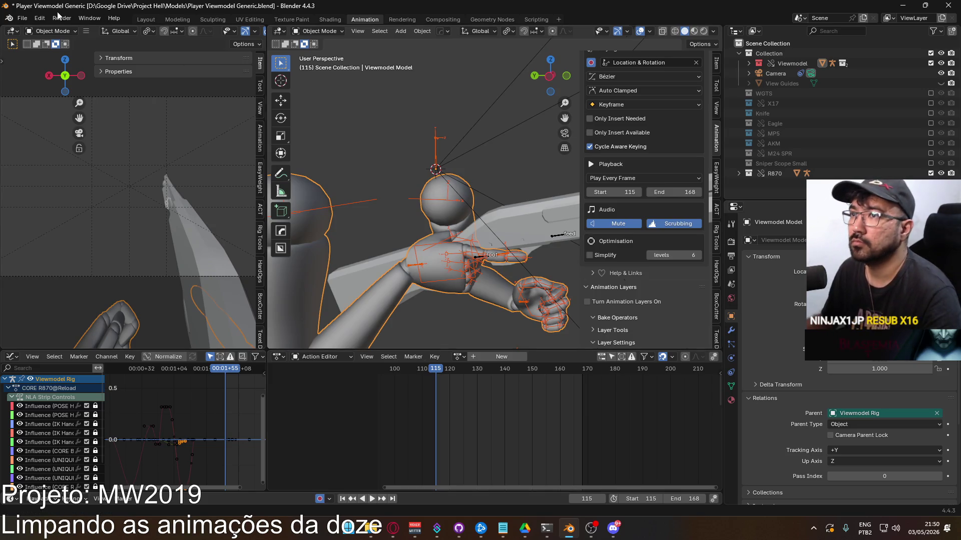
key("ctrl+s")
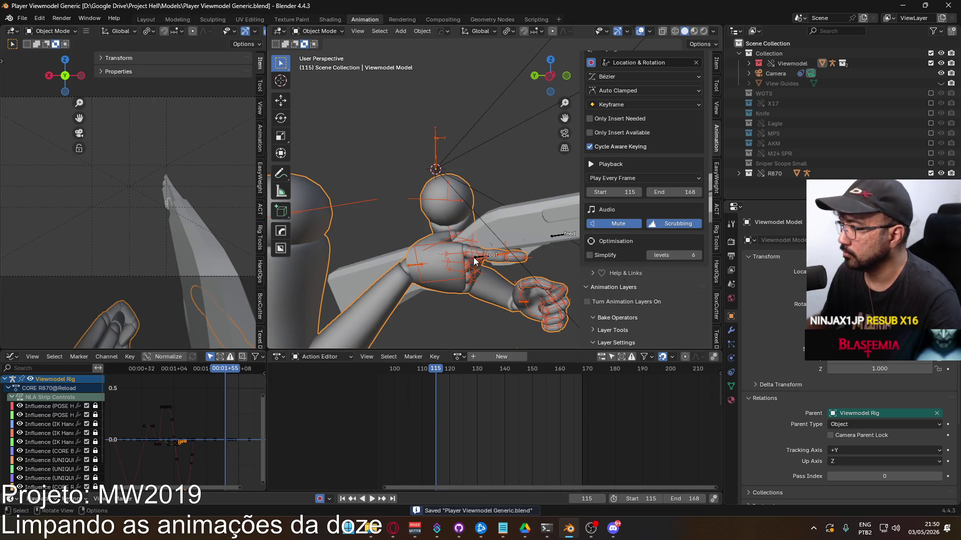
Enable the R870 Rig's Animation Layers and turn off the Position Correct layer.
left_click(472, 257)
left_click(587, 301)
scroll(693, 260, "down", 4)
left_click(669, 236)
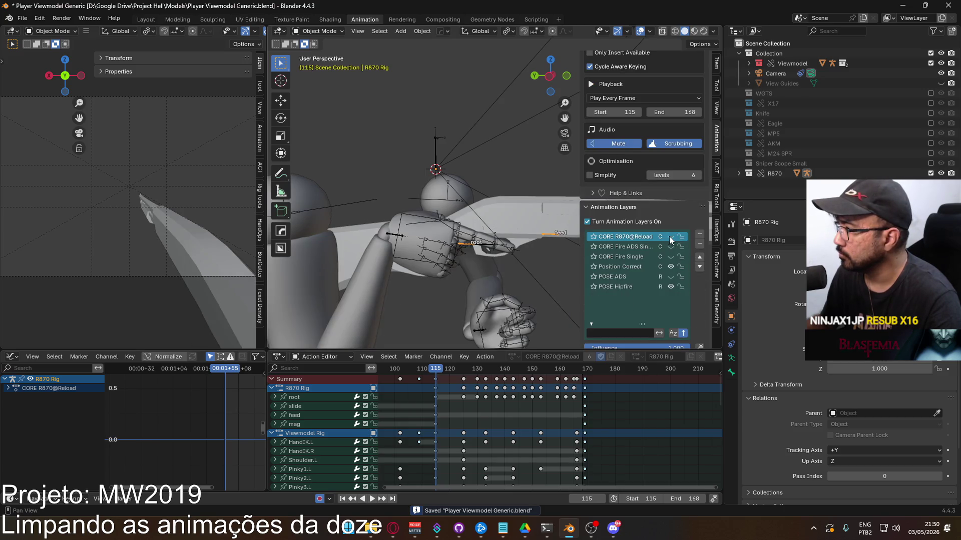
left_click(670, 267)
middle_click_drag(463, 233, 428, 231)
Check the Viewmodel Rig, then reselect the R870 Rig and turn Position Correct back on.
left_click(449, 258)
left_click(646, 247)
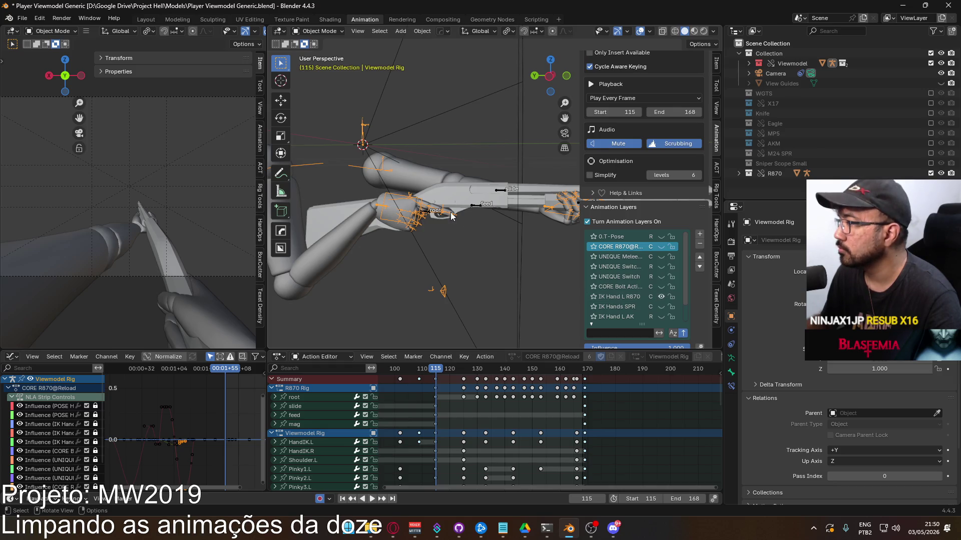
left_click(470, 205)
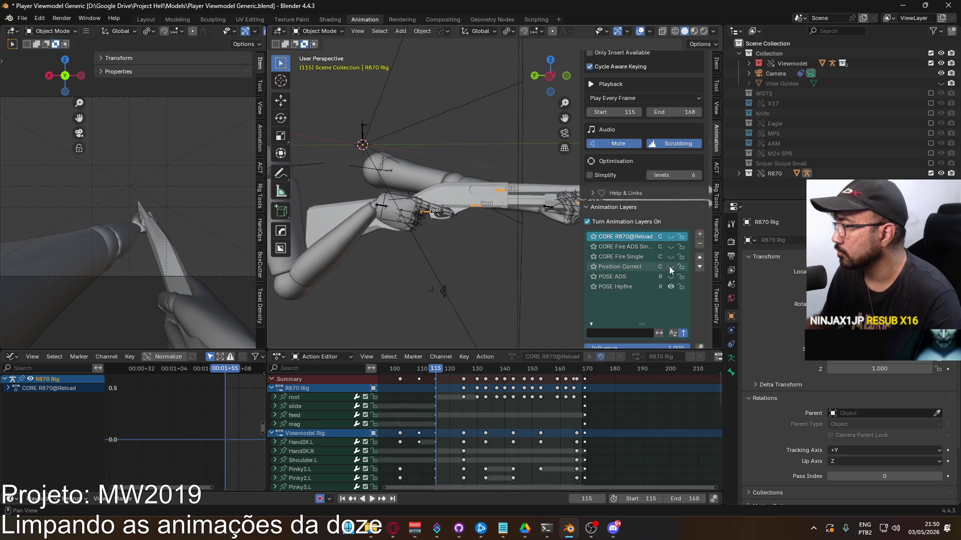
left_click(670, 266)
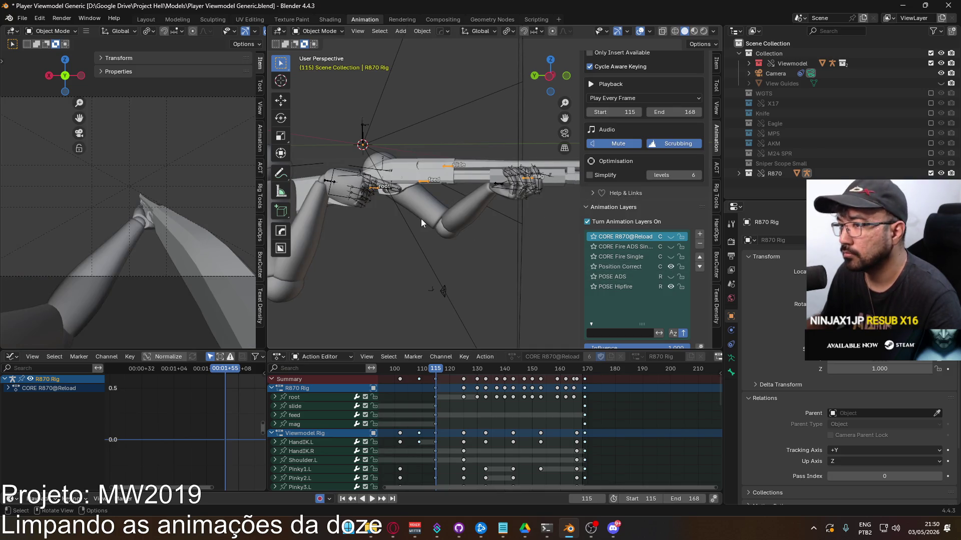
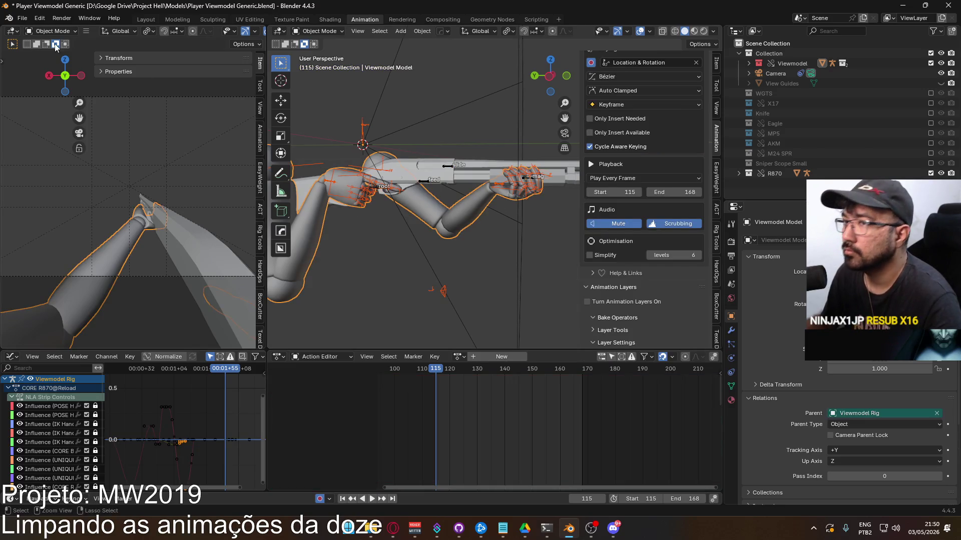
Save the blend file and start an FBX export of the viewmodel.
key("ctrl+s")
left_click(22, 18)
mouse_move(79, 170)
left_click(182, 259)
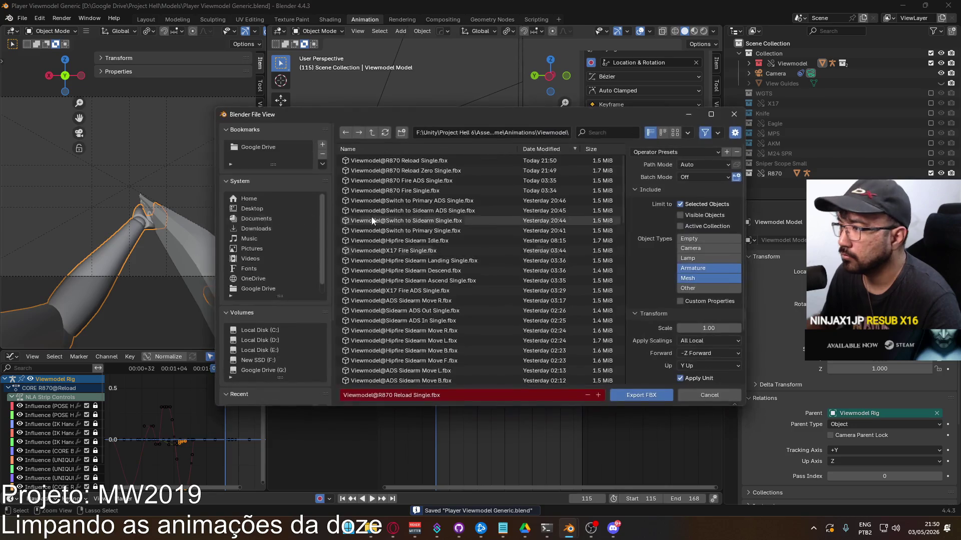
Export the FBX as 'Viewmodel@IK Hands R870 Single.fbx', adapted from the IK Hands SPR name.
scroll(499, 245, "down", 10)
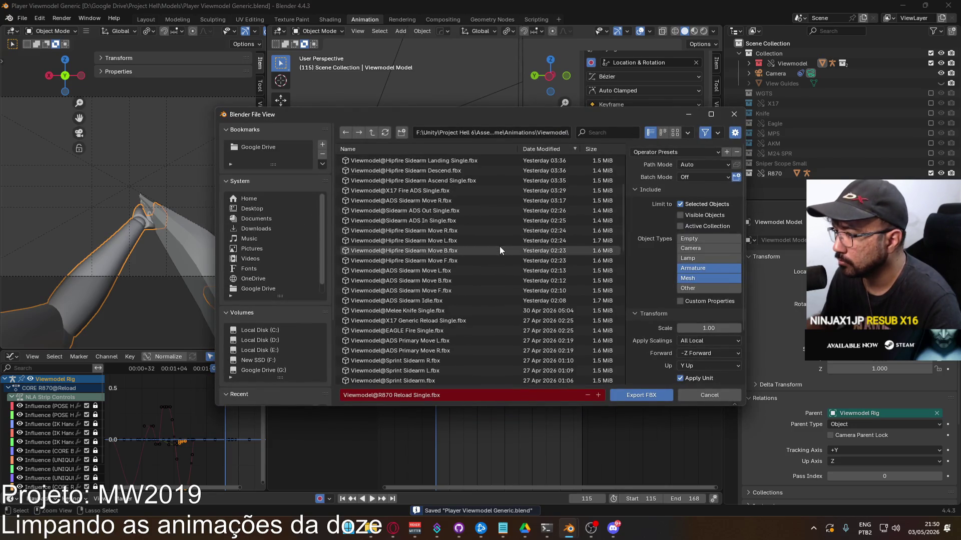
scroll(494, 260, "up", 2)
left_click(603, 133)
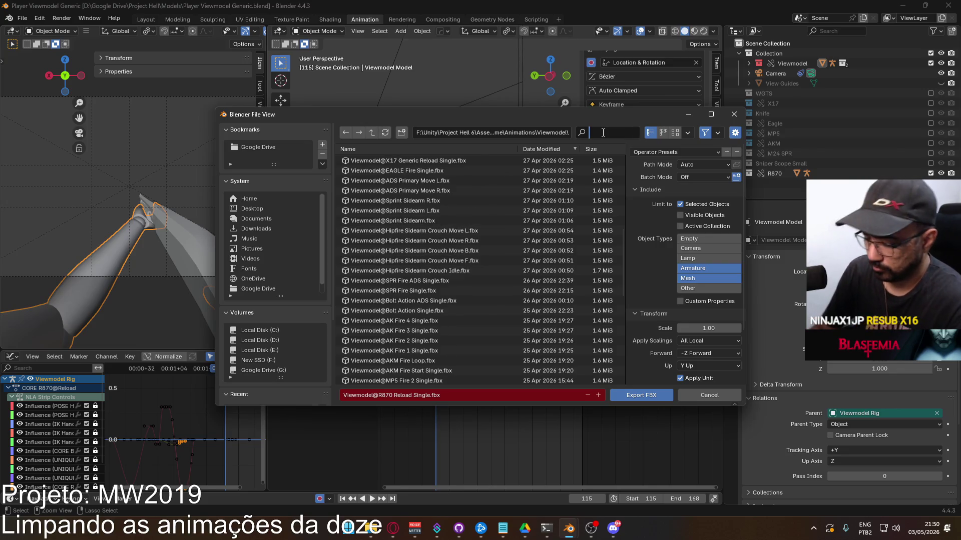
type("hands")
left_click(420, 160)
left_click(423, 395)
left_click_drag(405, 396, 414, 396)
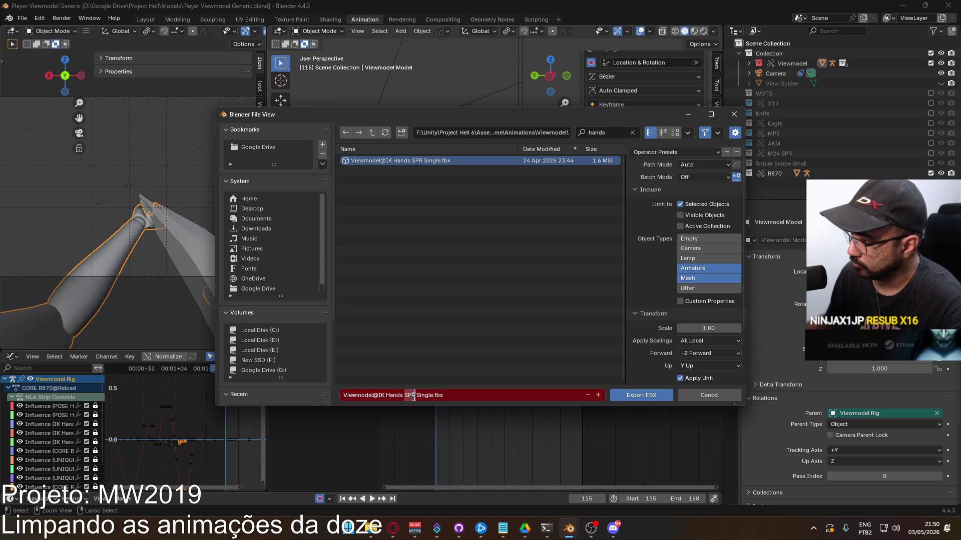
type("R870")
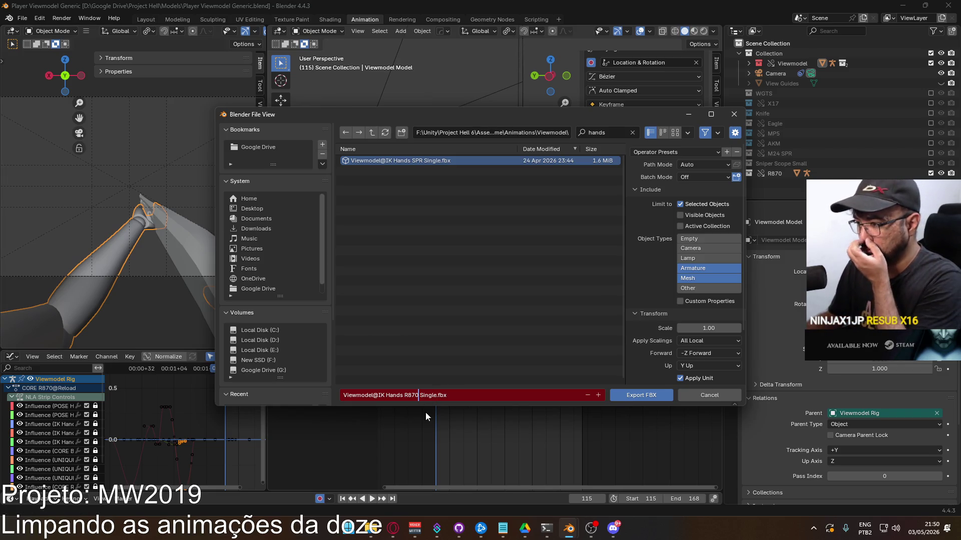
left_click(622, 397)
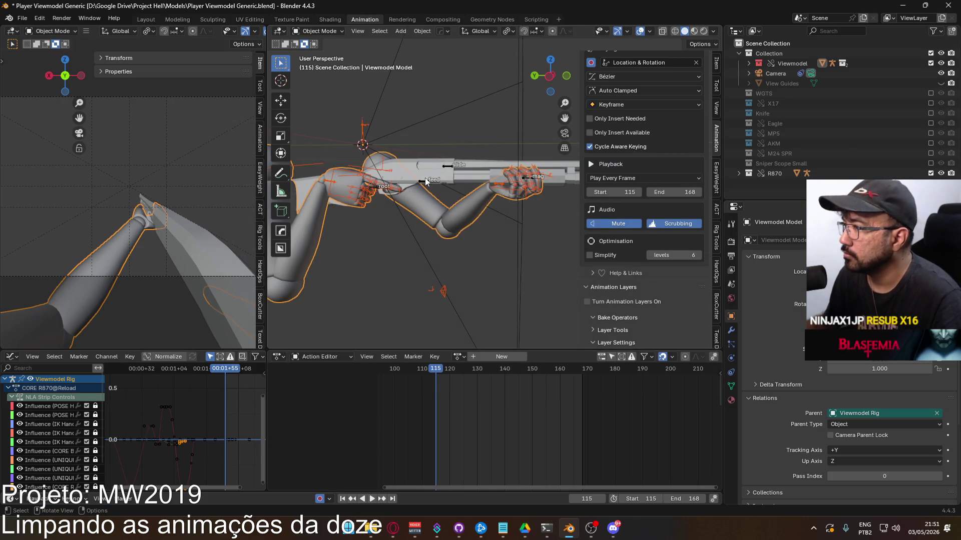
Select the Viewmodel Rig and show its Animation sidebar tools.
left_click(368, 186)
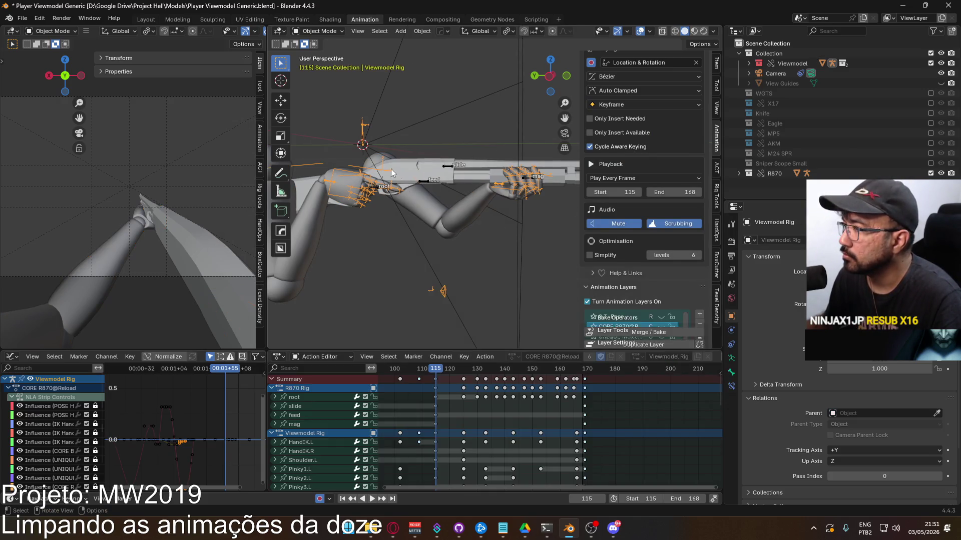
left_click(716, 63)
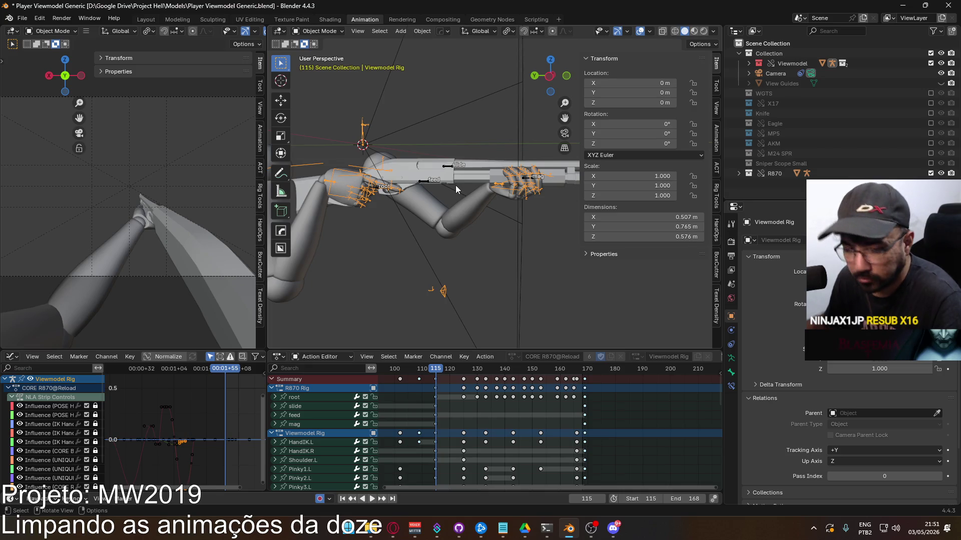
left_click(425, 185)
left_click(348, 178)
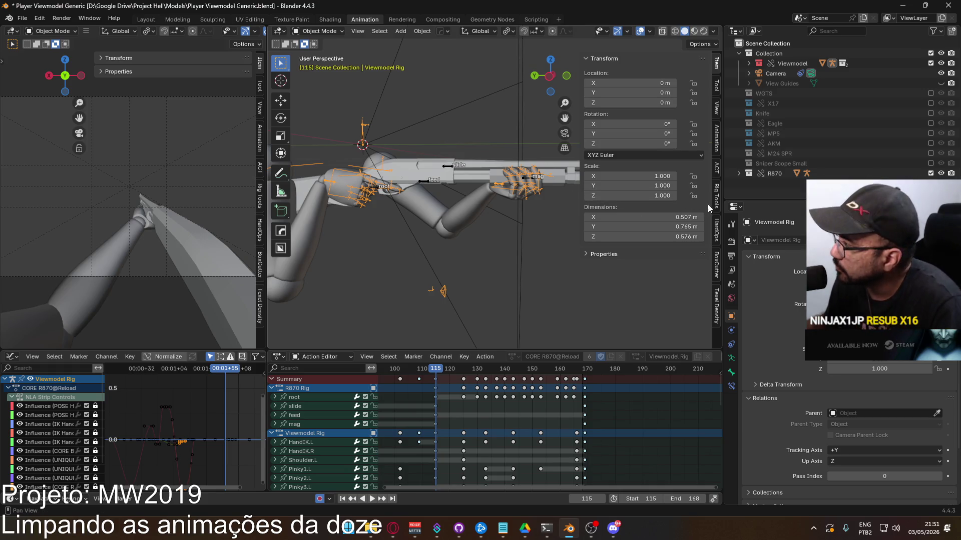
left_click(716, 146)
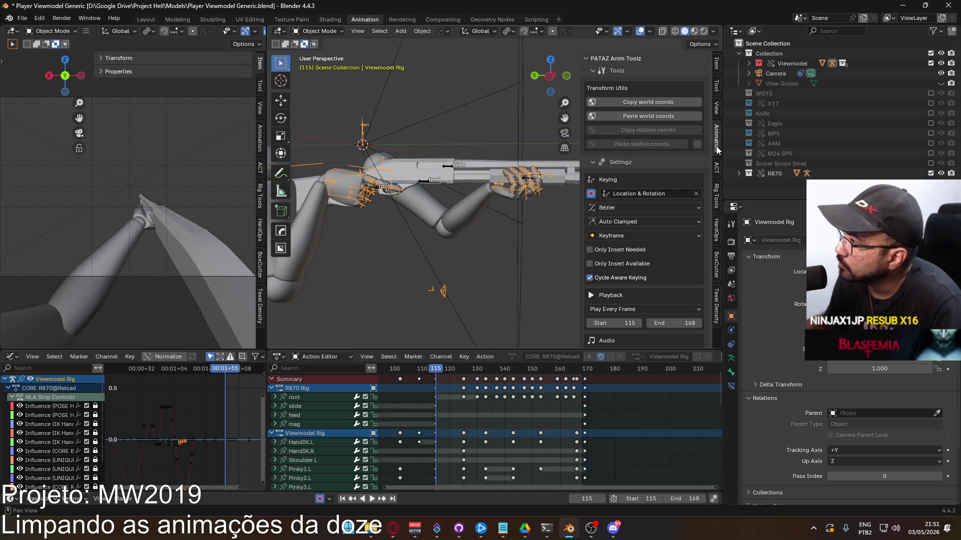
scroll(668, 260, "down", 8)
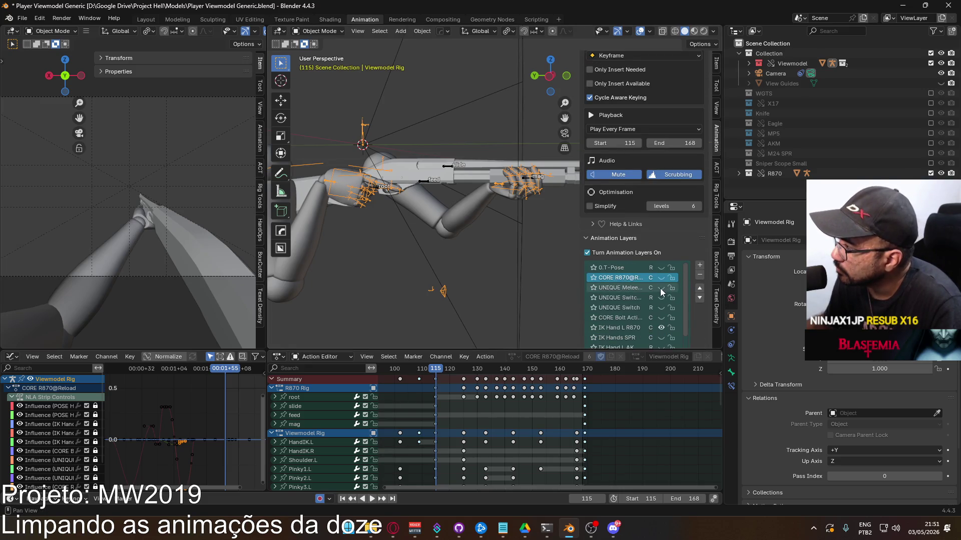
Toggle the IK Hand L R870 layer's visibility, then select the POSE Hipfire layer.
left_click(632, 327)
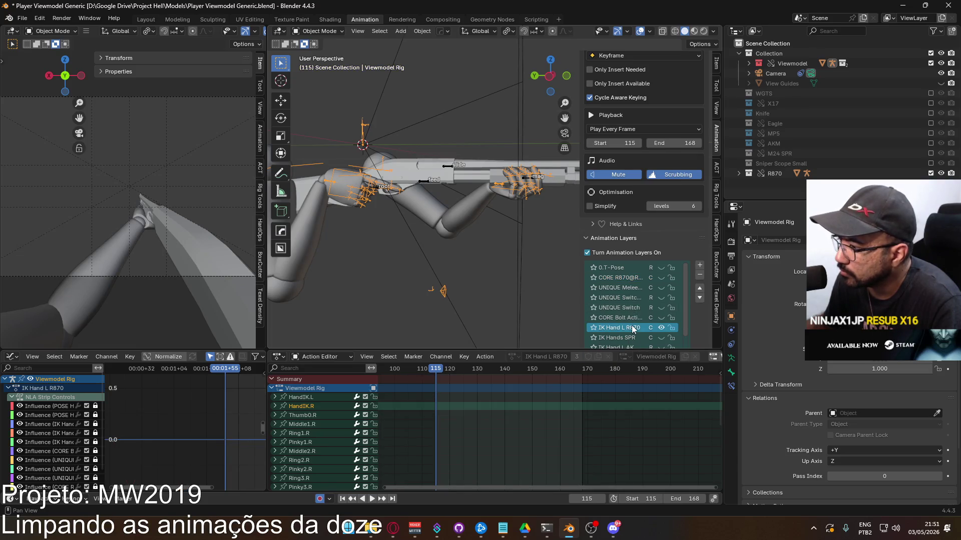
left_click(663, 326)
left_click(662, 326)
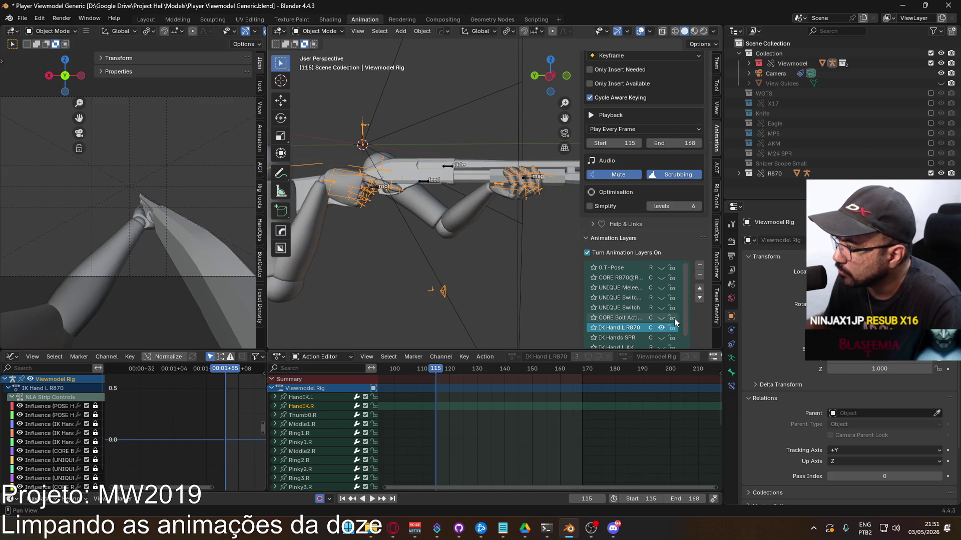
left_click(662, 326)
scroll(666, 301, "down", 2)
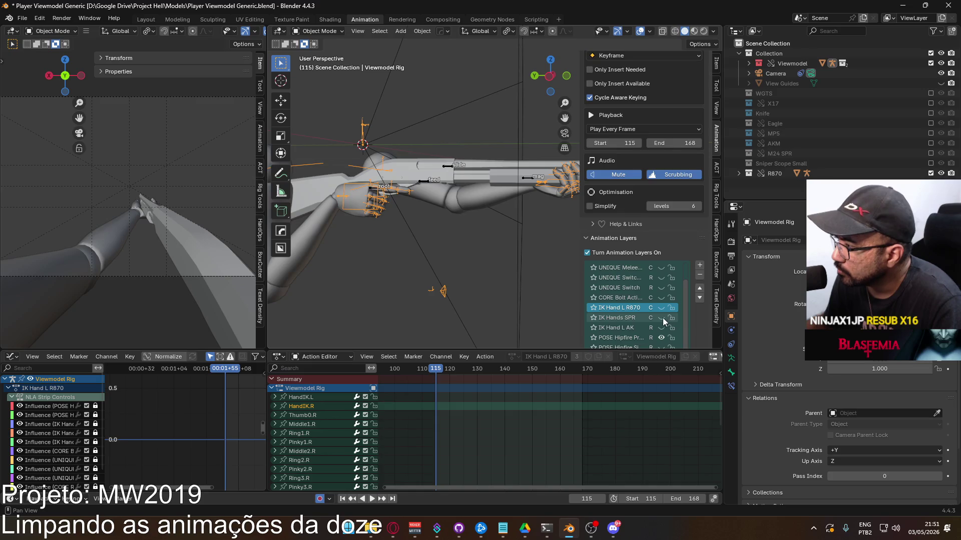
scroll(695, 333, "down", 3)
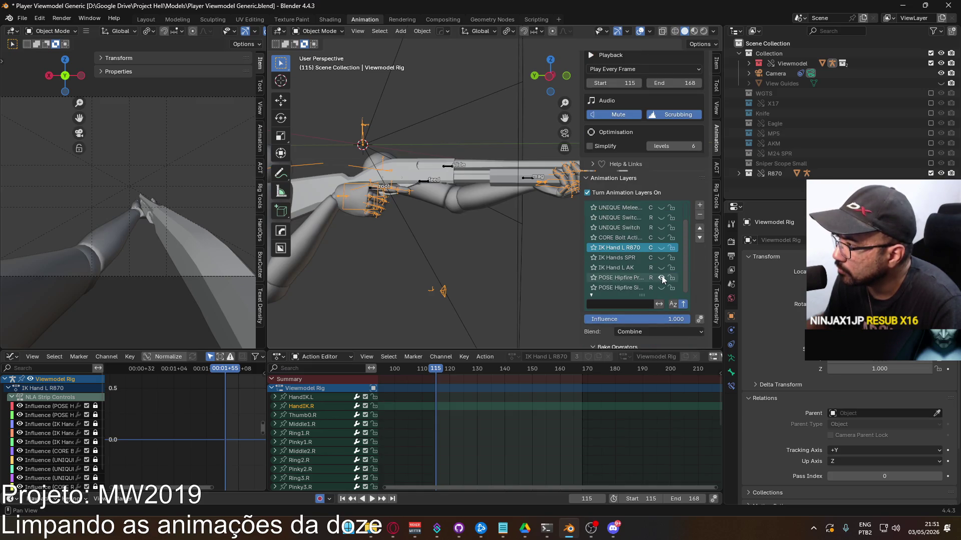
left_click(605, 281)
scroll(615, 276, "up", 2)
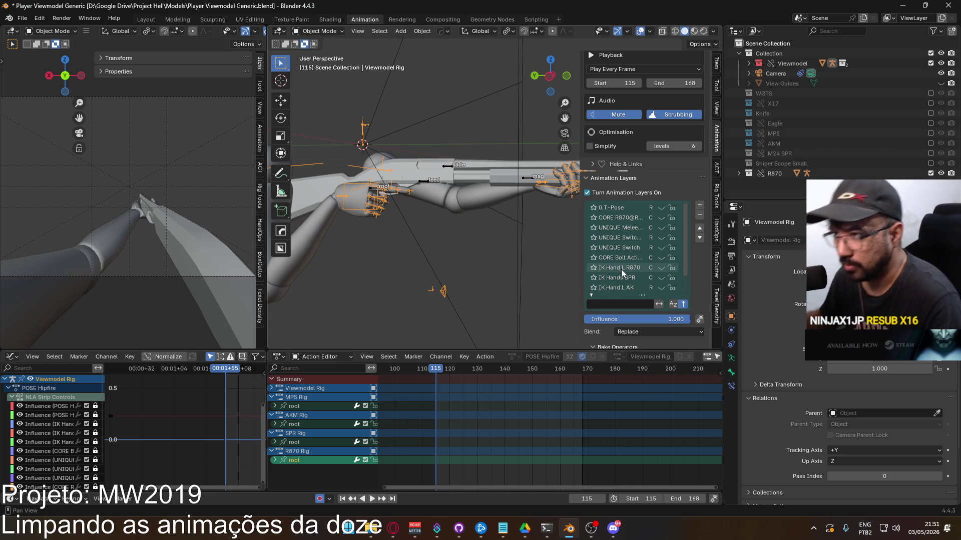
On the R870 Rig, mute the Position Correct layer and exclude the R870 collection.
left_click(433, 179)
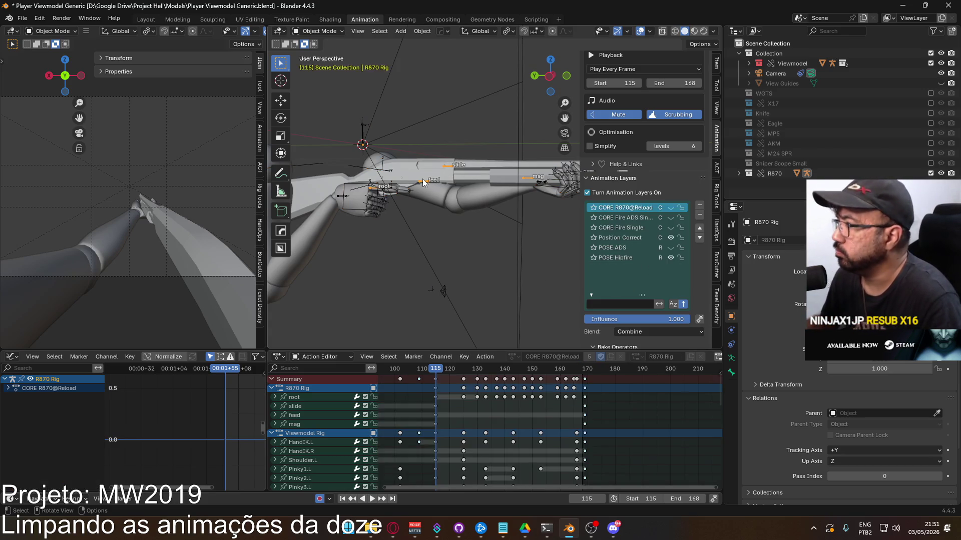
left_click(672, 238)
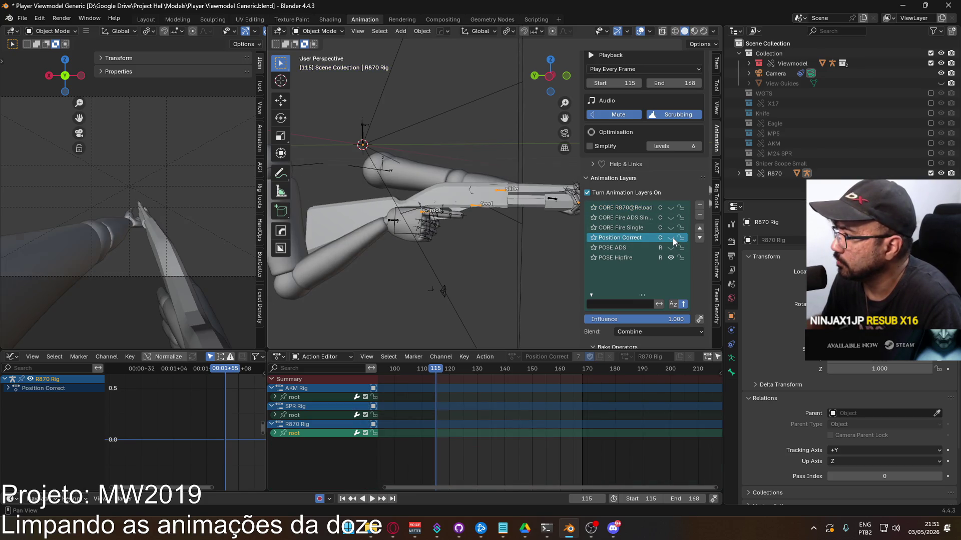
left_click(671, 238)
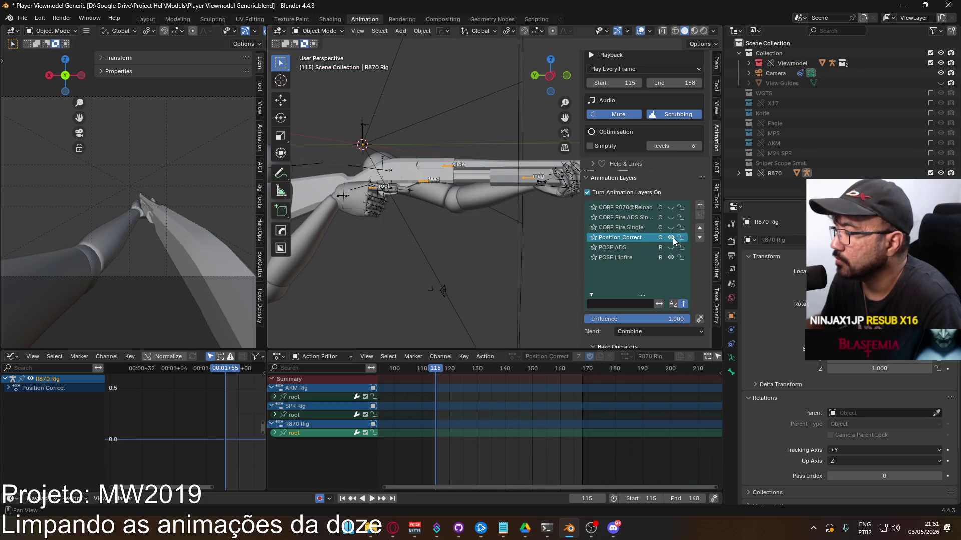
left_click(673, 238)
left_click(646, 257)
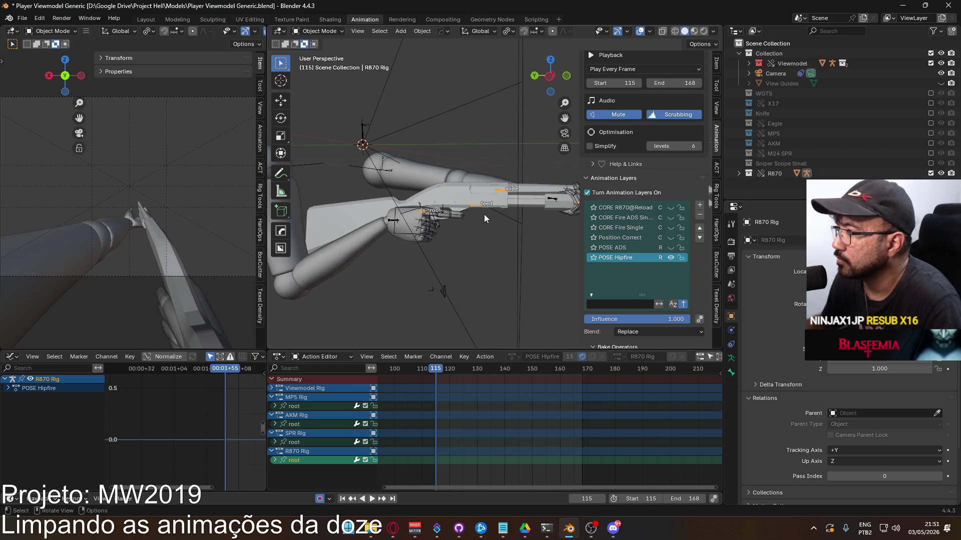
left_click(931, 173)
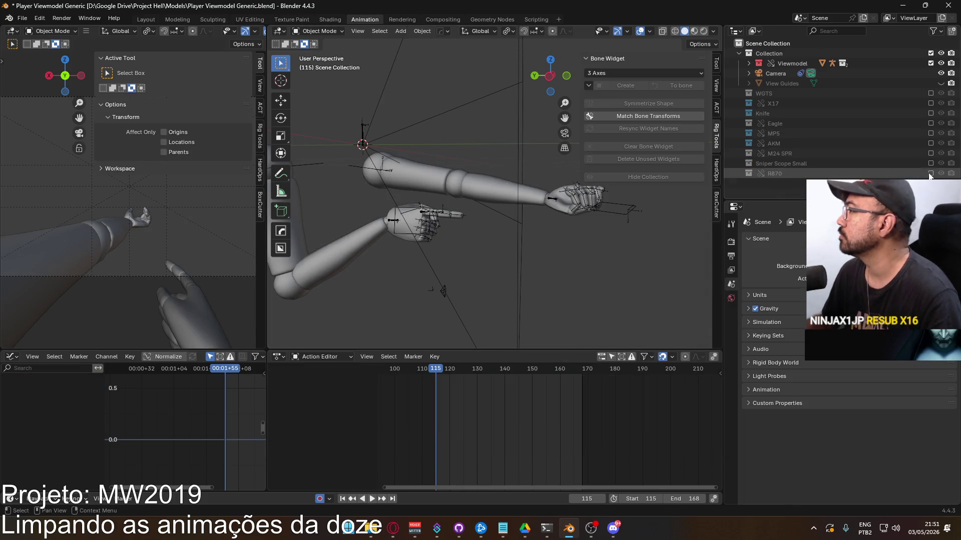
Include the MP5 collection and put the viewmodel rig into Pose Mode showing bone constraints.
left_click(930, 133)
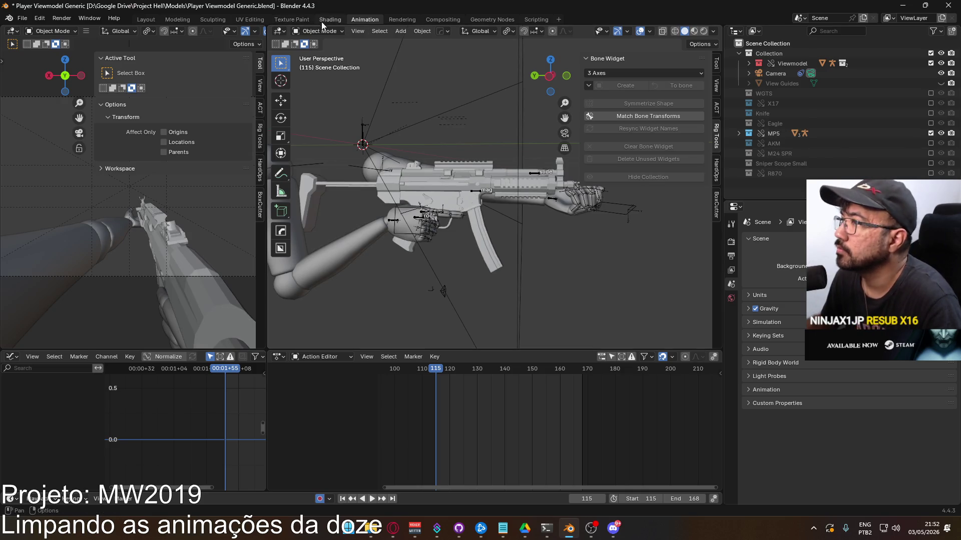
left_click(400, 235)
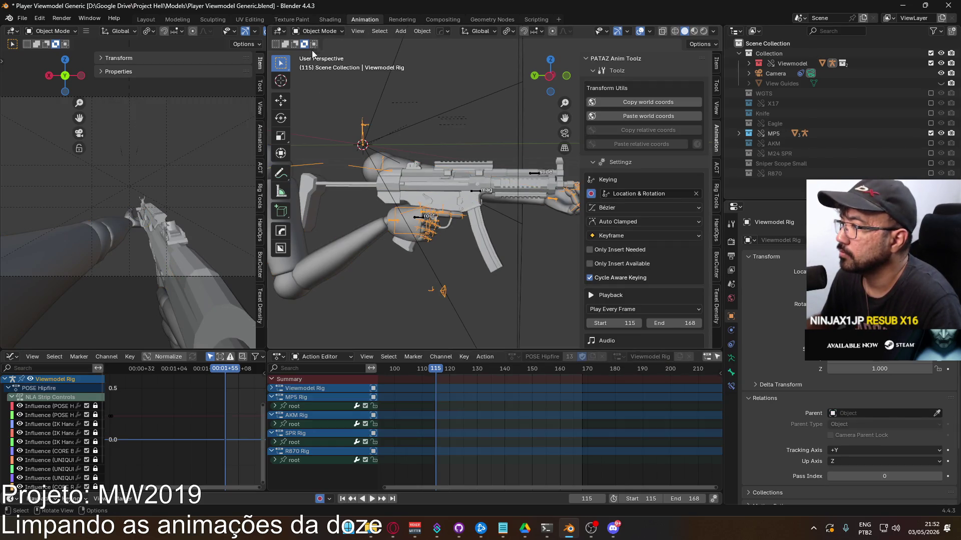
left_click(319, 31)
left_click(320, 64)
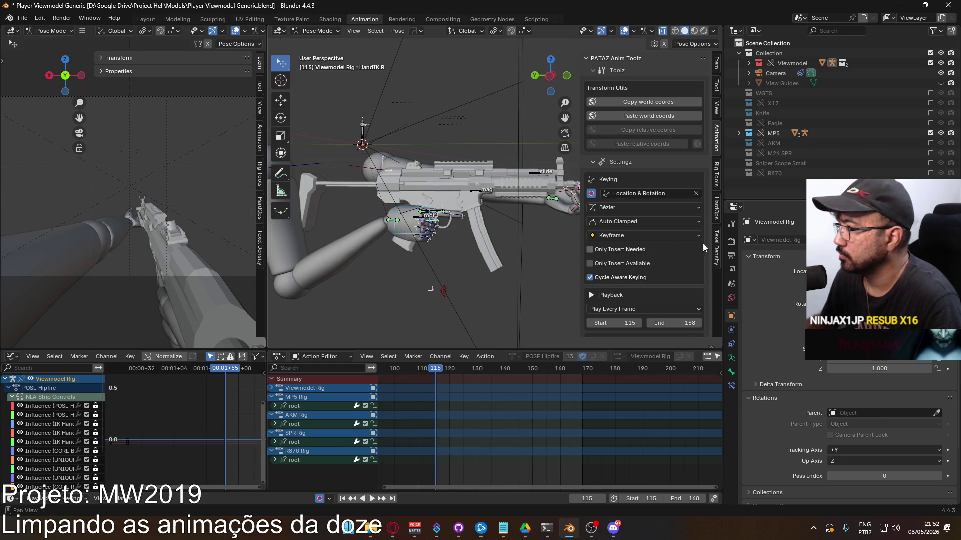
left_click(731, 386)
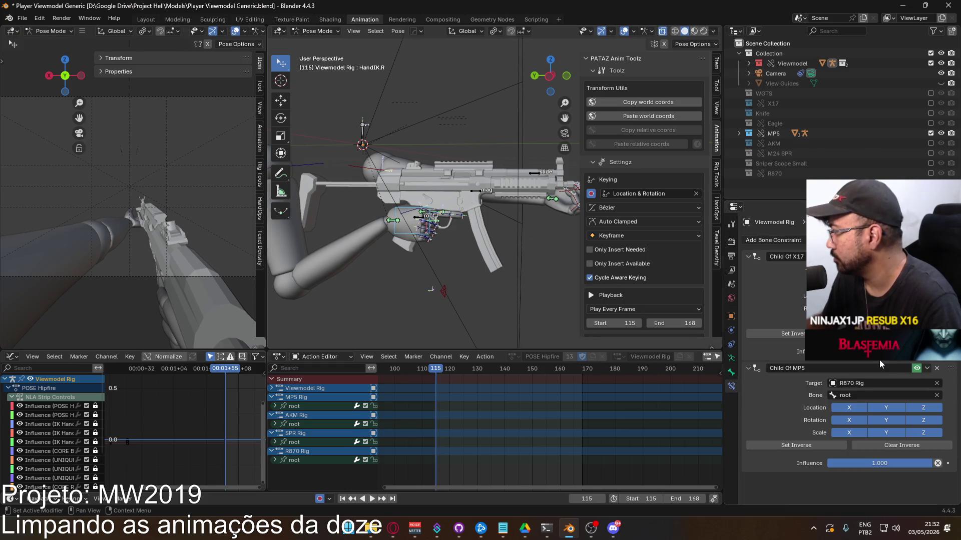
Set the Child Of MP5 constraint target to MP5 Rig and save the file.
left_click(871, 384)
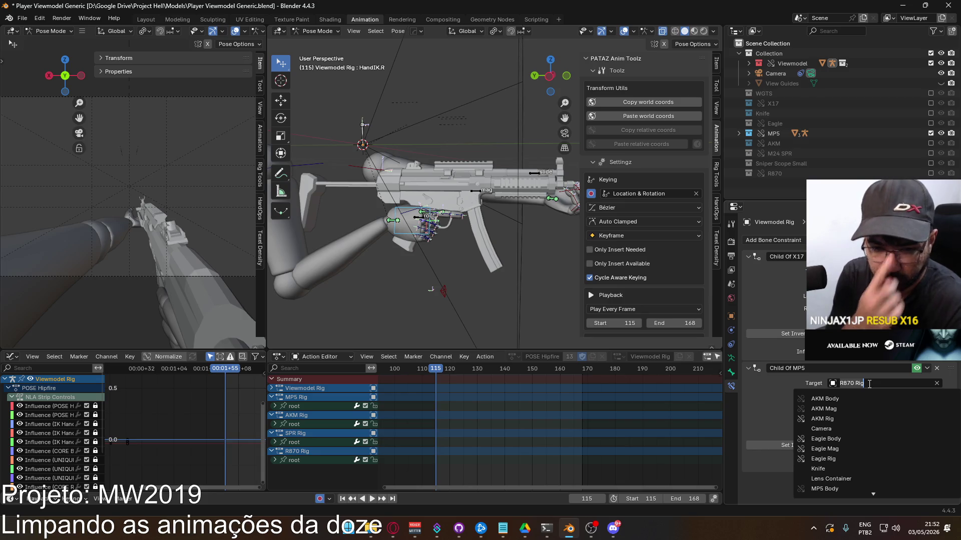
type("mp")
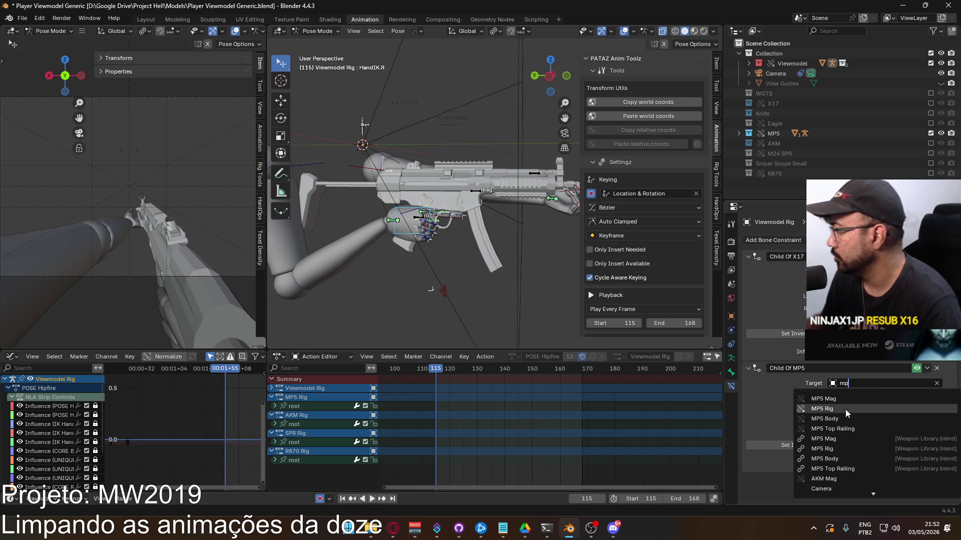
left_click(830, 408)
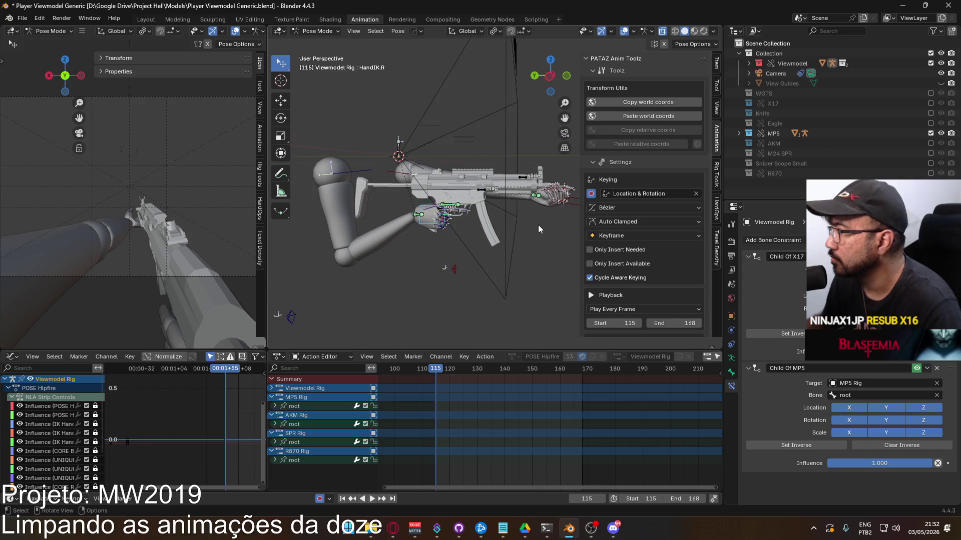
key("ctrl+z")
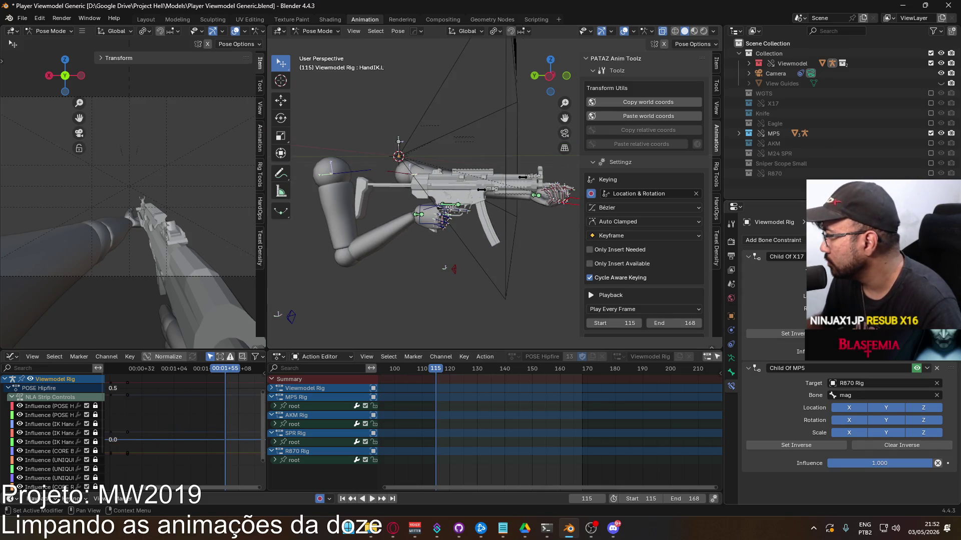
left_click(869, 383)
type("mp5")
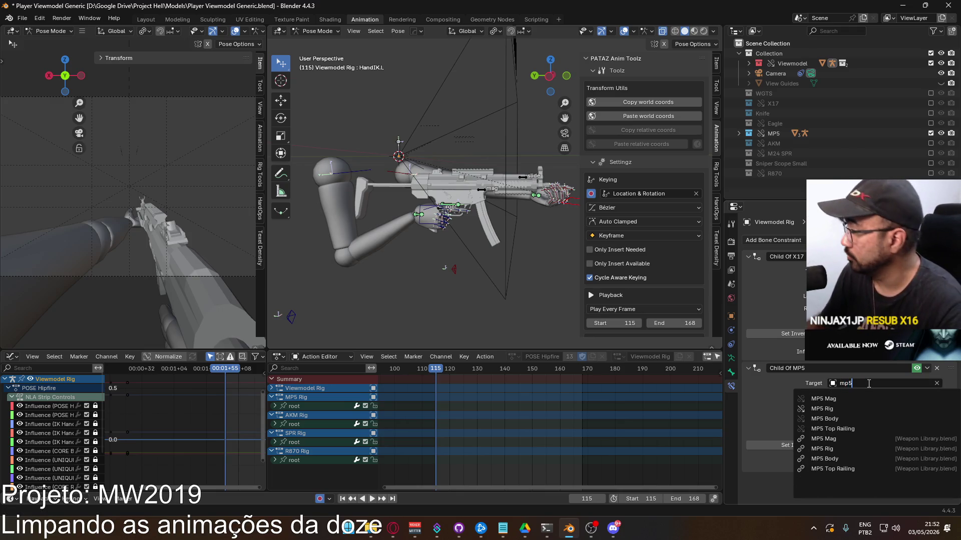
left_click(855, 408)
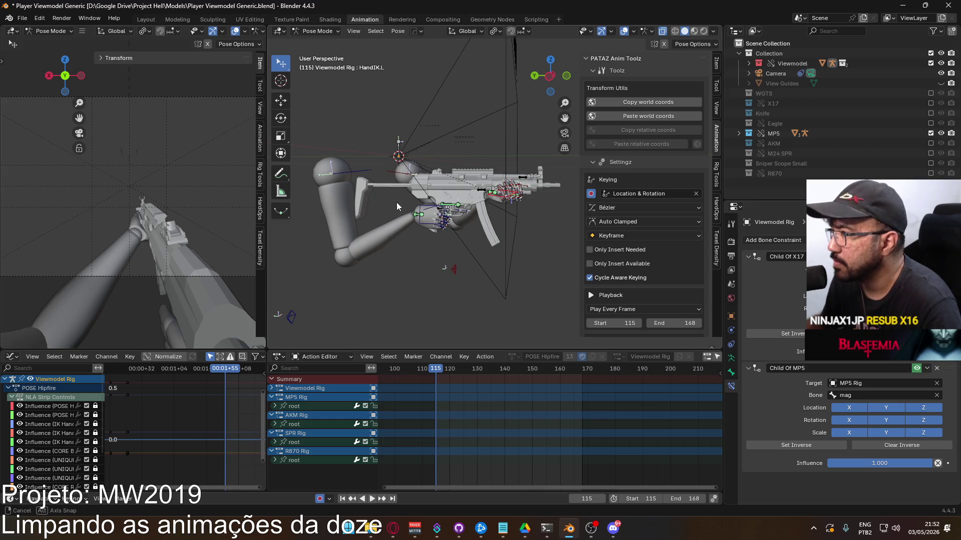
middle_click_drag(395, 200, 392, 226)
key("ctrl+s")
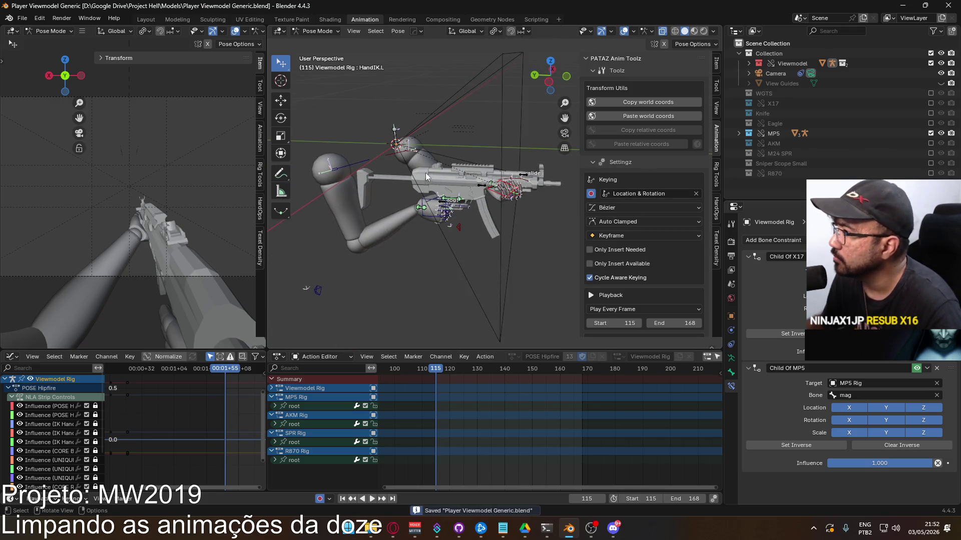
Check the HandIK.R bone's transform values, return to the Animation tab, and save.
left_click(422, 218)
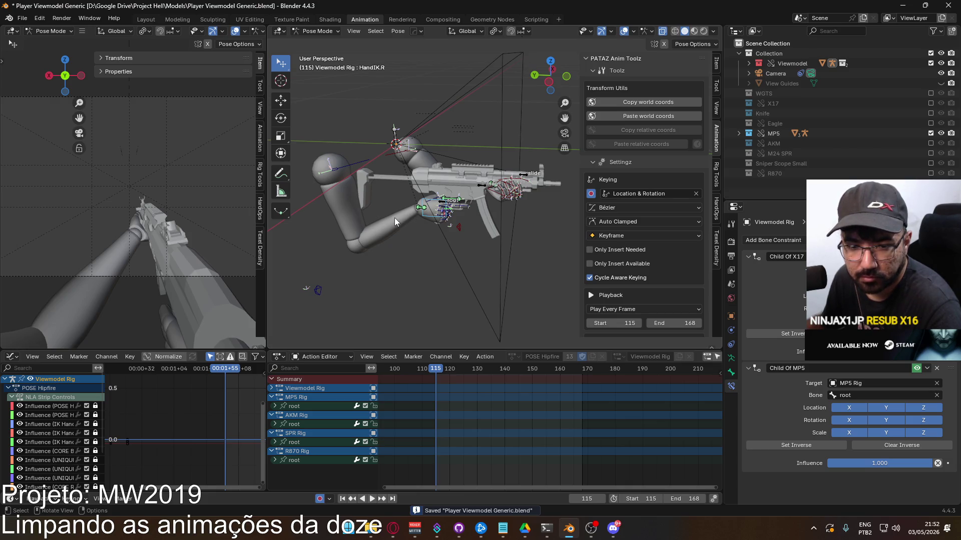
left_click(713, 65)
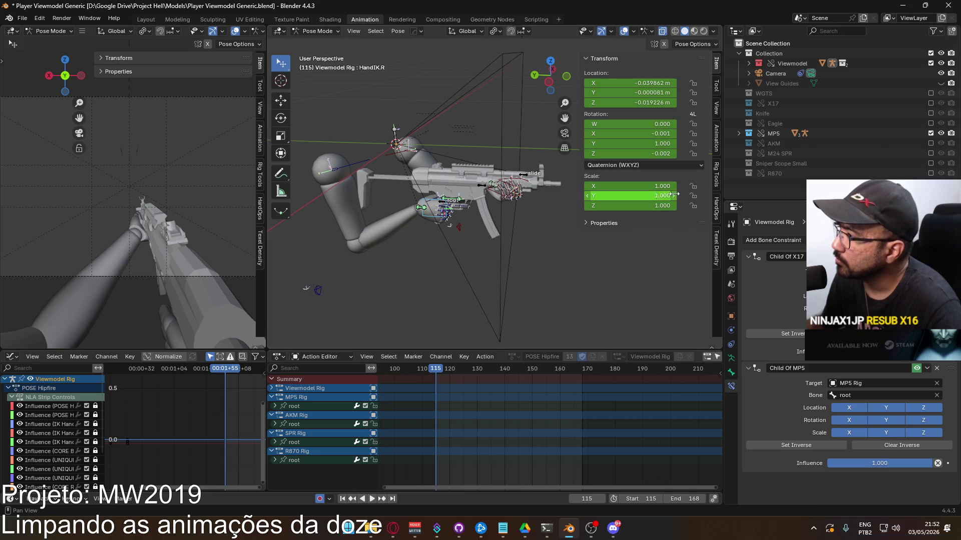
left_click(717, 140)
scroll(671, 232, "down", 5)
scroll(657, 268, "down", 3)
key("ctrl+s")
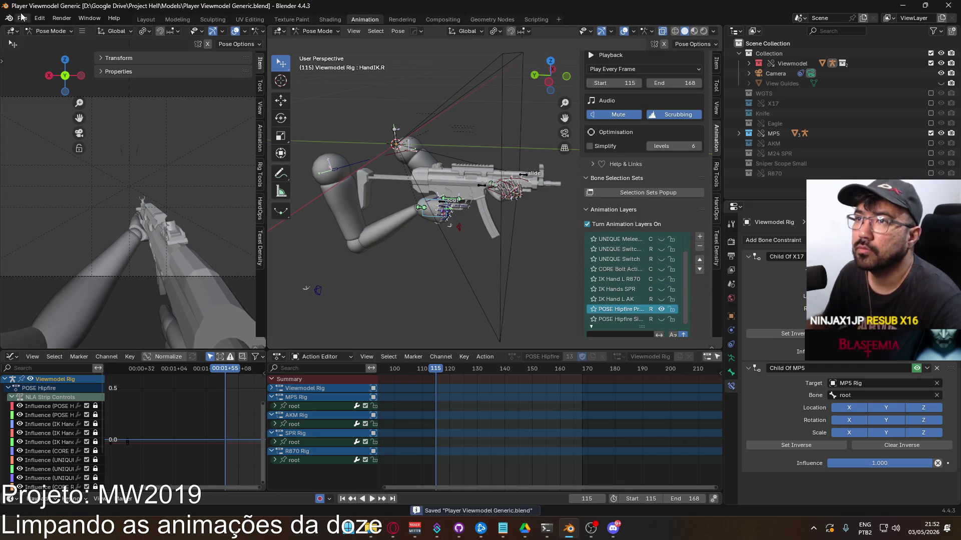
Start a new General scene and delete the default cube, camera and light.
left_click(22, 17)
mouse_move(65, 50)
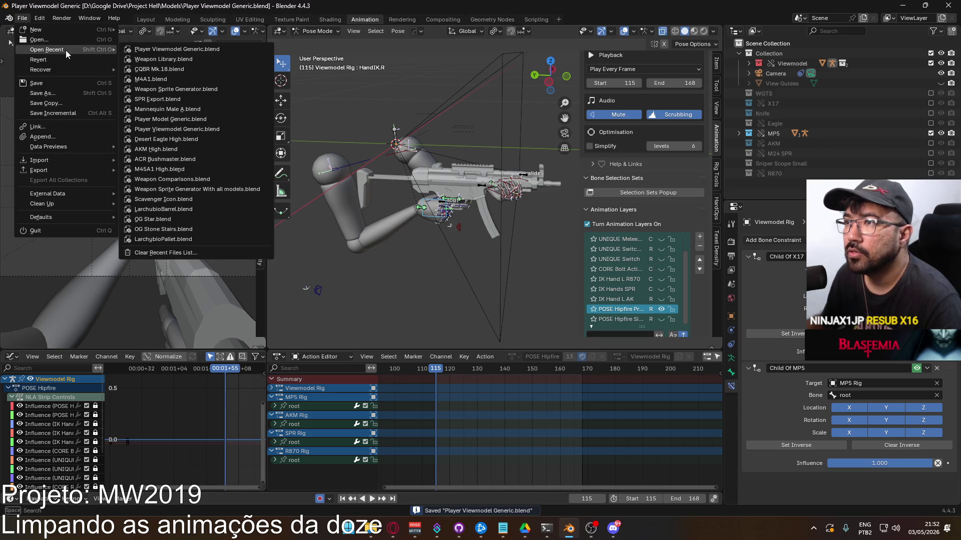
mouse_move(53, 28)
left_click(136, 29)
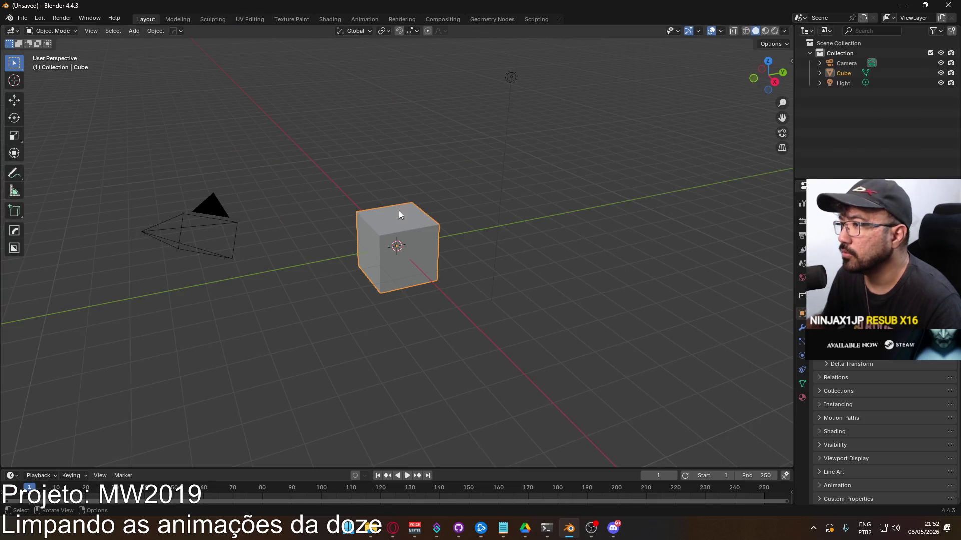
key("a")
key("Delete")
Link the R870 collection from Player Viewmodel Generic.blend.
left_click(22, 17)
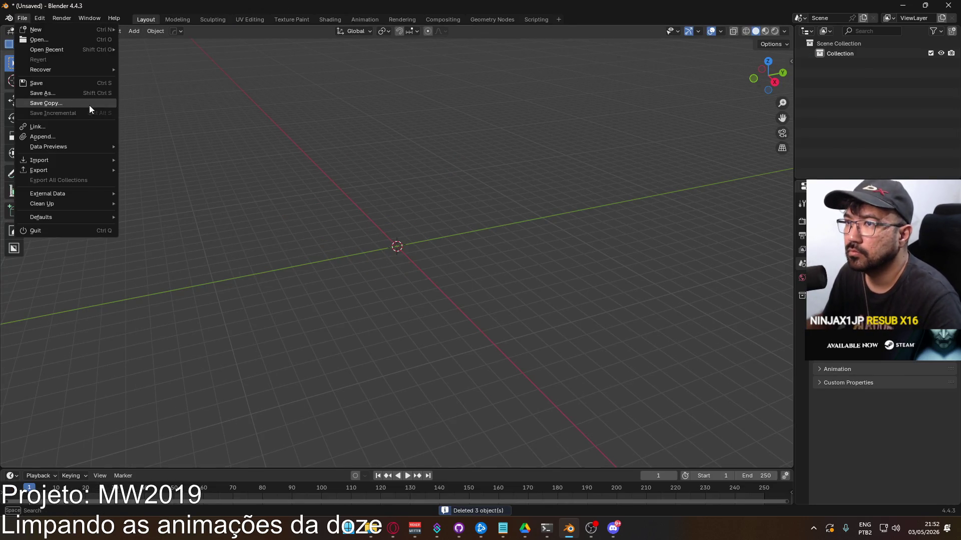
left_click(66, 130)
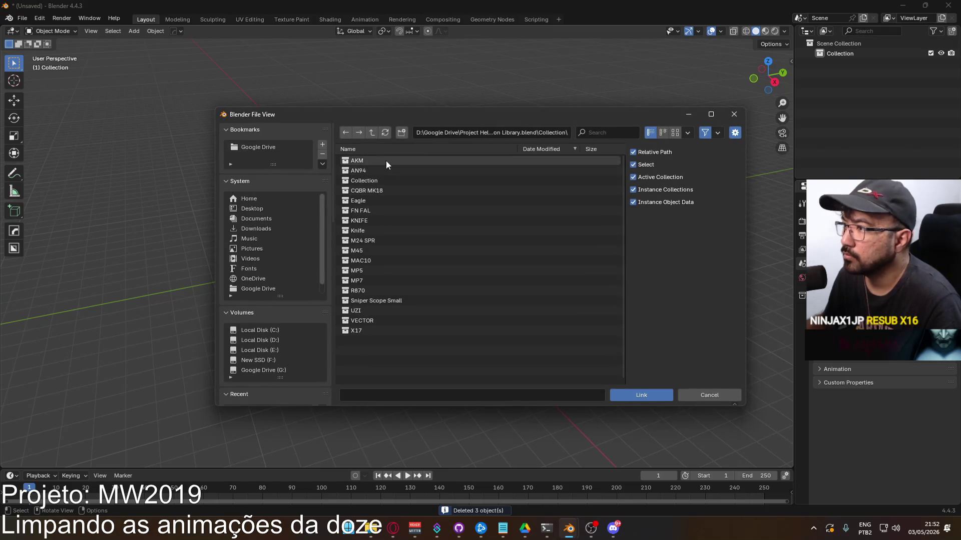
left_click(376, 132)
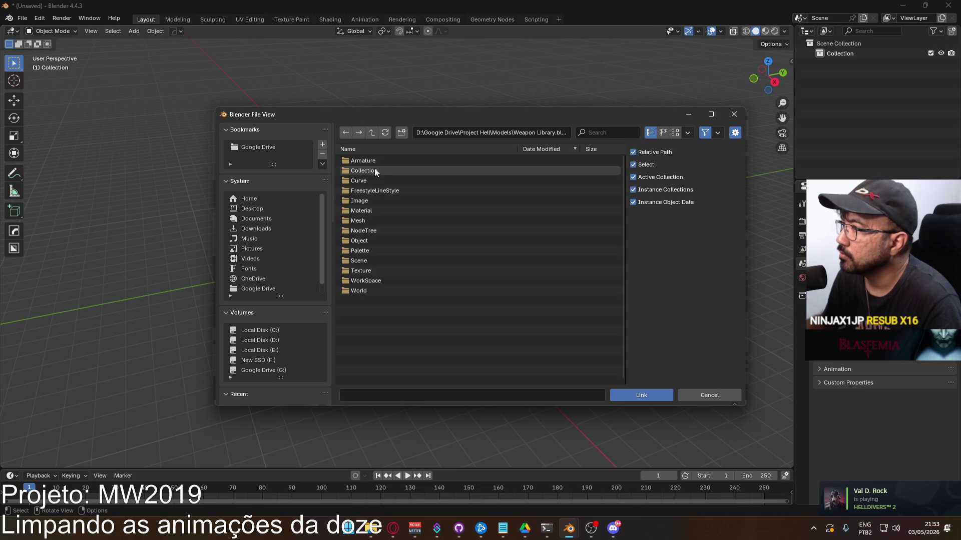
left_click(372, 132)
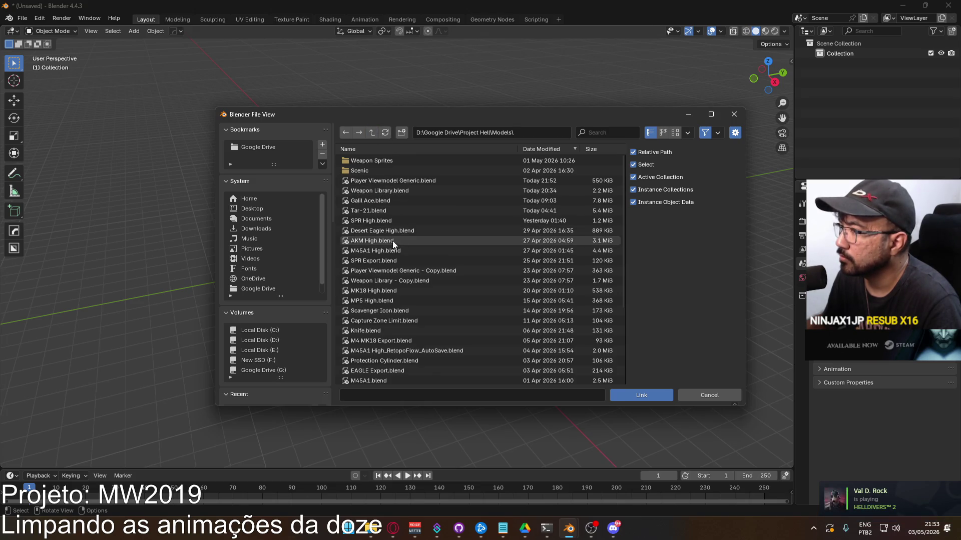
left_click(406, 182)
left_click(374, 189)
double_click(362, 221)
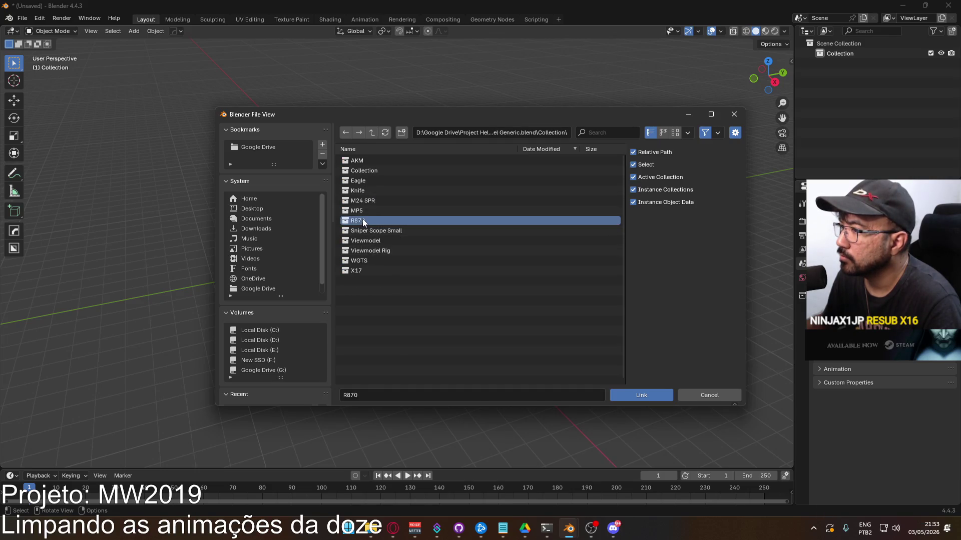
View the shotgun from the right and move the R870 geometry to the origin.
key("KP_3")
right_click(371, 269)
mouse_move(365, 284)
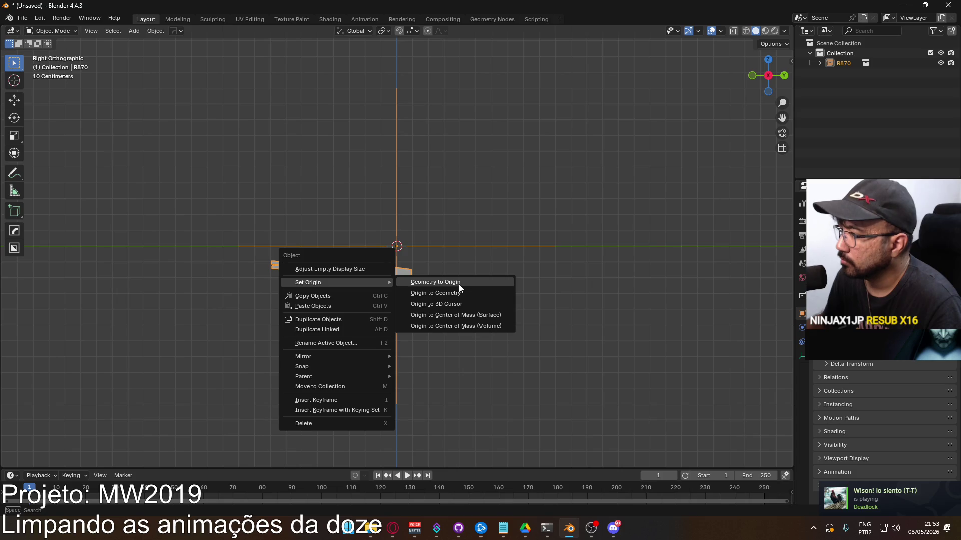
left_click(482, 281)
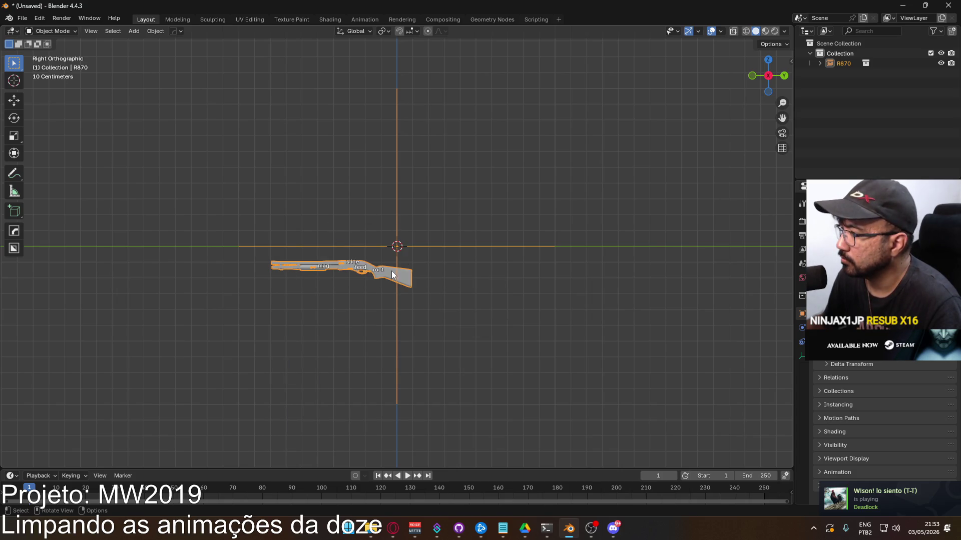
right_click(836, 61)
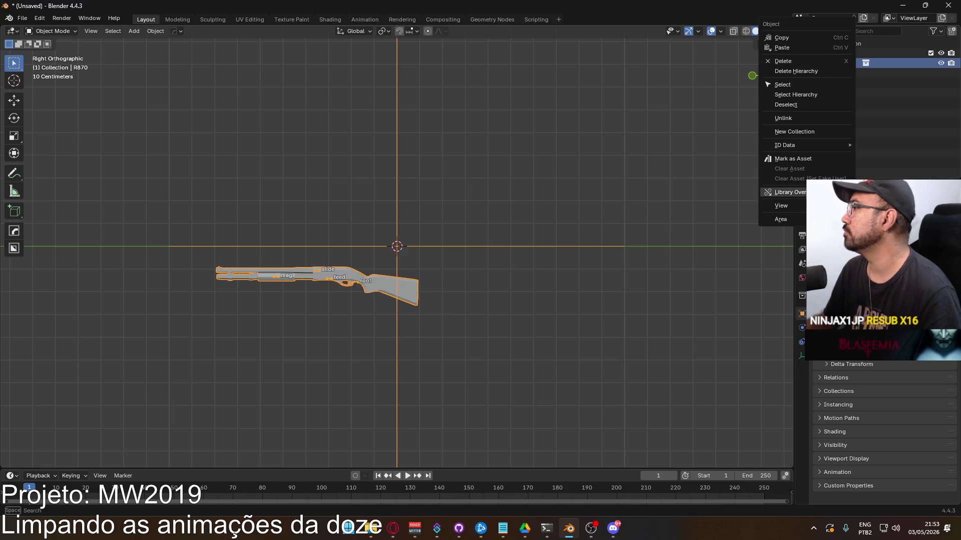
Make R870 a library override and set R870 Rig as the active object.
left_click(840, 201)
scroll(339, 281, "up", 5)
middle_click_drag(339, 281, 384, 242, "shift")
left_click(362, 302)
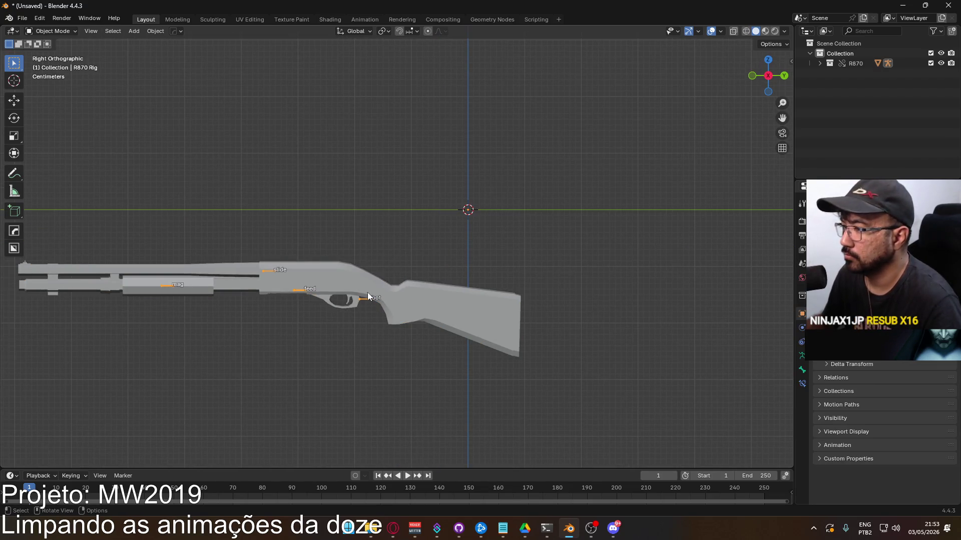
Turn the bottom timeline into an enlarged Dope Sheet Action Editor.
left_click(11, 475)
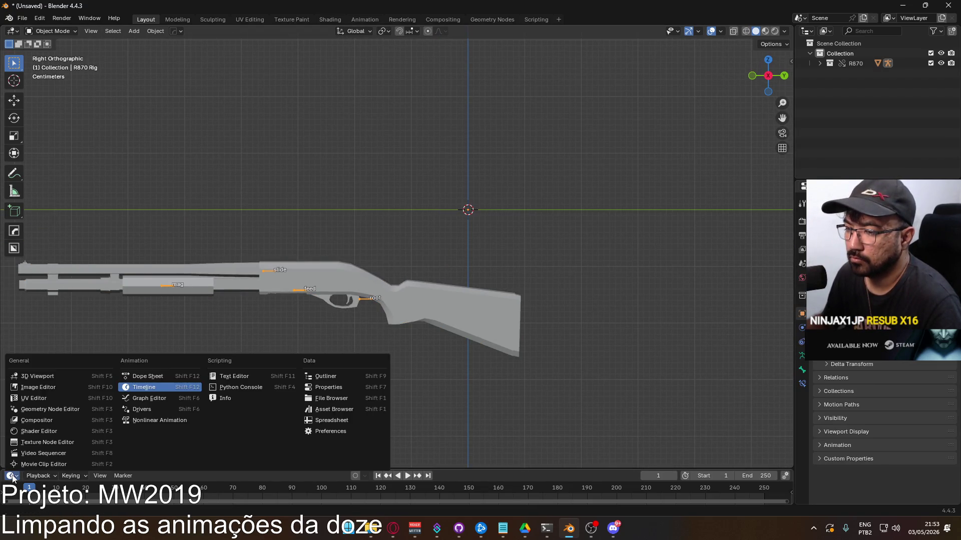
left_click(14, 478)
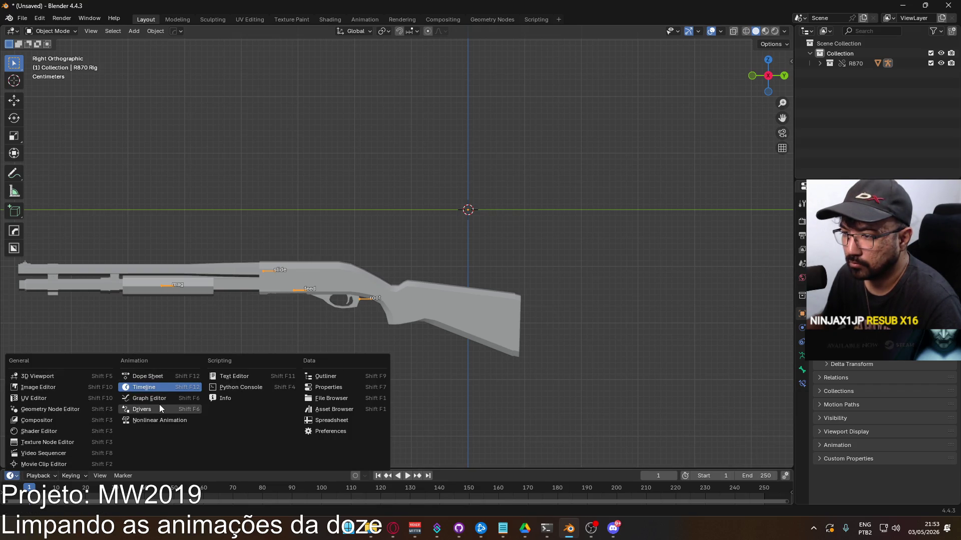
left_click(154, 377)
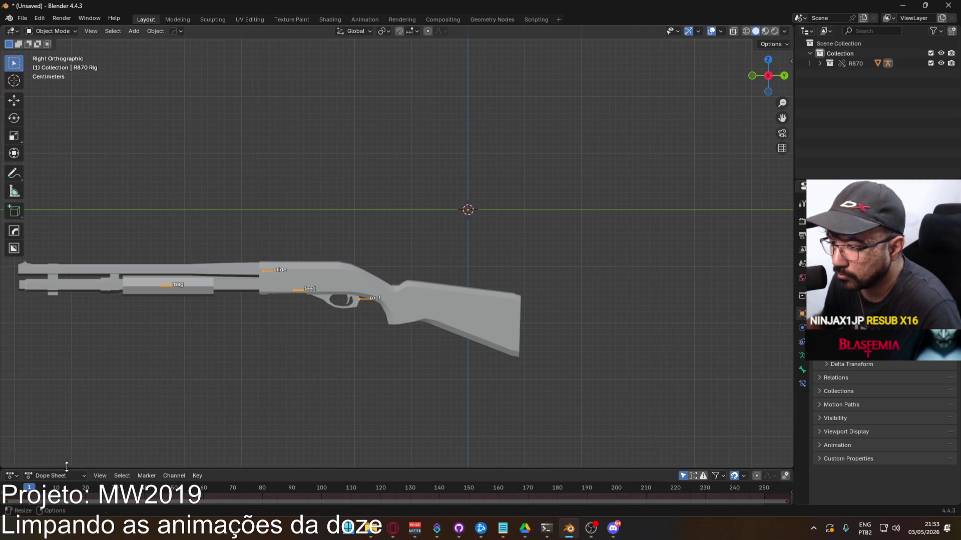
left_click(31, 478)
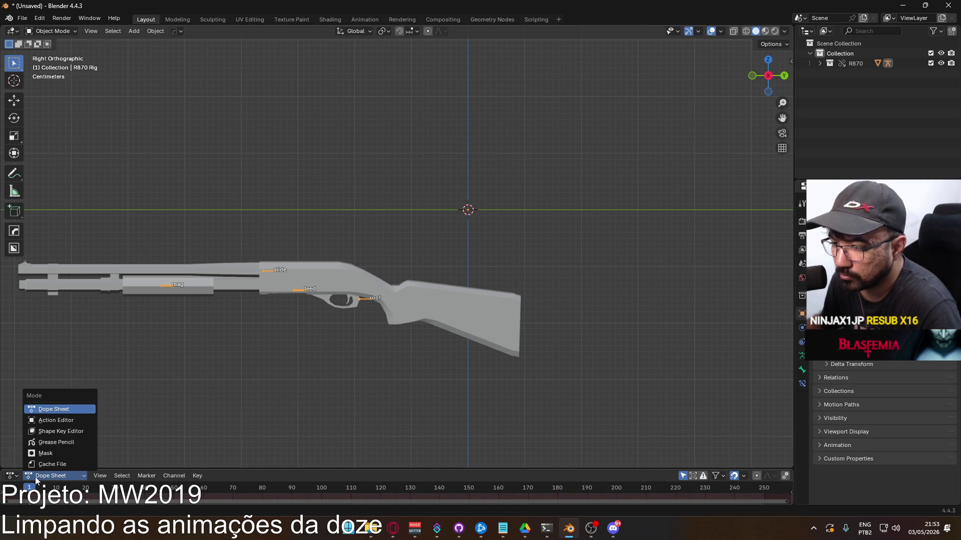
left_click(65, 420)
left_click_drag(298, 468, 300, 362)
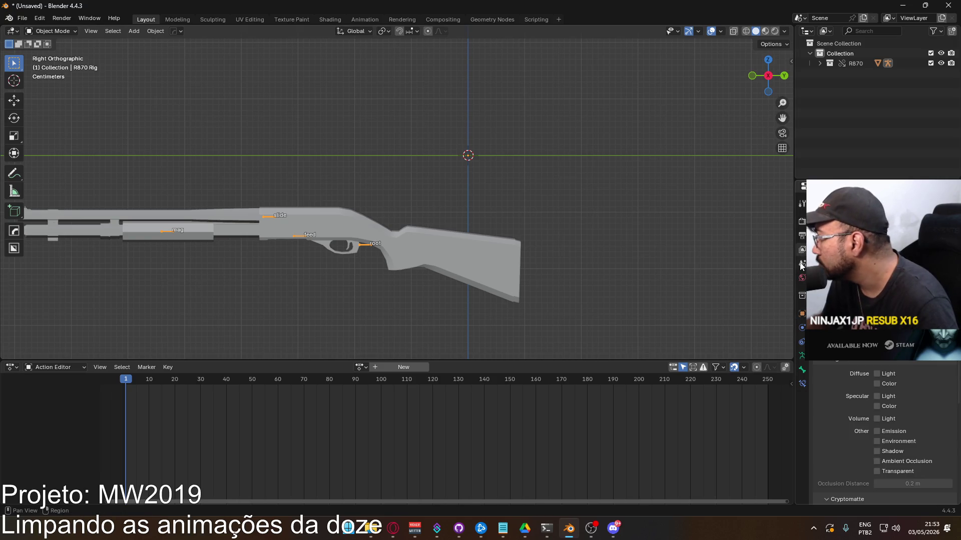
scroll(800, 264, "down", 5)
Show the Output properties and browse the available actions.
left_click(801, 236)
left_click(802, 221)
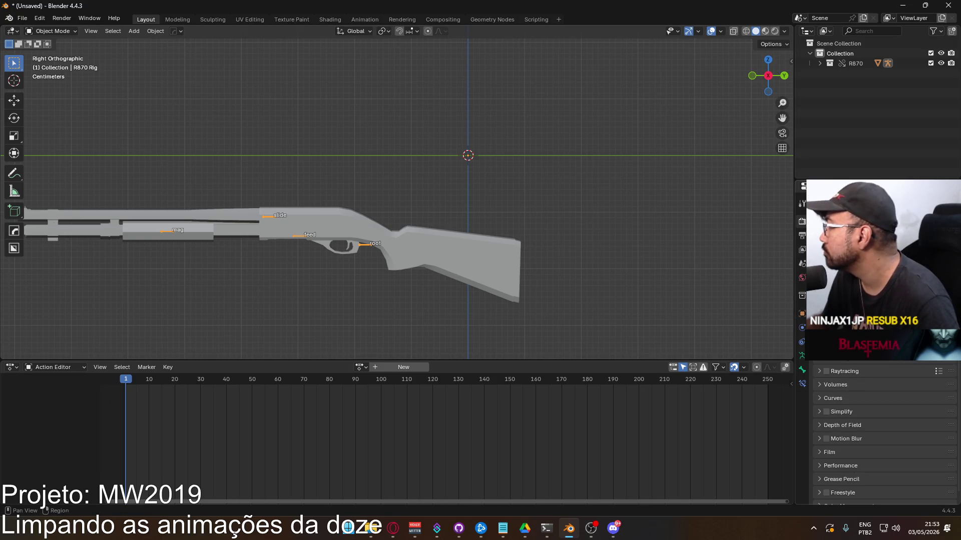
left_click(801, 236)
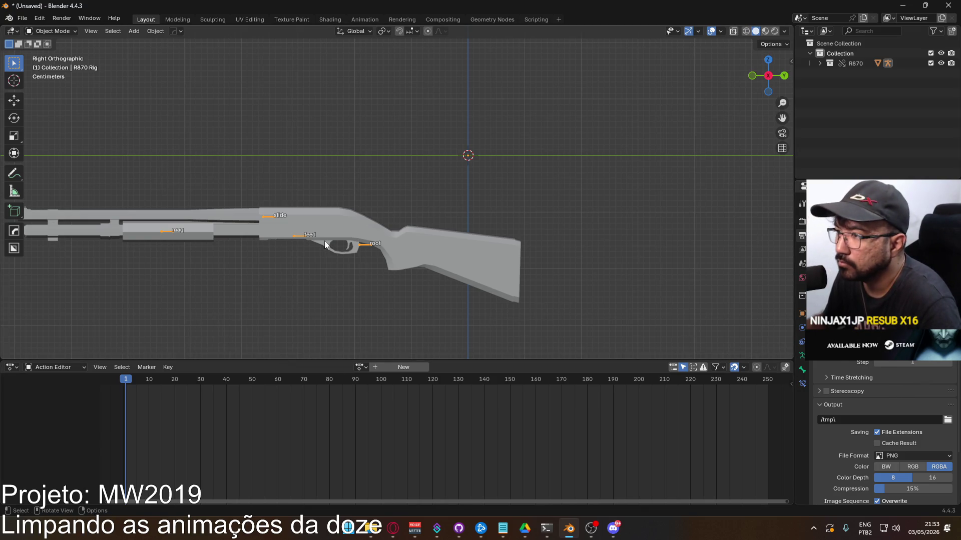
left_click(365, 369)
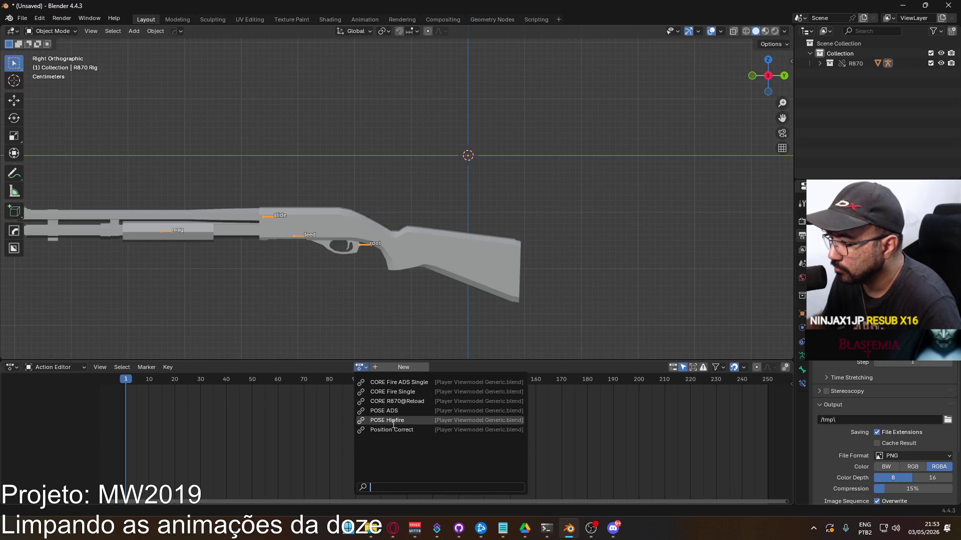
Assign POSE Hipfire, then switch to Position Correct and give it a fake user.
left_click(396, 420)
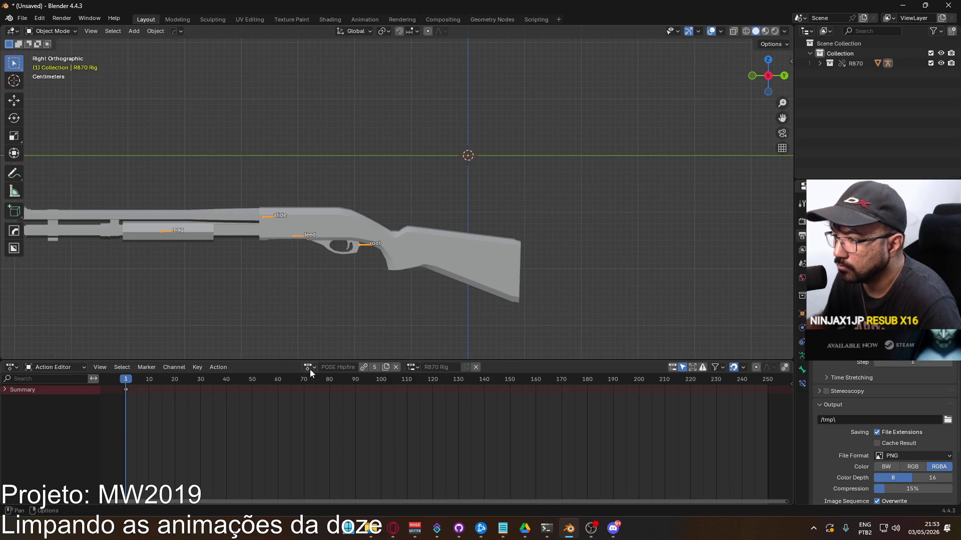
left_click(14, 390)
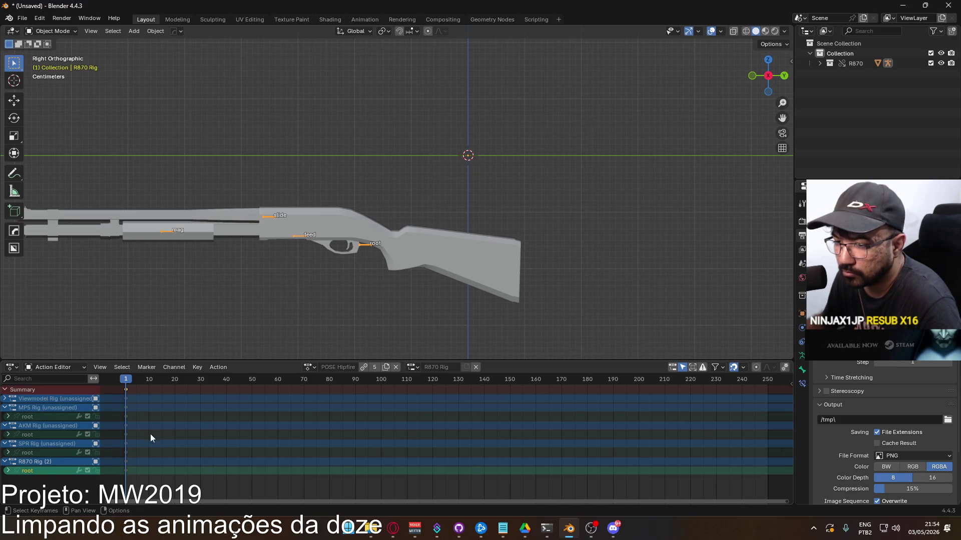
left_click(364, 369)
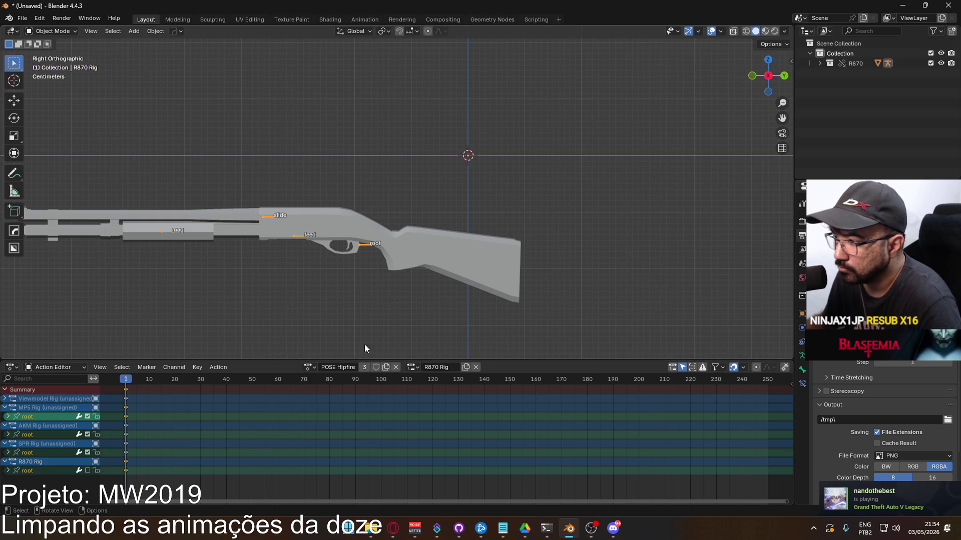
left_click(309, 367)
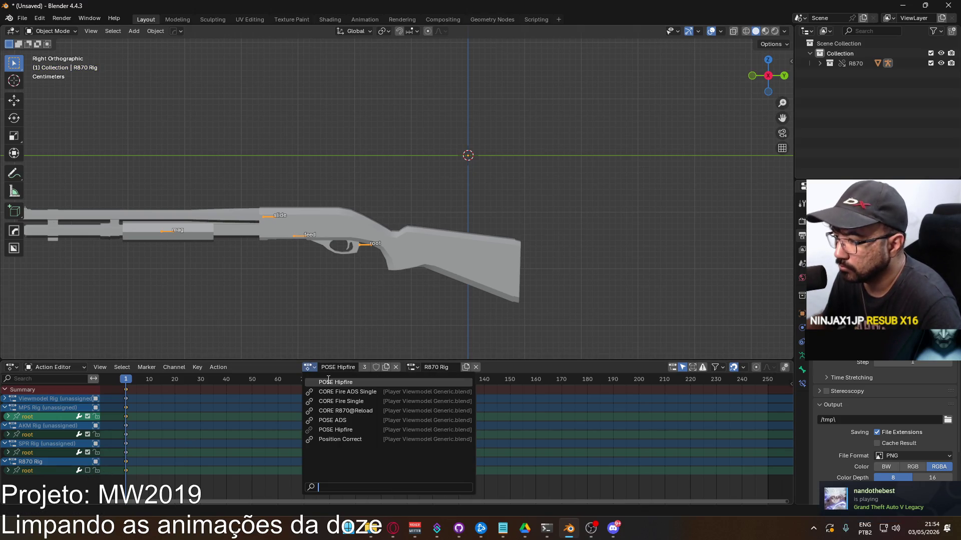
left_click(343, 441)
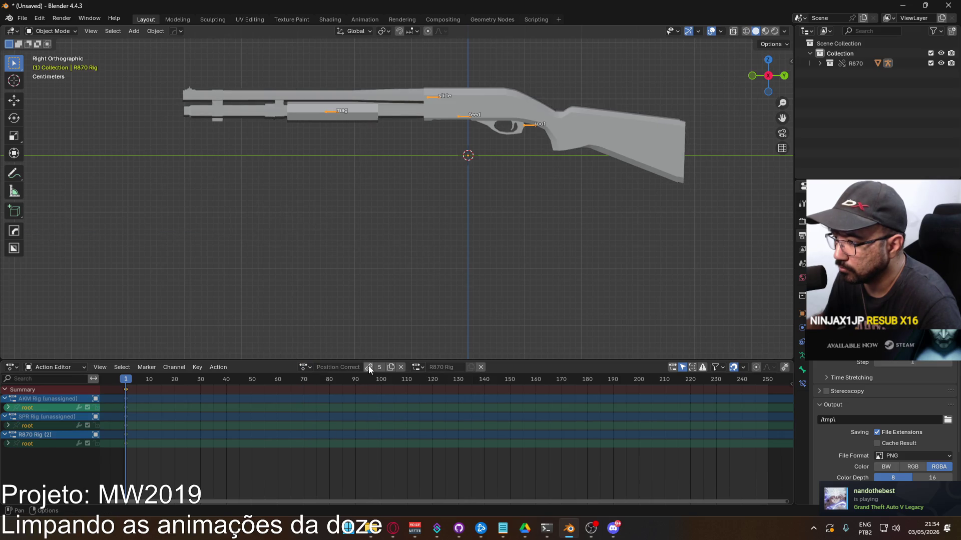
left_click(304, 367)
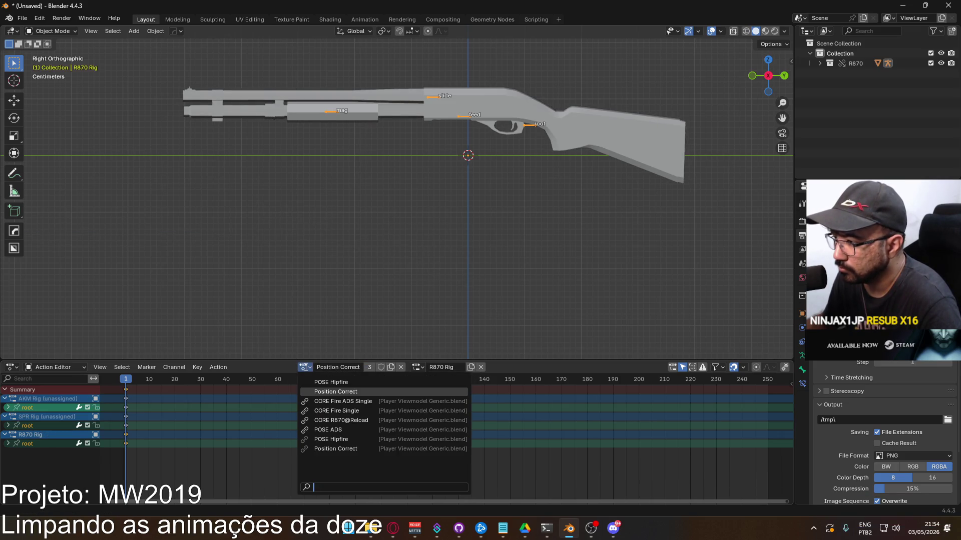
left_click(380, 367)
Return to the Position Correct action and mute the R870 root channel.
left_click(306, 367)
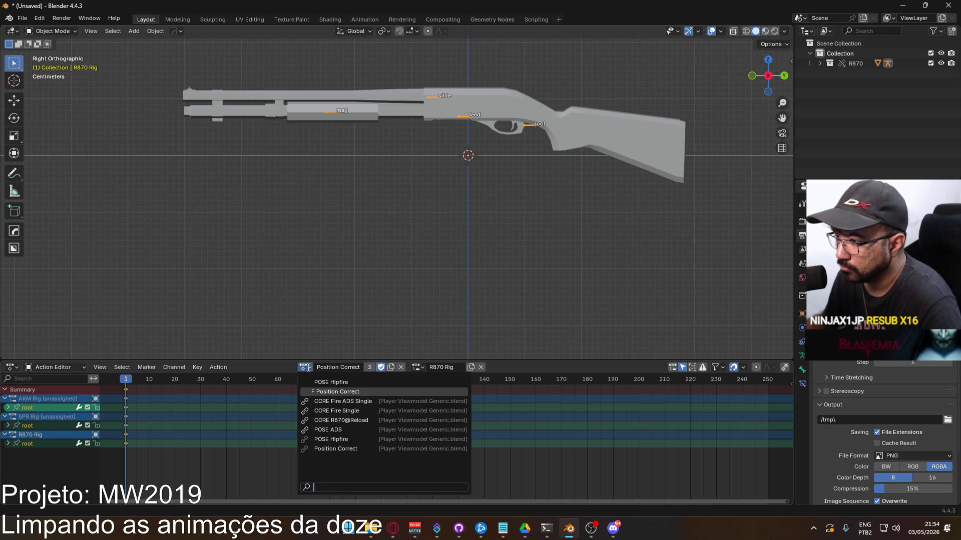
left_click(331, 382)
left_click(28, 470)
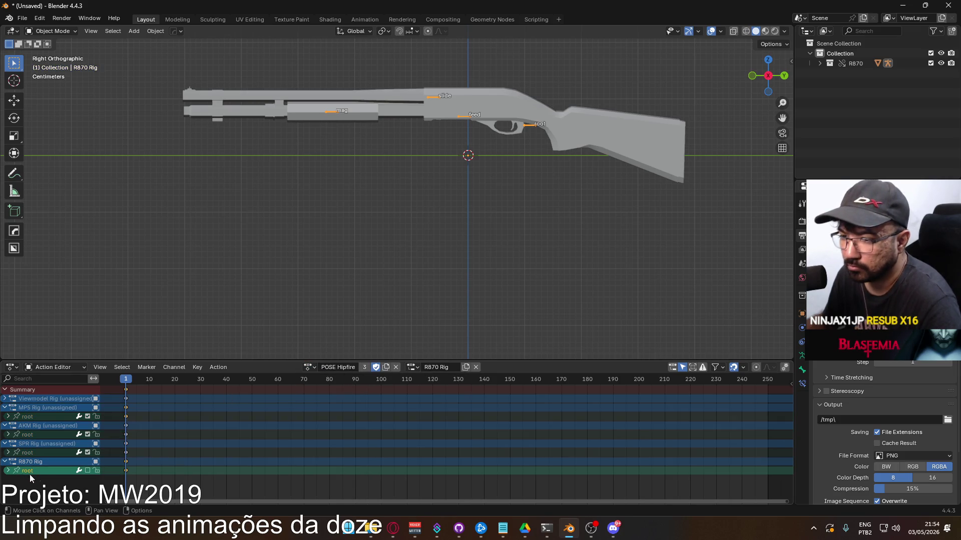
left_click(309, 367)
left_click(352, 383)
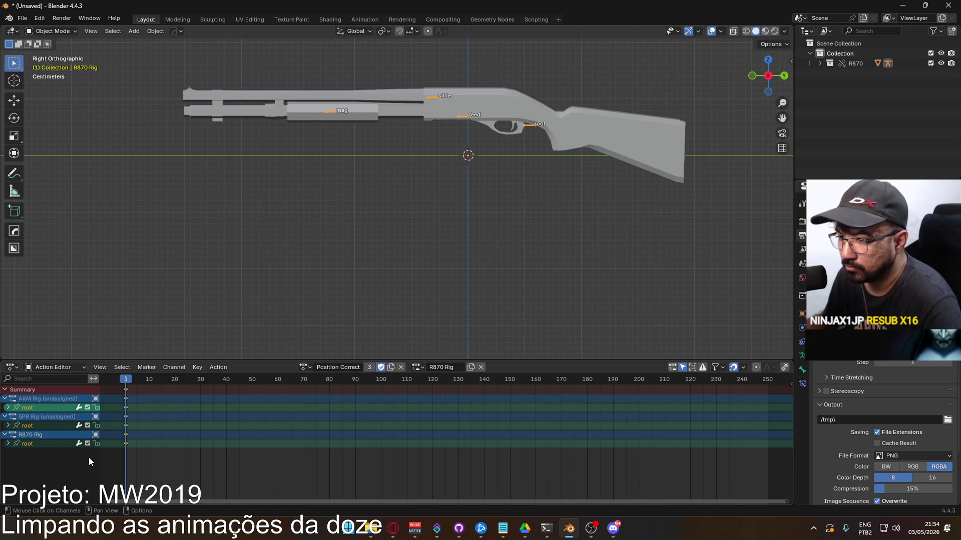
left_click(88, 443)
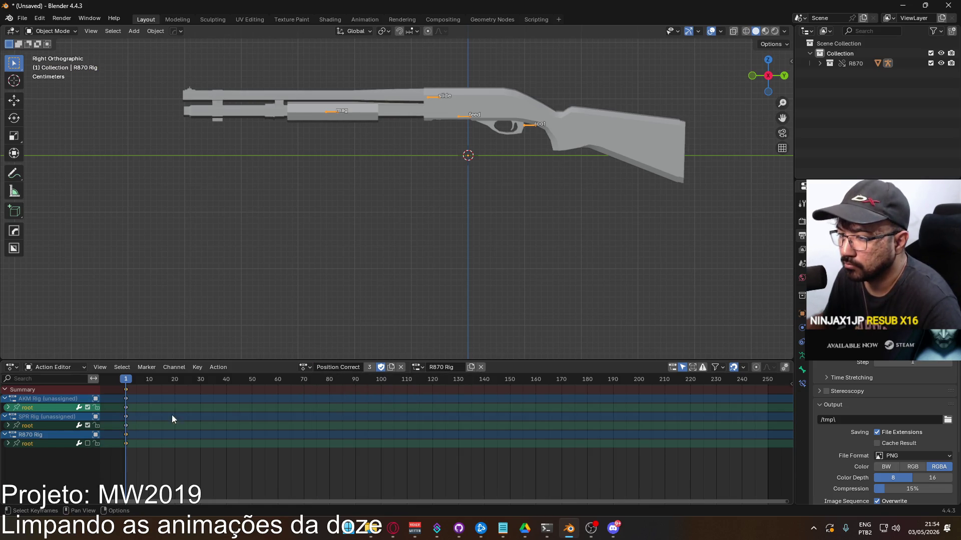
Reset the rig and its root bone to the origin, keying the root at frame 1.
key("alt+g")
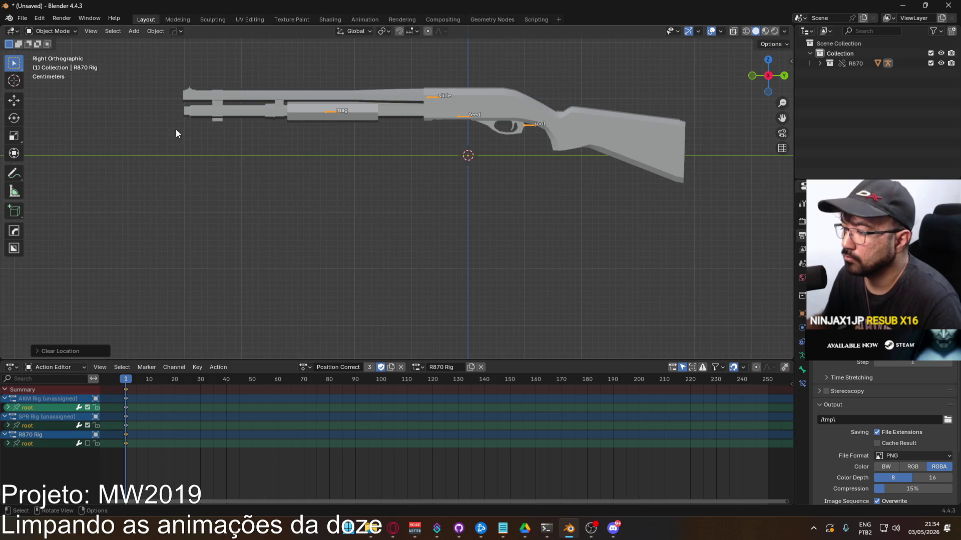
left_click(51, 31)
left_click(46, 62)
key("alt+g")
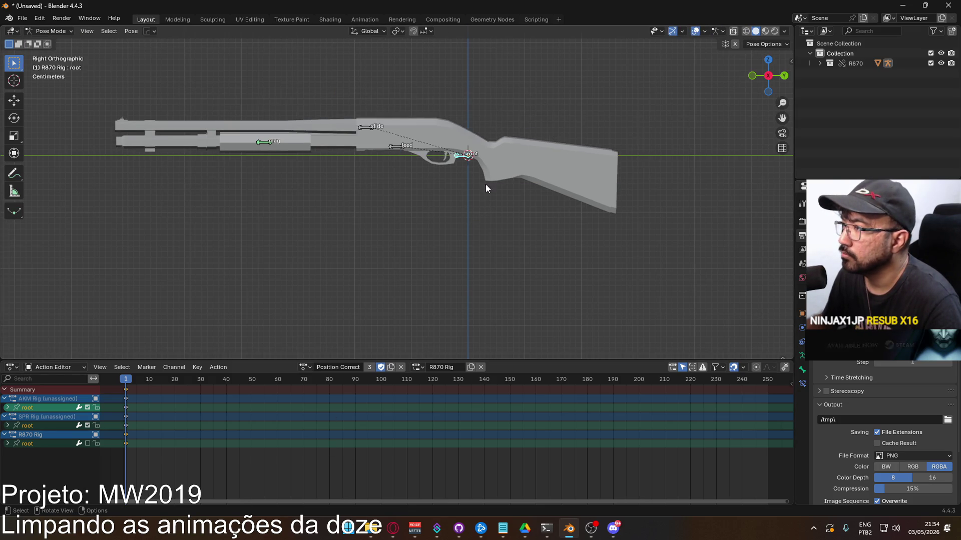
key("i")
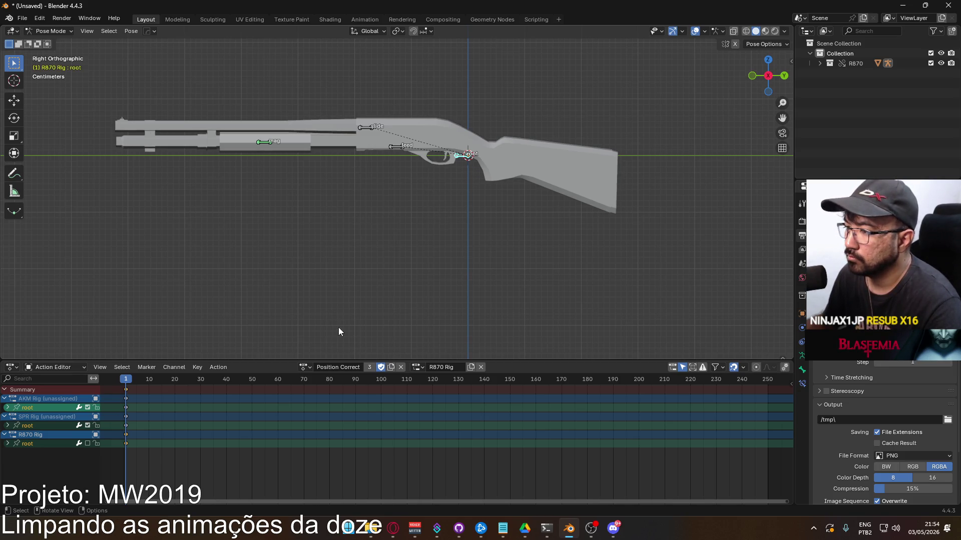
Assign POSE Hipfire, return to Object Mode, and reselect the R870 Rig's action list.
left_click(313, 370)
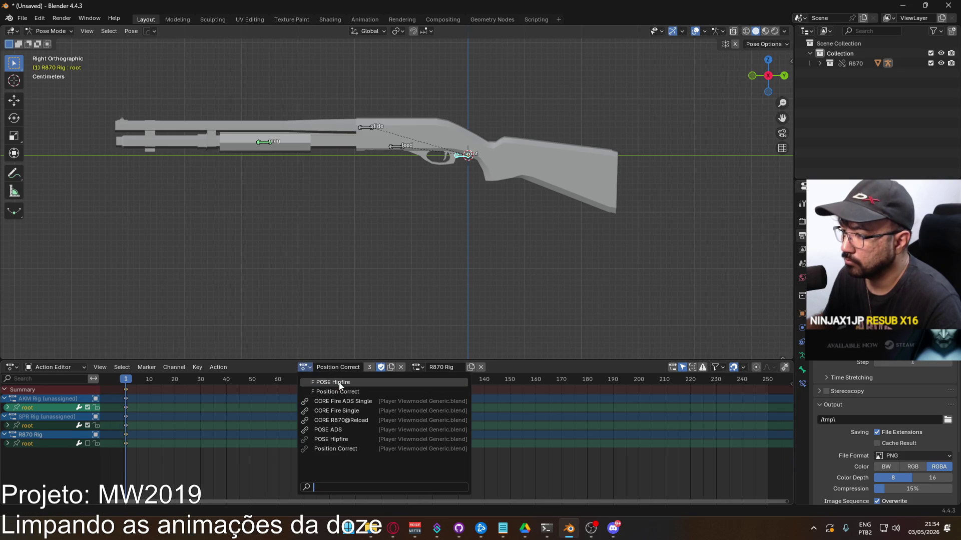
left_click(313, 383)
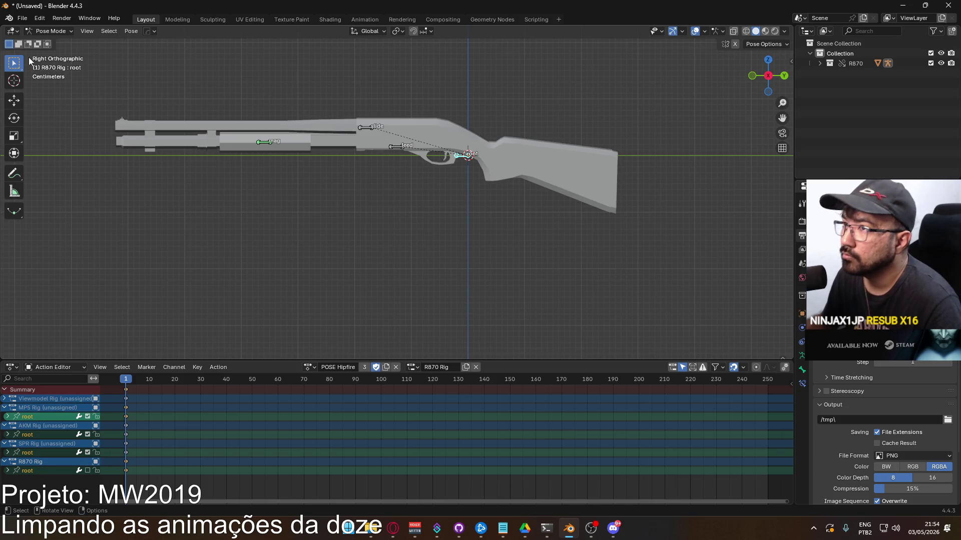
left_click(50, 31)
left_click(50, 43)
left_click(490, 177)
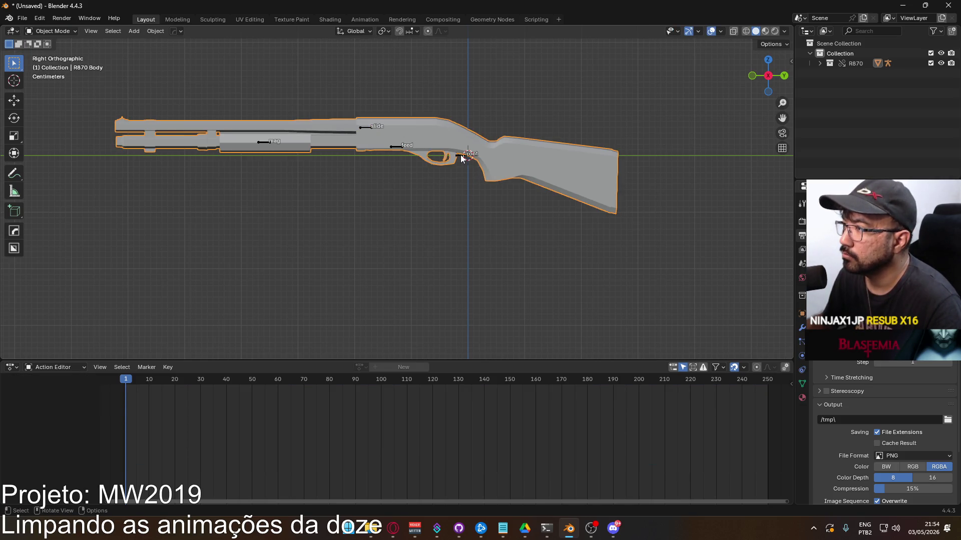
left_click(460, 154)
key("ctrl+o")
left_click(710, 395)
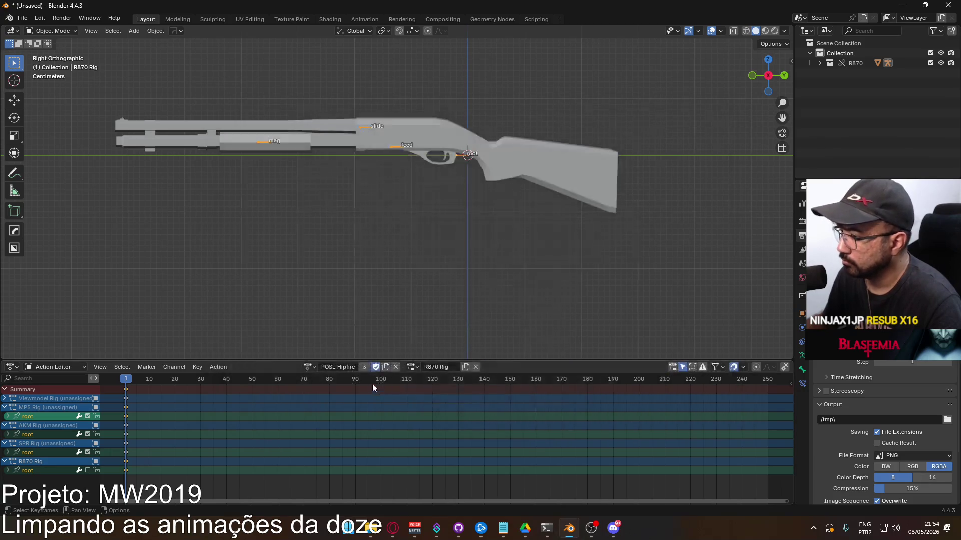
left_click(310, 367)
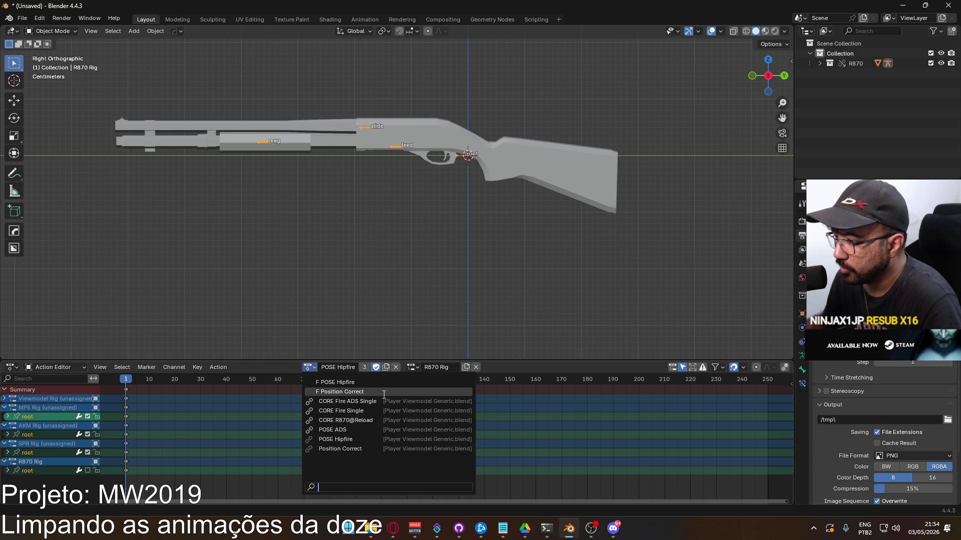
Make a single-user copy of CORE Fire ADS Single and mute its root channel.
left_click(362, 402)
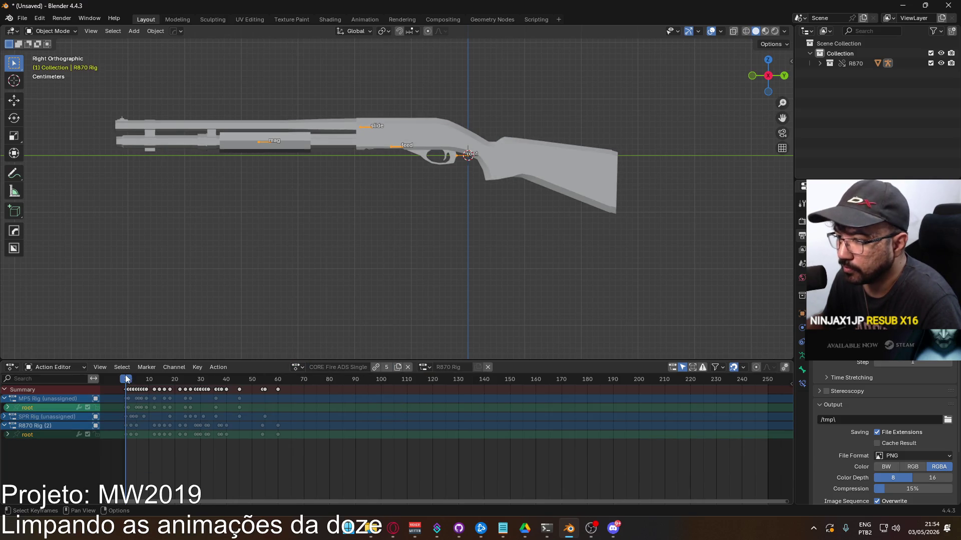
left_click(150, 380)
mouse_move(151, 381)
left_mouse_down()
mouse_move(175, 380)
mouse_move(128, 382)
left_mouse_up()
left_click(376, 368)
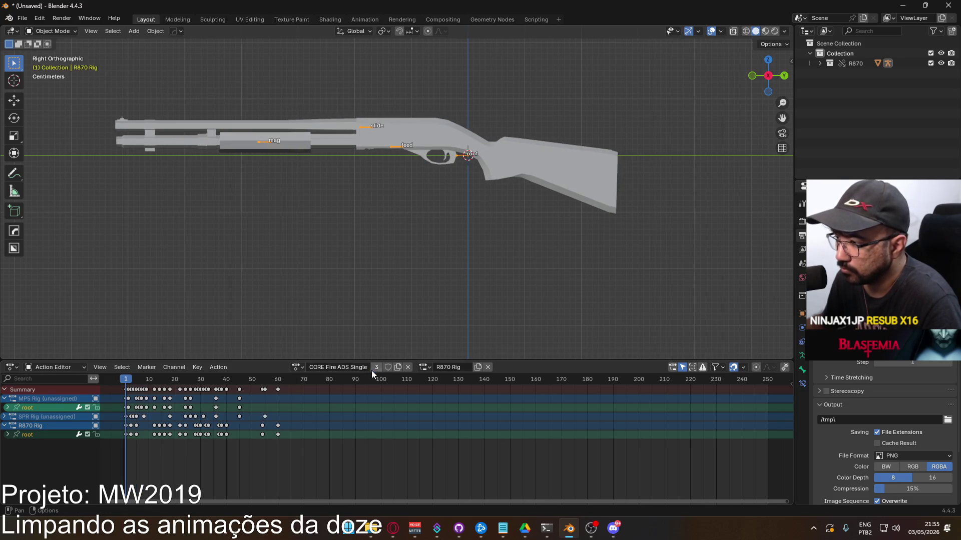
left_click(88, 435)
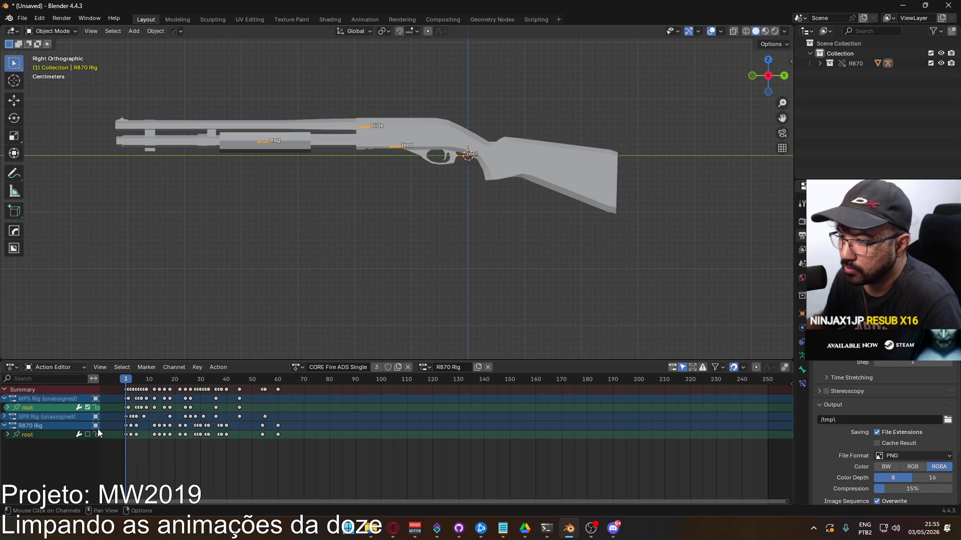
mouse_move(126, 379)
left_mouse_down()
mouse_move(200, 381)
mouse_move(115, 388)
mouse_move(223, 383)
mouse_move(129, 392)
left_mouse_up()
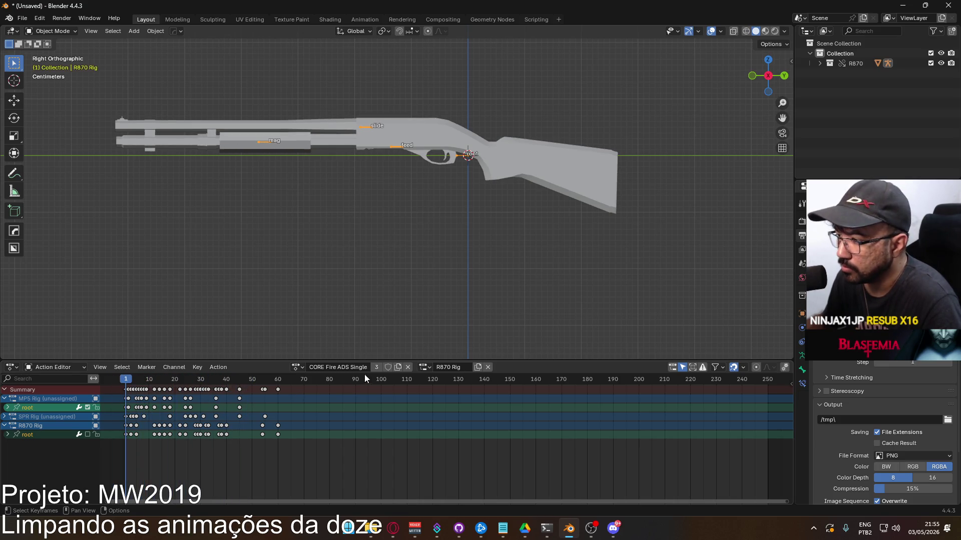
Save the file as 'R870 Export.blend' and play the animation to check it.
key("ctrl+s")
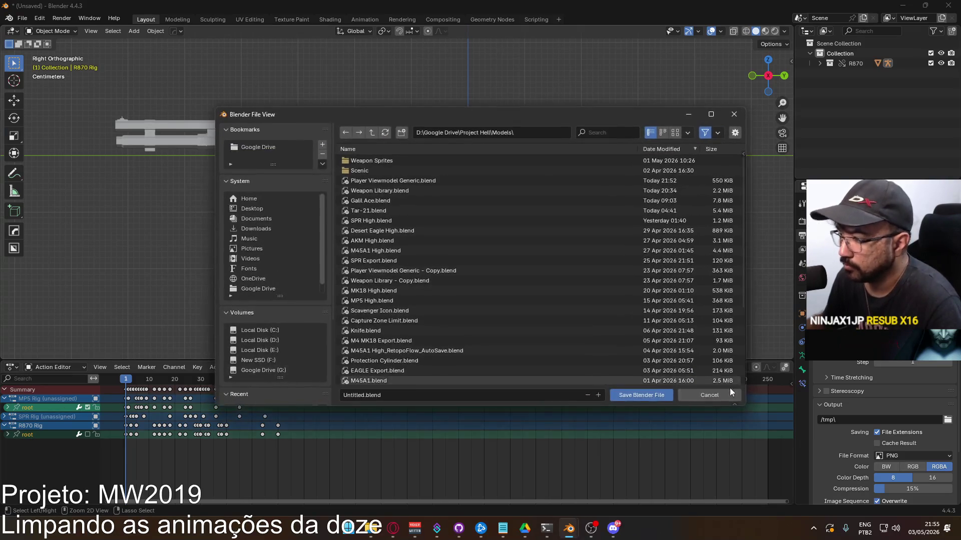
left_click(425, 397)
type("R870 Export")
key("Return")
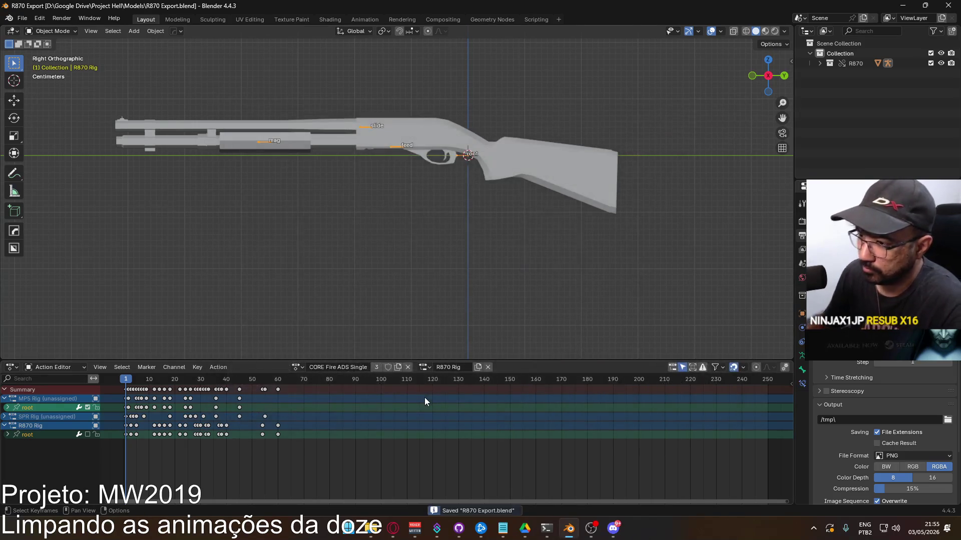
key("space")
Make CORE Fire Single the protected active action, mute the root channel, preview it, and save.
left_click(126, 384)
left_click(298, 367)
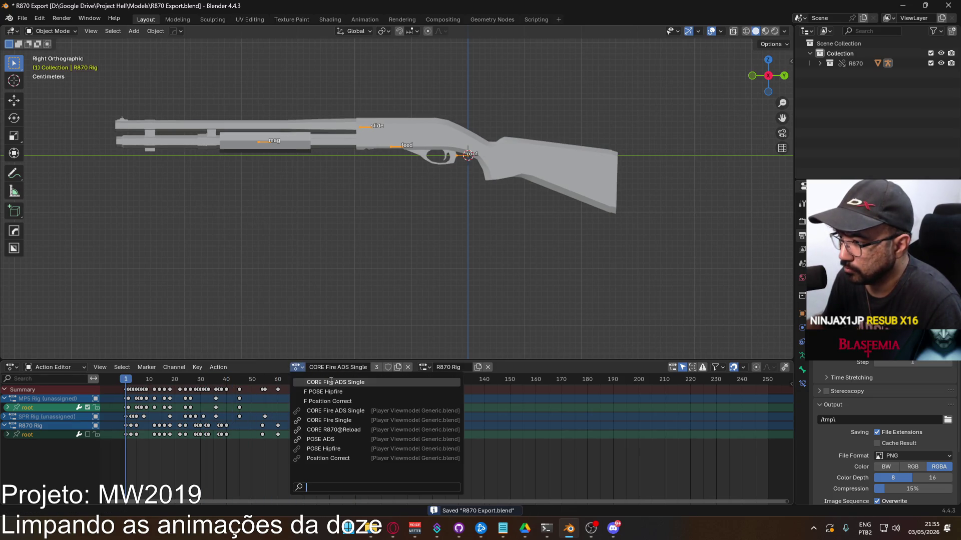
left_click(388, 367)
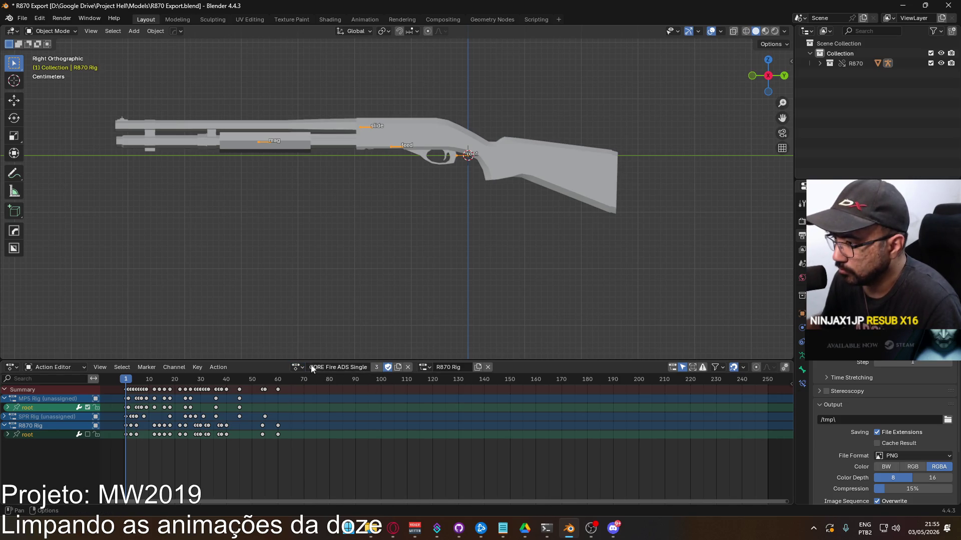
left_click(297, 367)
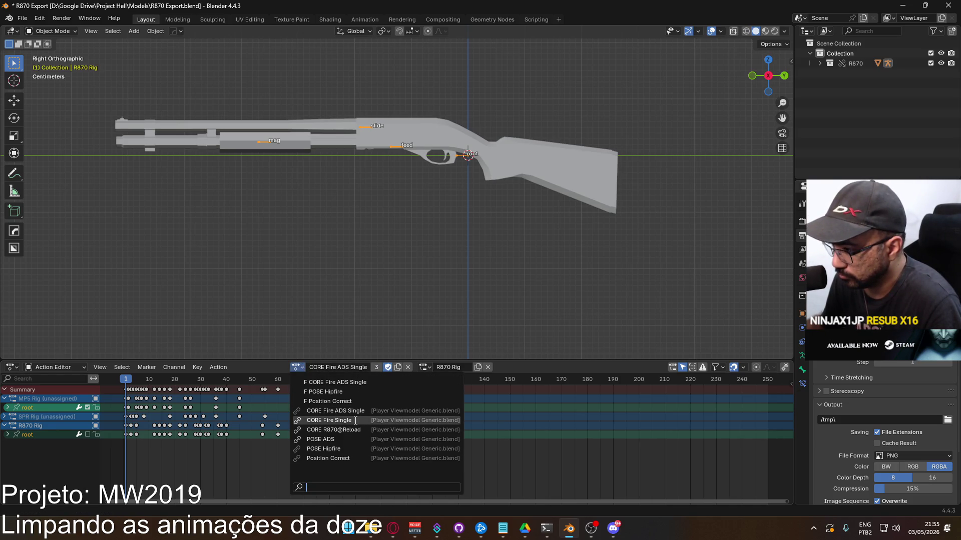
left_click(354, 420)
left_click(368, 367)
left_click(381, 367)
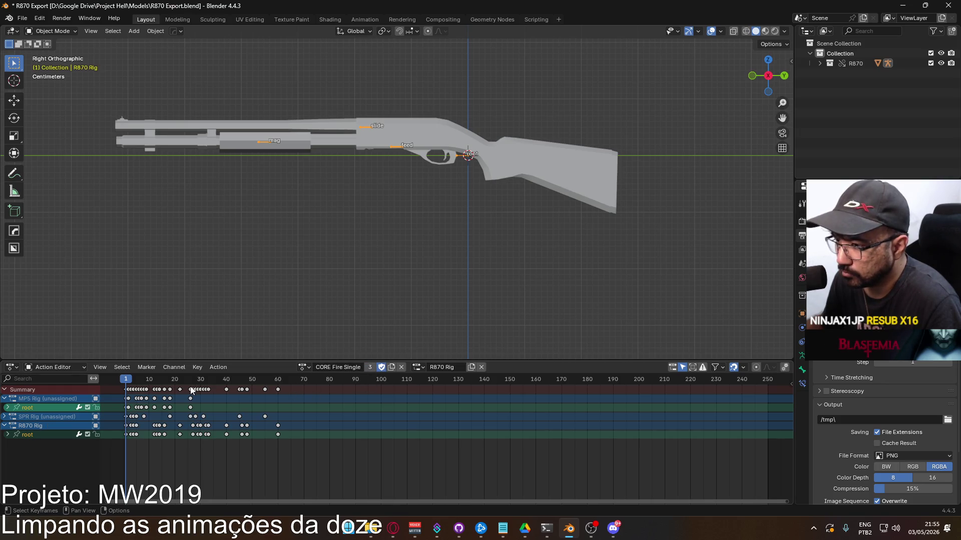
key("space")
key("Escape")
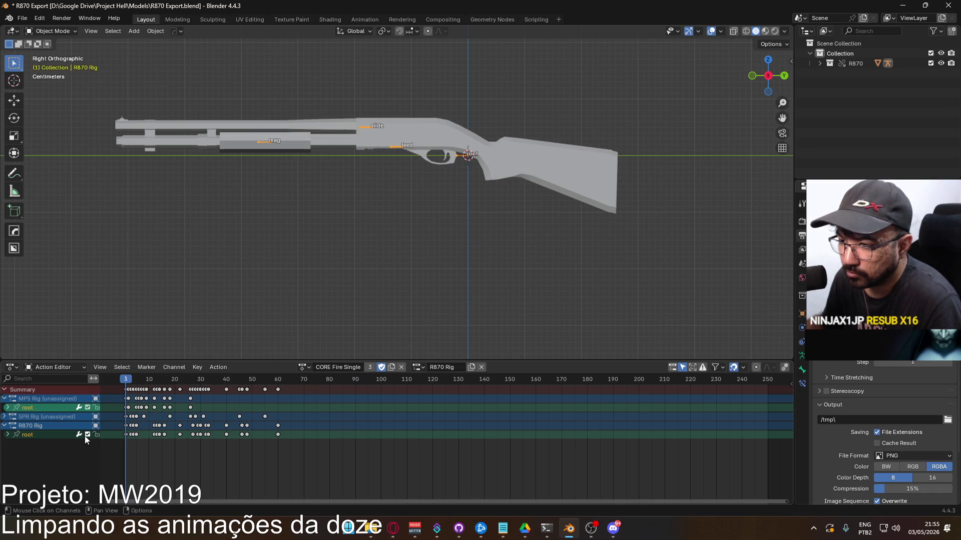
left_click(87, 434)
key("space")
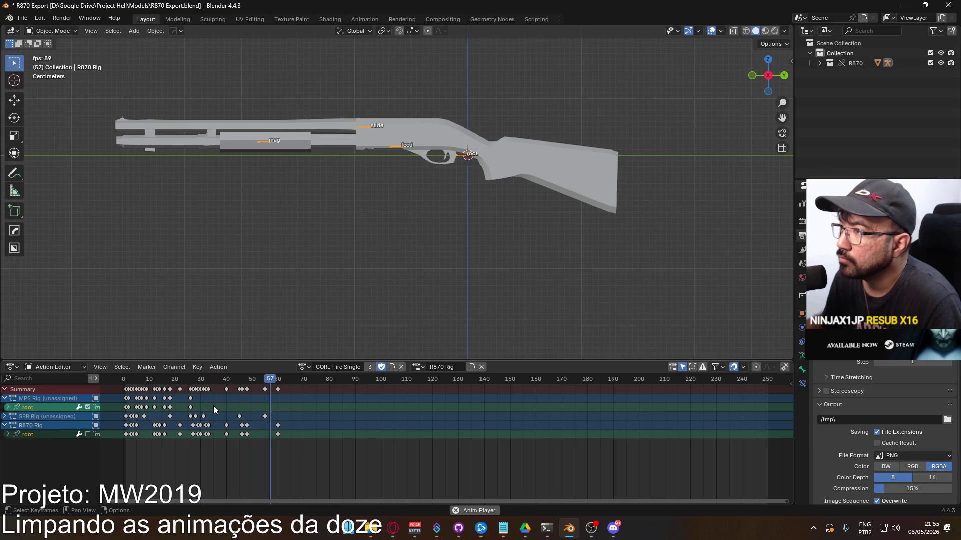
key("Escape")
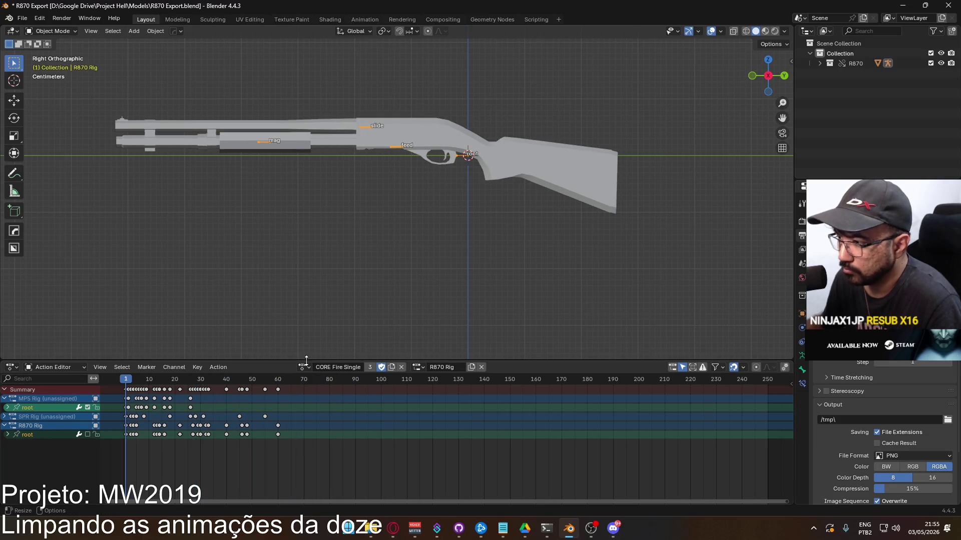
key("ctrl+s")
Switch to CORE R870@Reload, mute its root channel, preview the reload, and save.
left_click(303, 368)
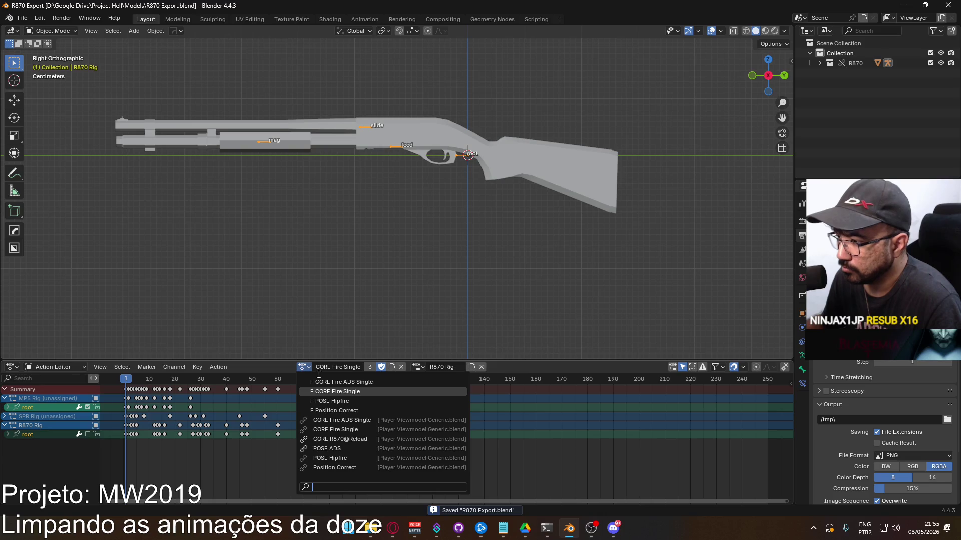
left_click(350, 439)
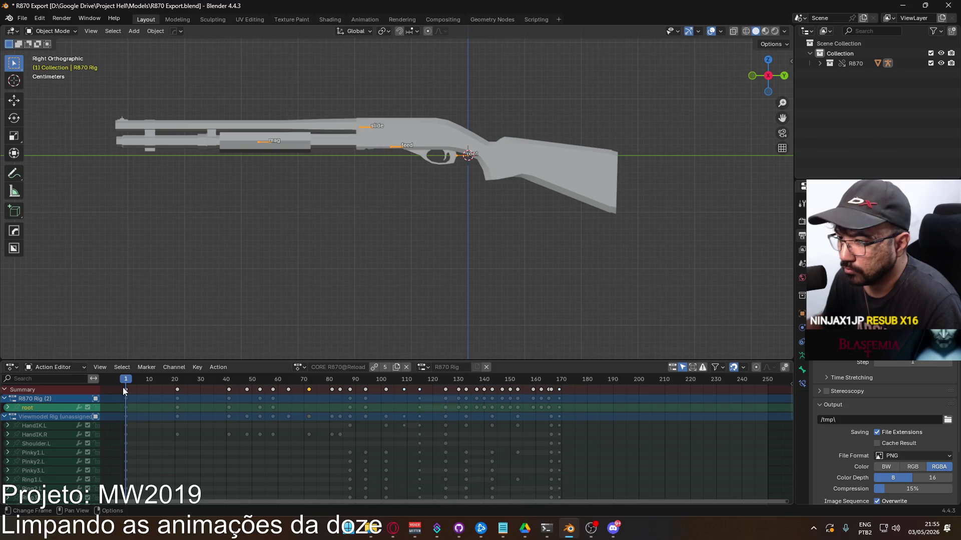
mouse_move(125, 382)
left_mouse_down()
mouse_move(553, 403)
mouse_move(127, 391)
left_mouse_up()
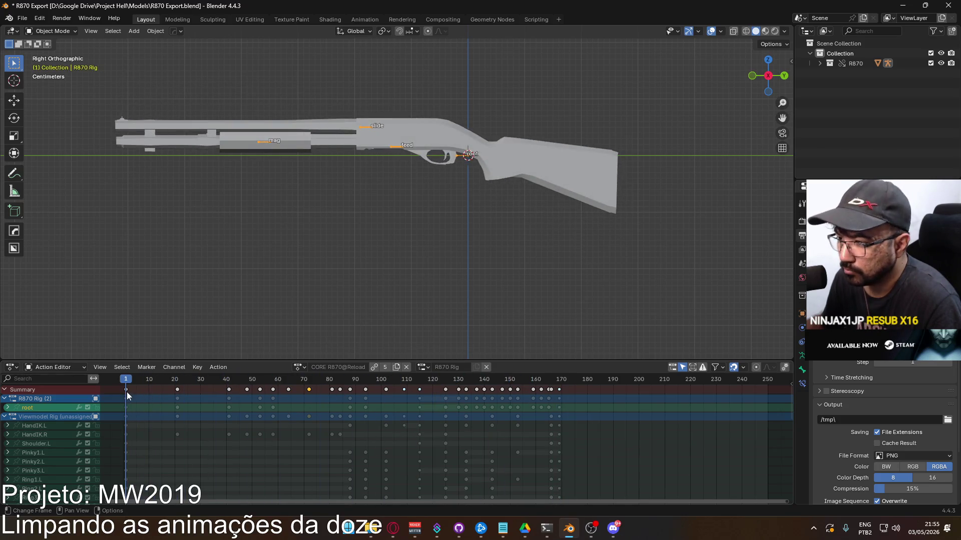
left_click(375, 368)
left_click(87, 408)
key("space")
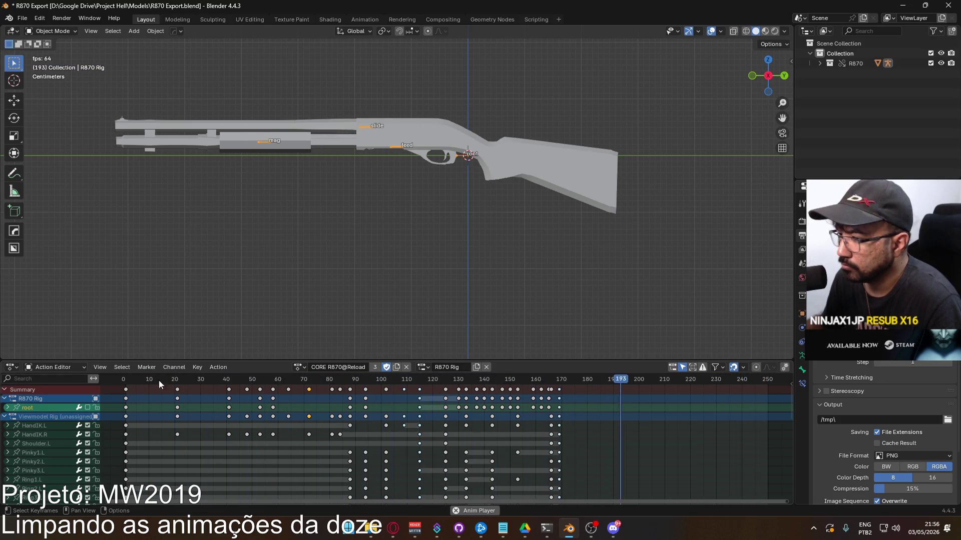
left_click(126, 382)
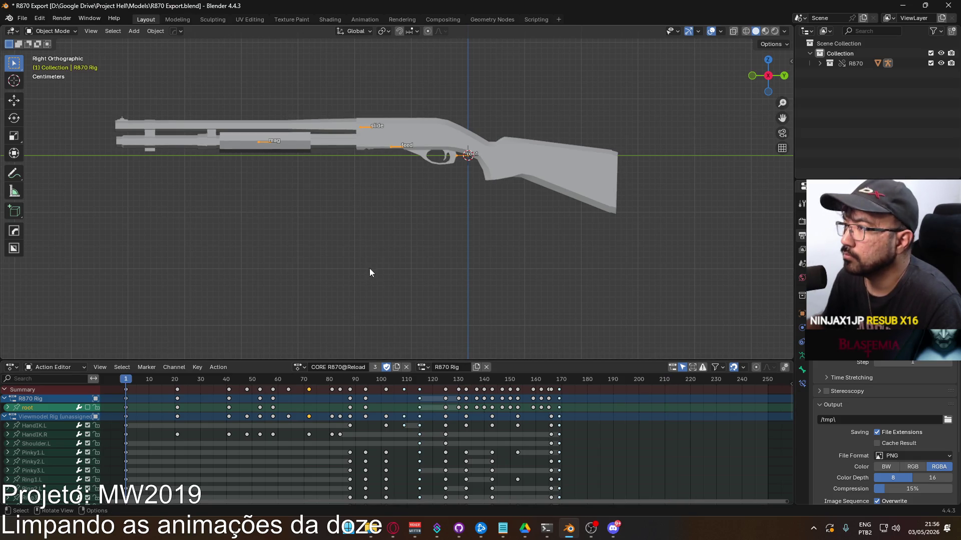
key("ctrl+s")
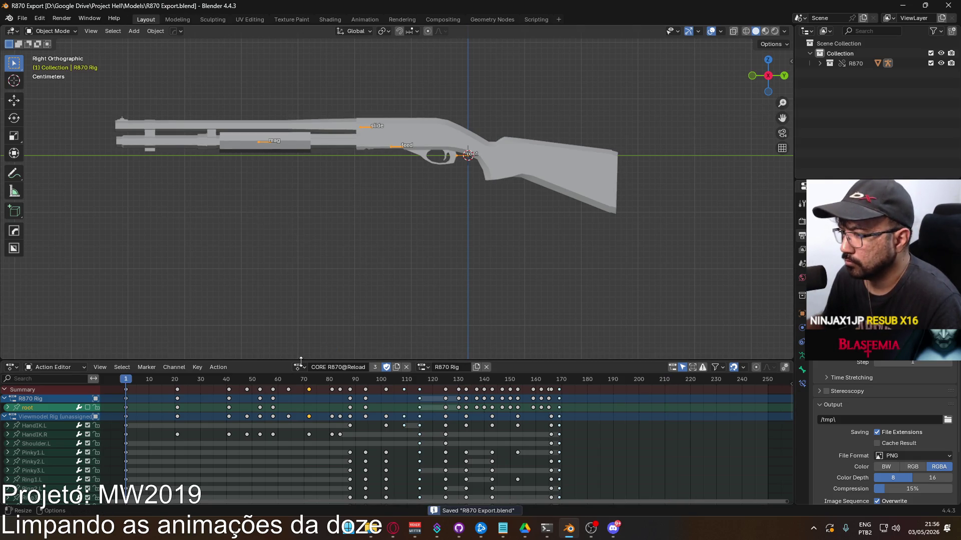
Make CORE Fire ADS Single the active action, save, and select the whole R870 model.
left_click(299, 368)
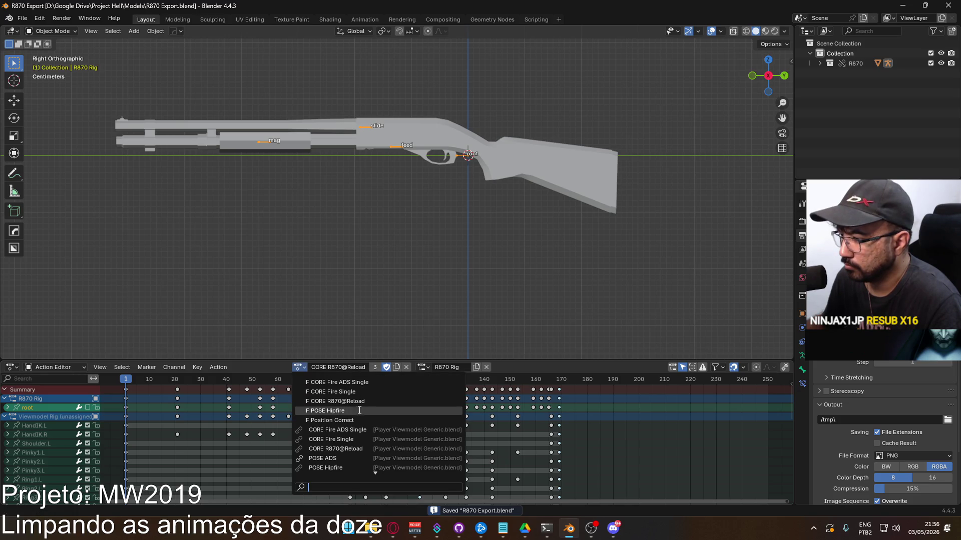
left_click(361, 383)
key("ctrl+s")
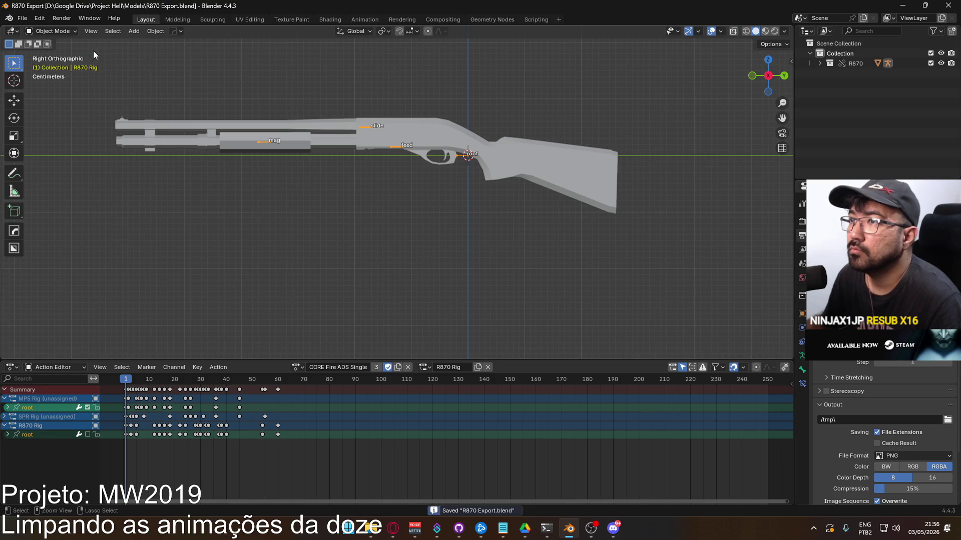
left_click(42, 32)
left_click(56, 43)
left_click(379, 148)
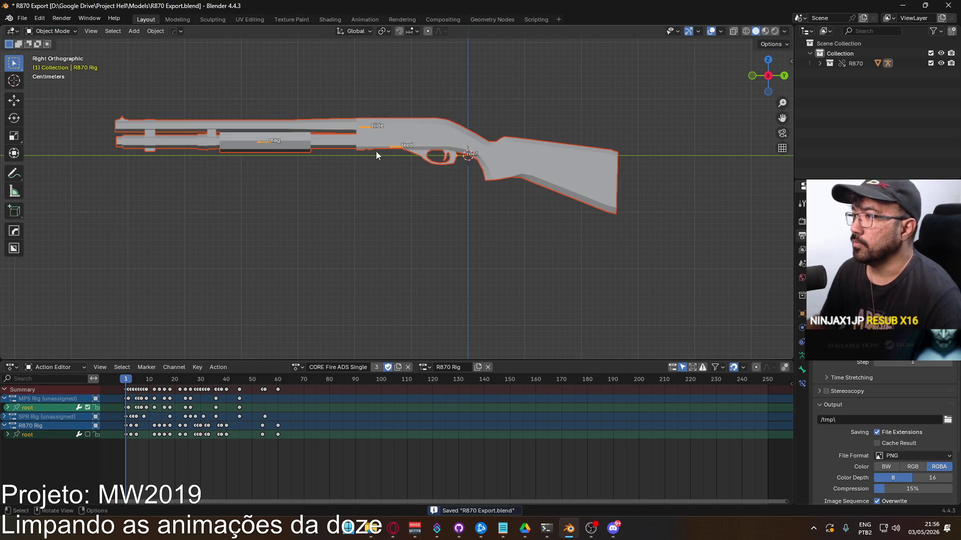
Start an FBX export limited to Armature and Mesh objects with animation excluded.
middle_click_drag(380, 151, 389, 186, "shift")
left_click(23, 18)
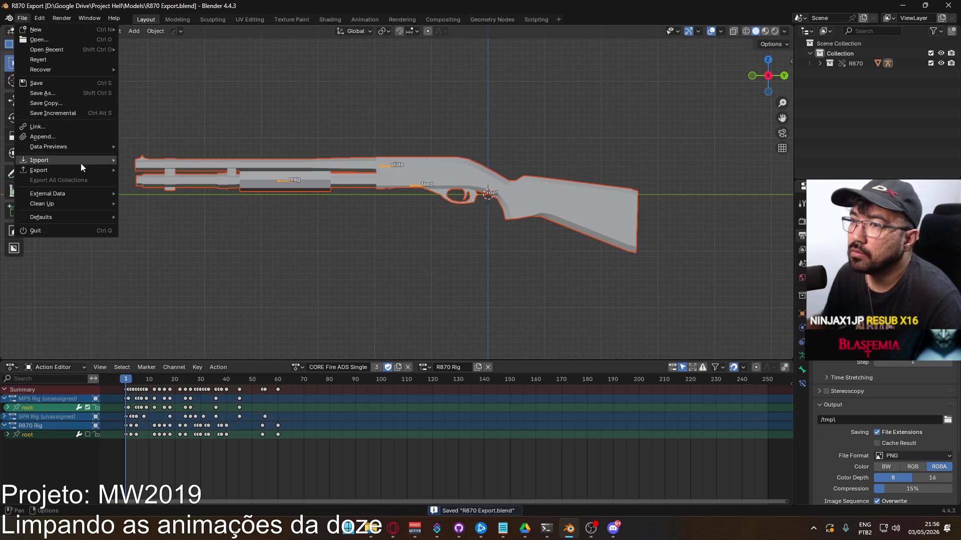
mouse_move(83, 169)
left_click(212, 259)
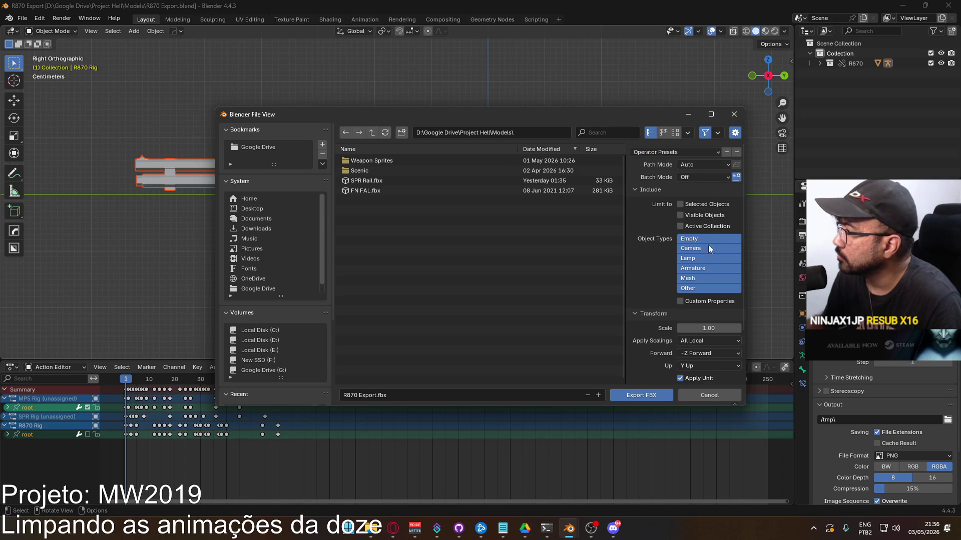
left_click_drag(691, 239, 690, 258, "shift")
scroll(688, 290, "down", 3)
left_click(689, 227, "shift")
left_click(644, 377)
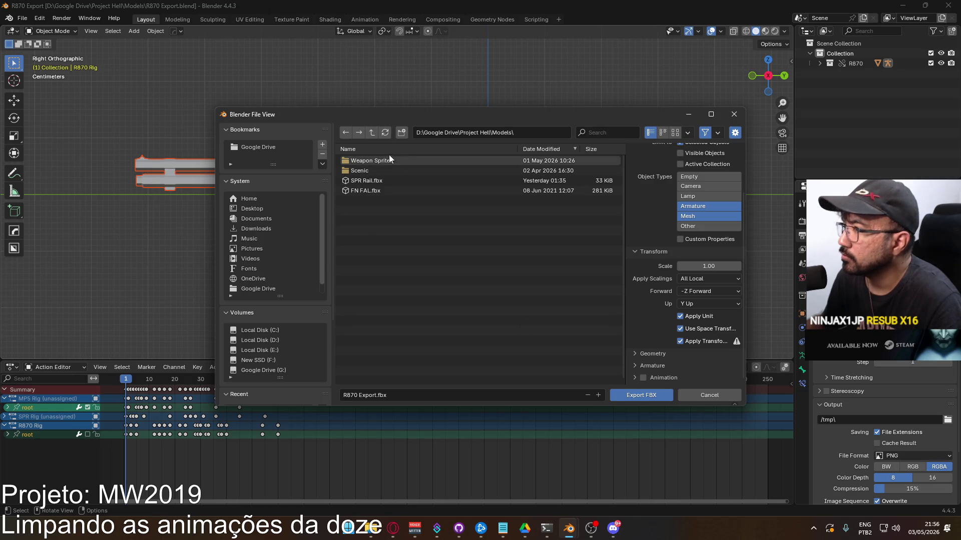
scroll(296, 344, "down", 4)
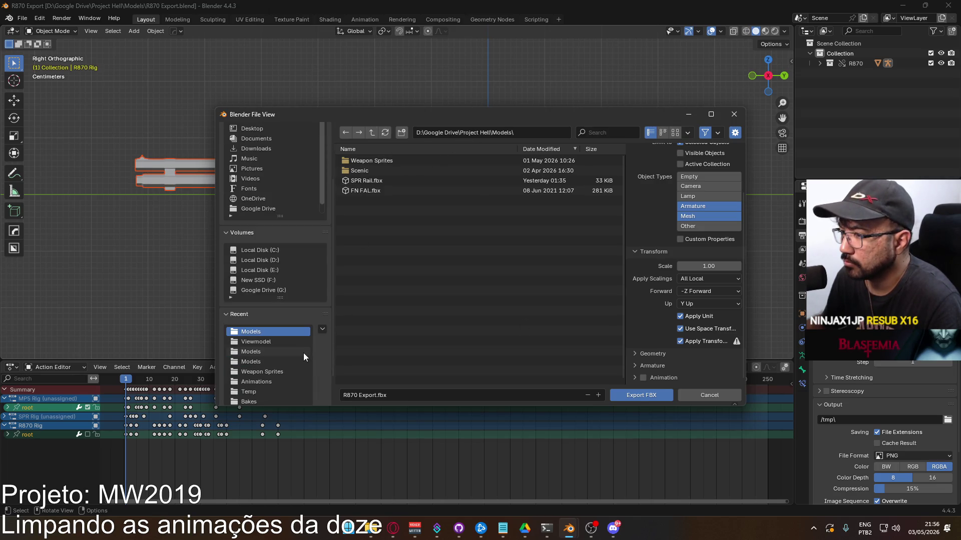
Export it as Weapon R870.fbx into the Unity project's Models folder.
left_click(272, 353)
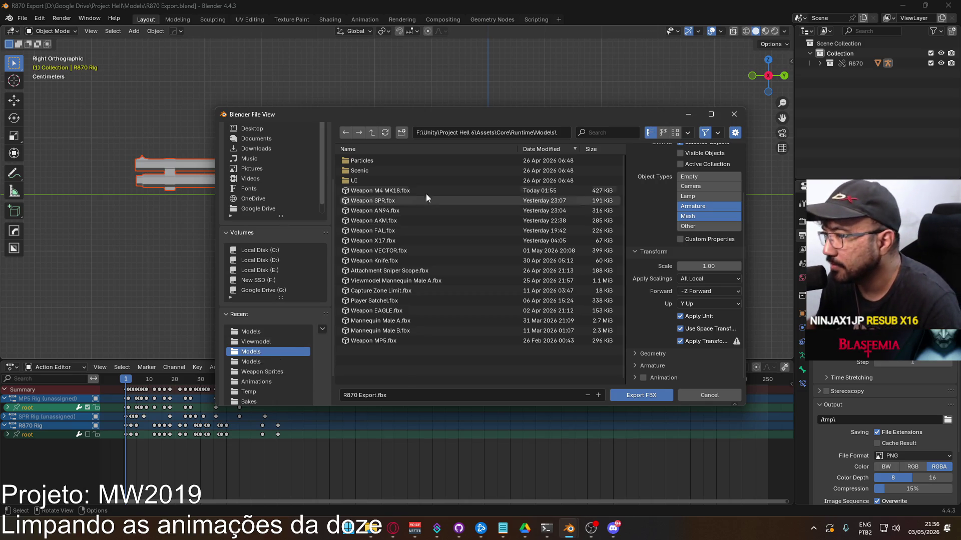
left_click(395, 396)
type("Weapon R")
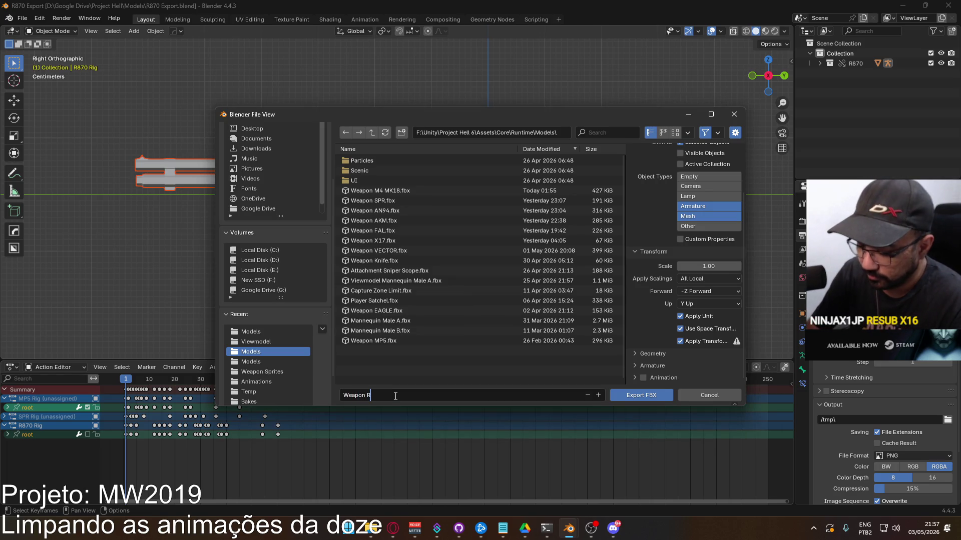
type("870.fbx")
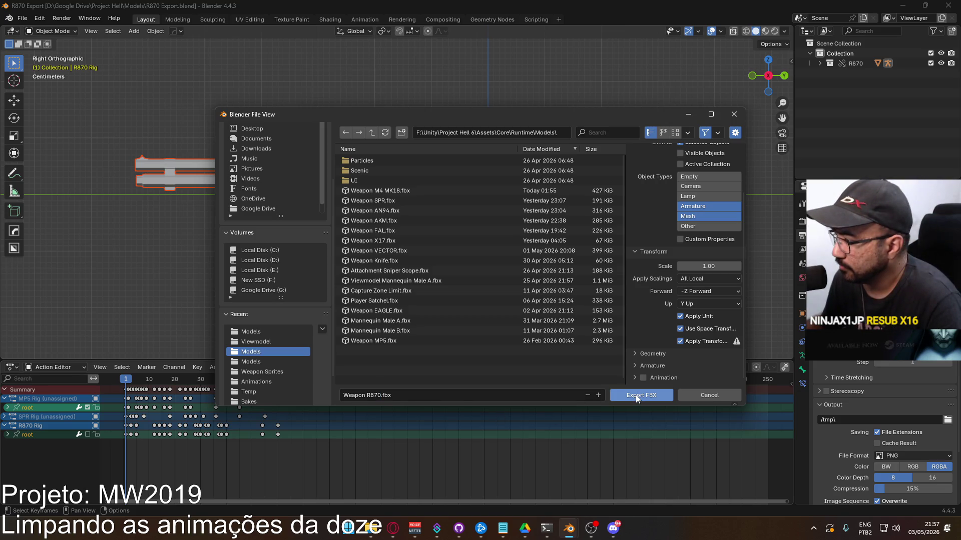
left_click(635, 395)
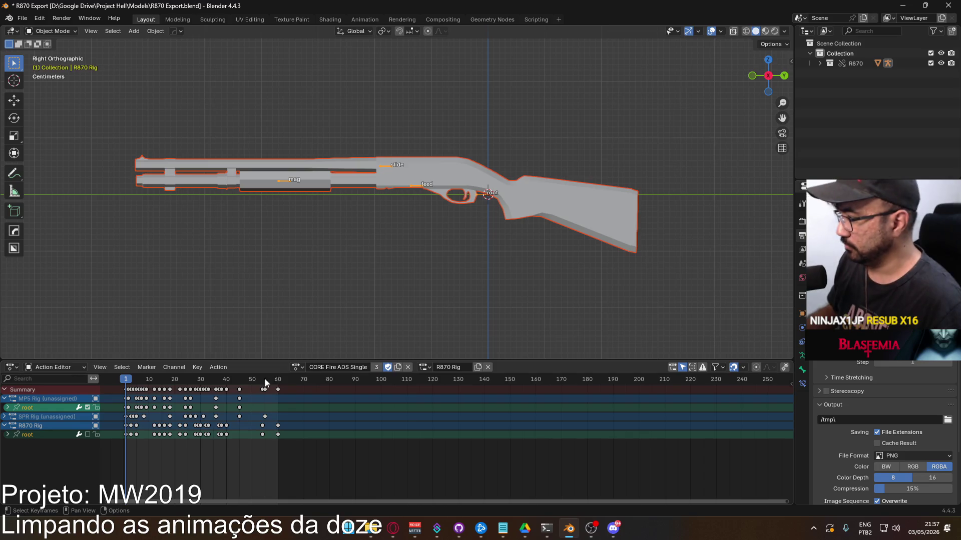
Start another FBX export and browse to the Runtime\Animations folder.
mouse_move(172, 374)
left_mouse_down()
mouse_move(271, 370)
mouse_move(126, 378)
left_mouse_up()
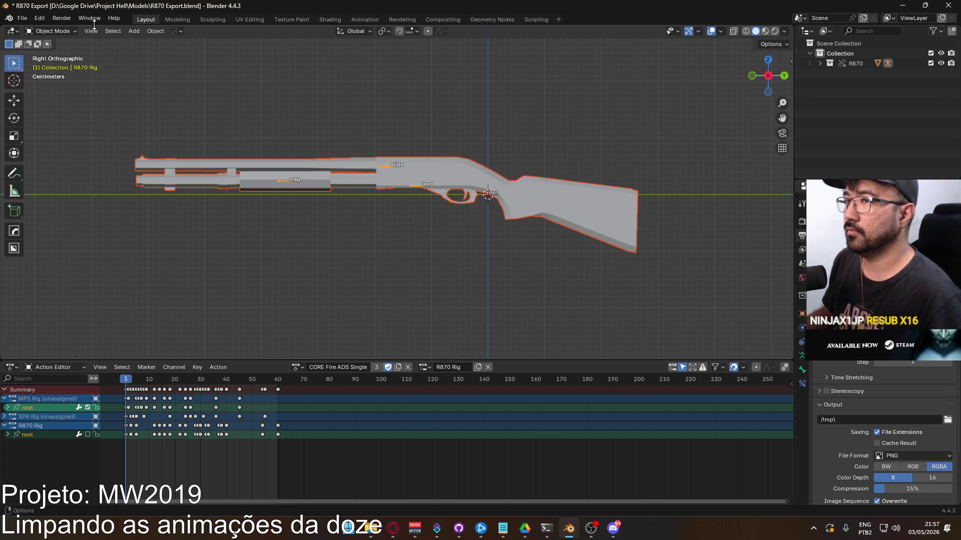
left_click(22, 18)
mouse_move(79, 173)
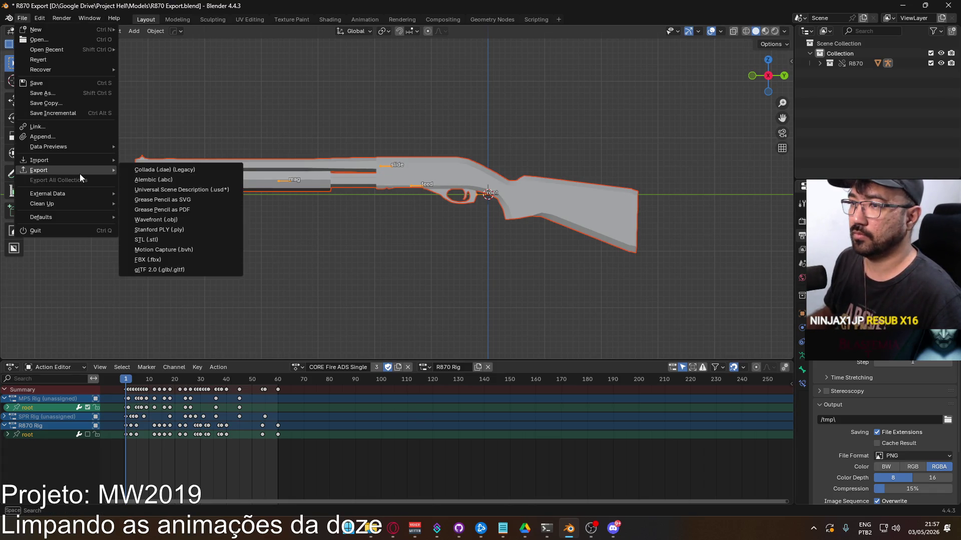
left_click(161, 261)
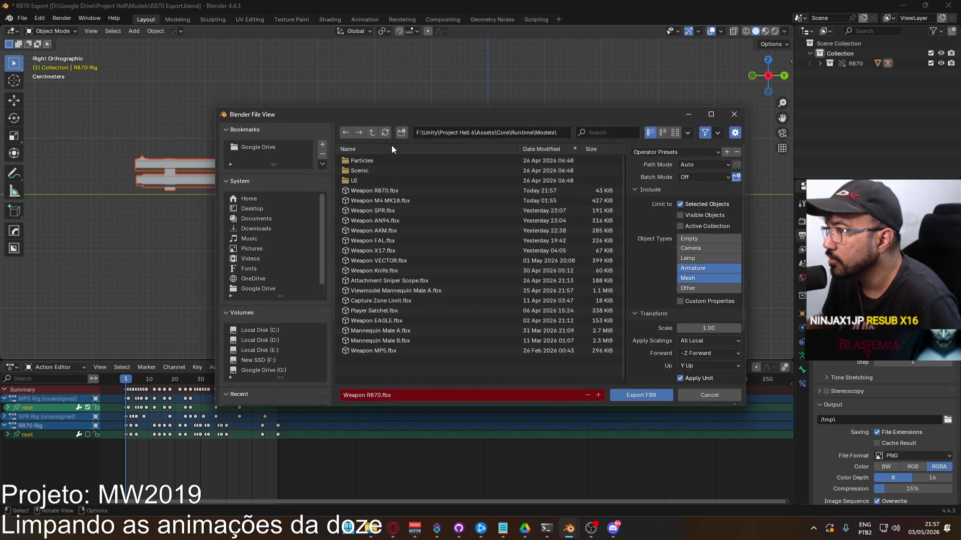
left_click(373, 133)
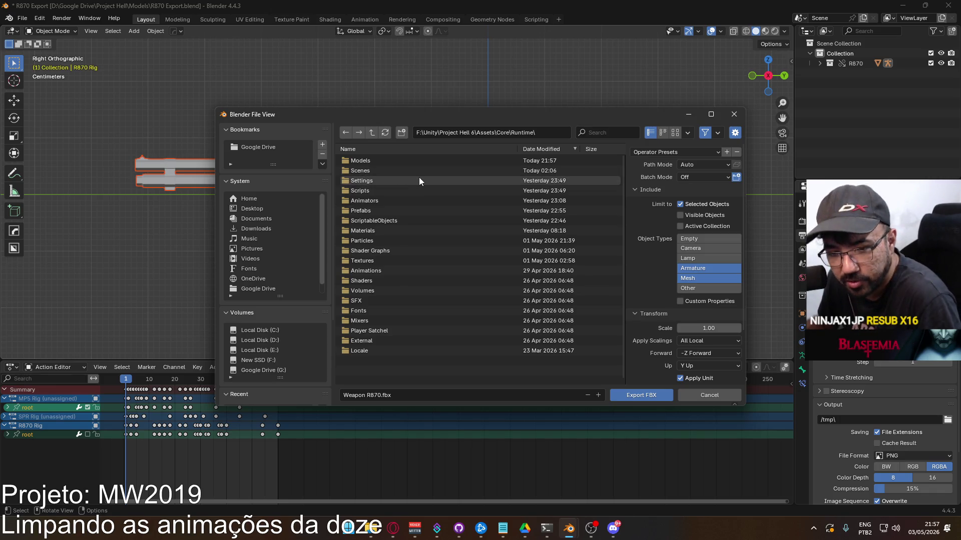
double_click(376, 200)
left_click(373, 134)
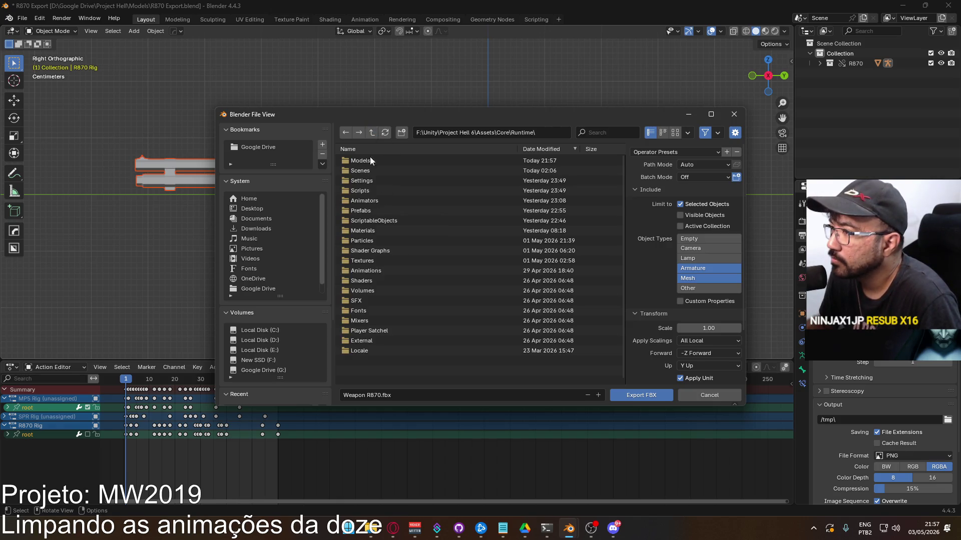
double_click(408, 271)
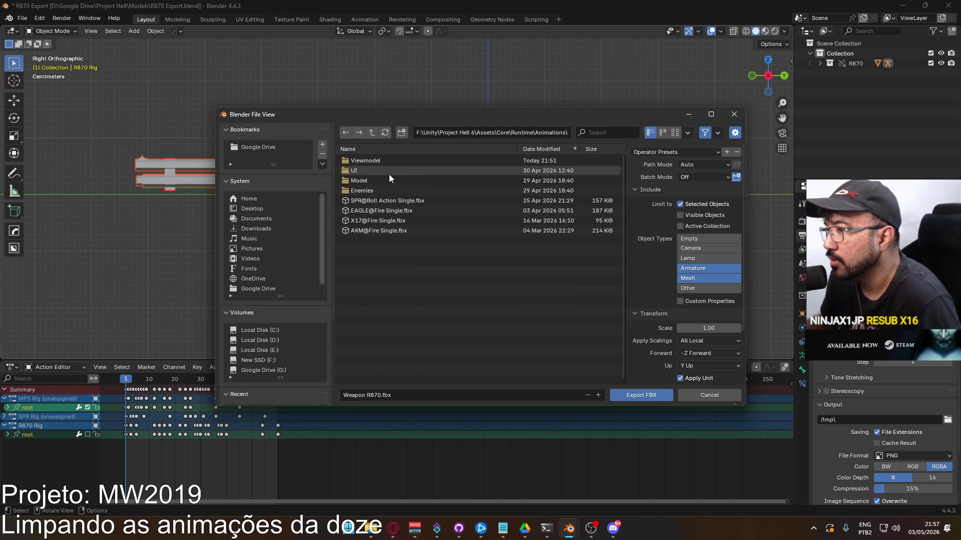
Export CORE Fire Single as R870@Fire Single.fbx.
left_click(422, 394)
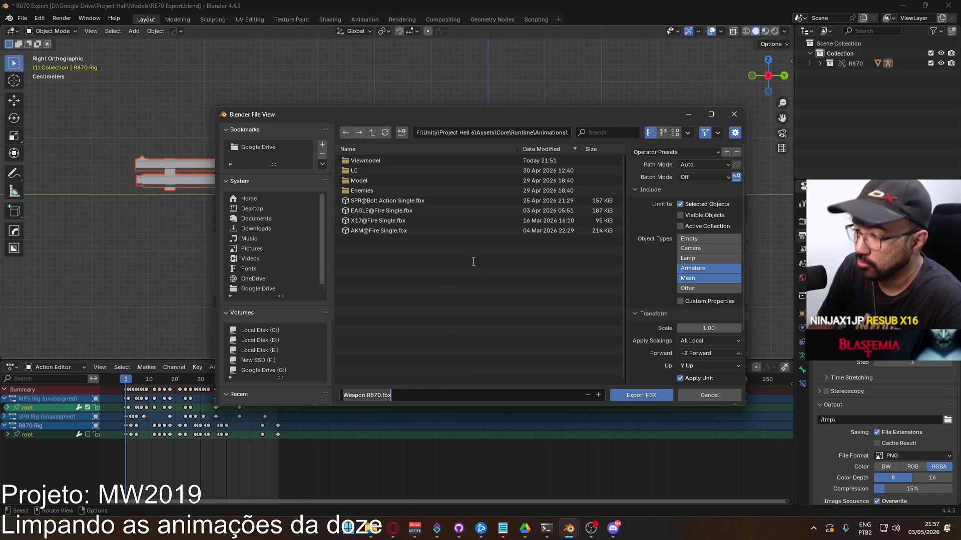
type("R87")
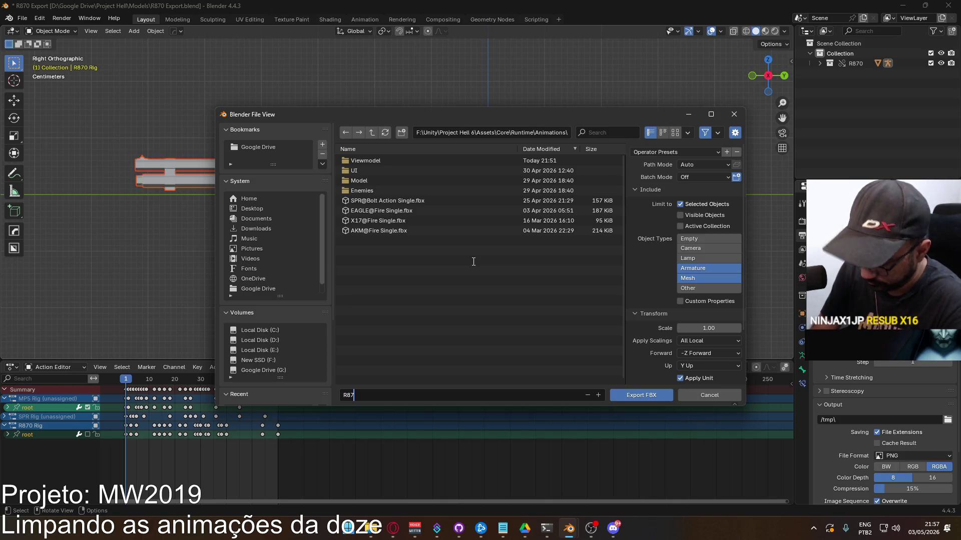
type("0 S")
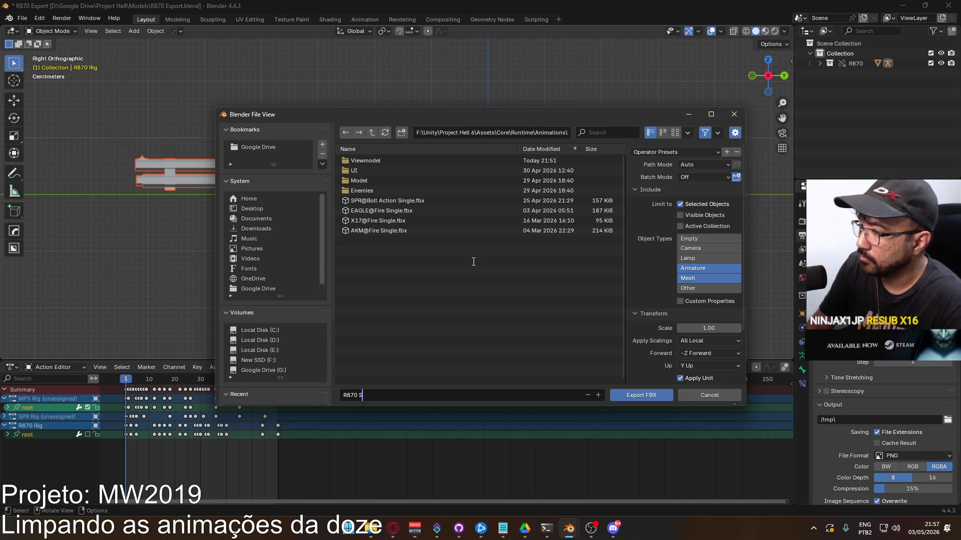
type("@Fire Single")
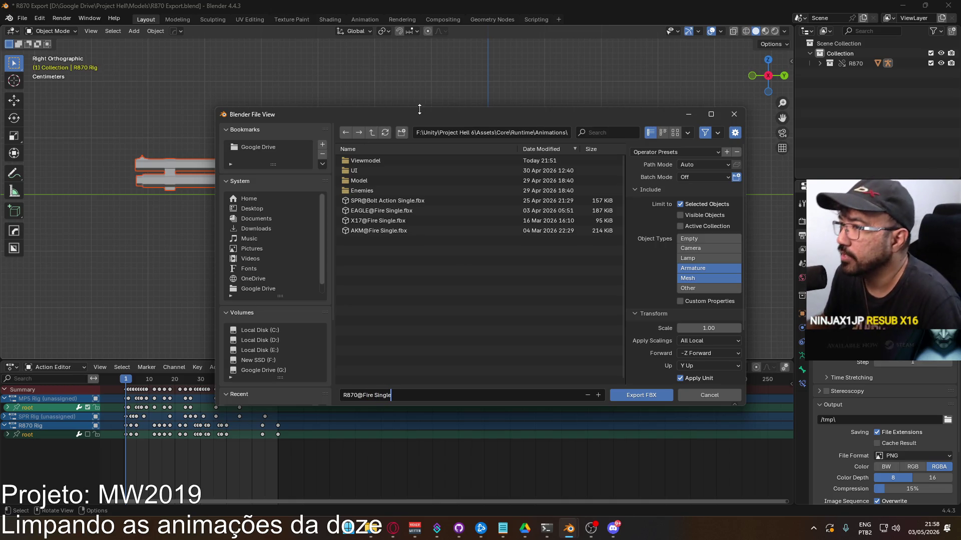
mouse_move(439, 116)
left_mouse_down()
mouse_move(401, 382)
mouse_move(512, 82)
mouse_move(383, 35)
mouse_move(364, 54)
left_mouse_up()
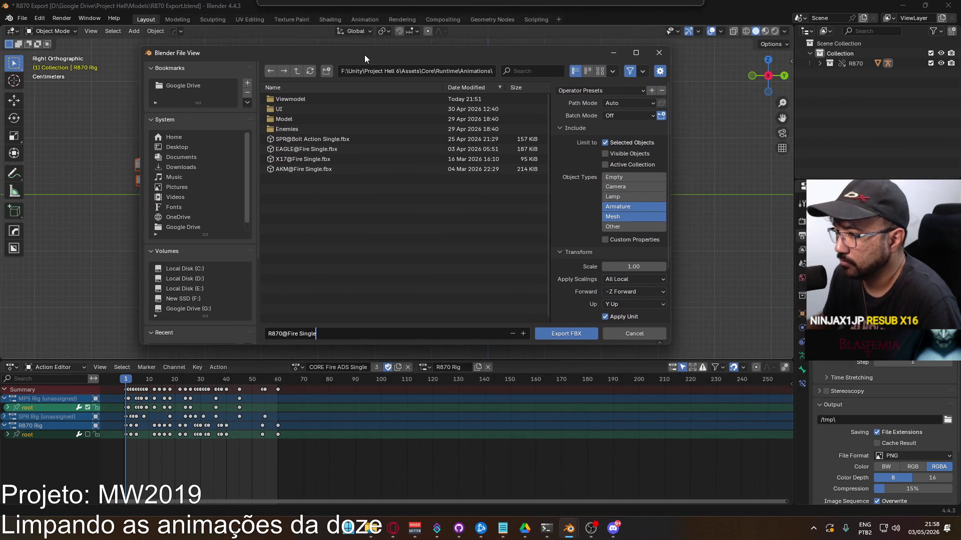
left_click(616, 337)
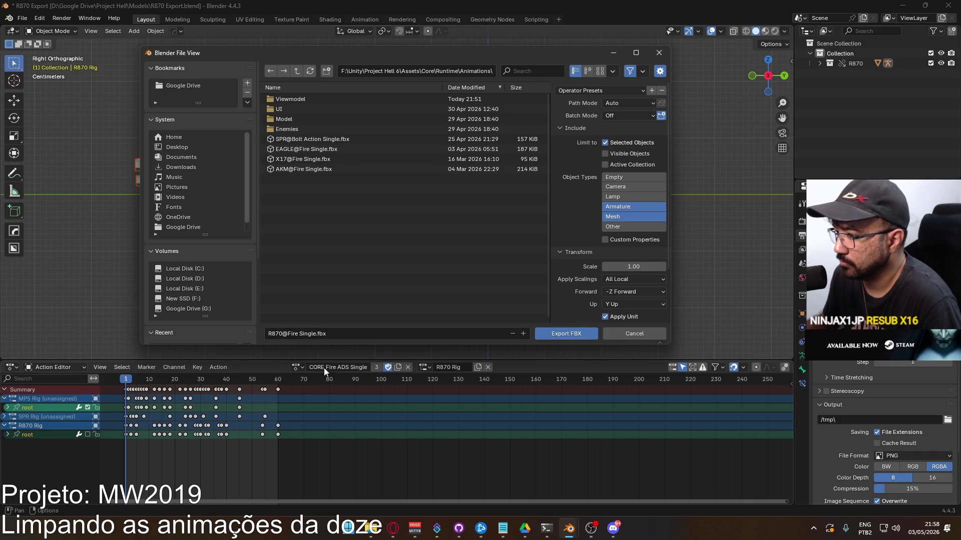
left_click(298, 367)
left_click(321, 386)
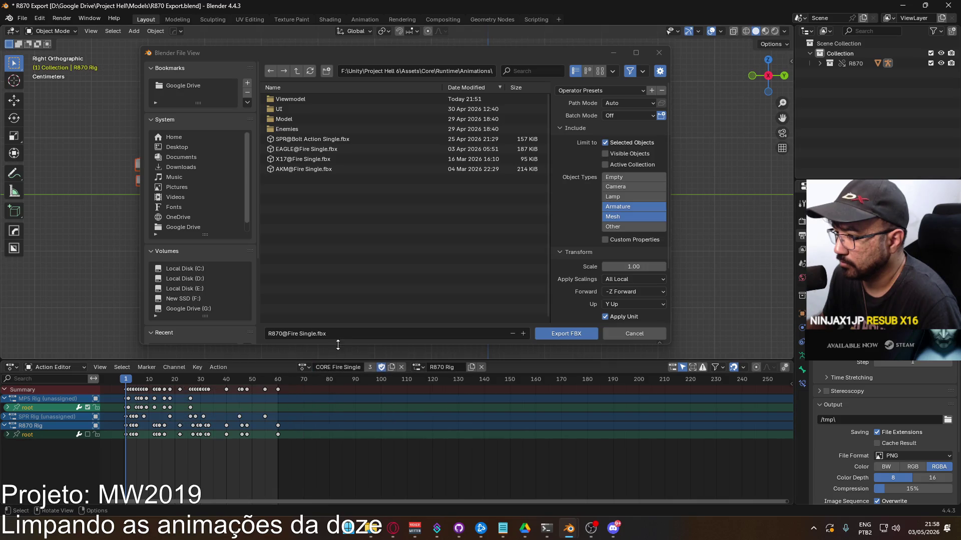
left_click(461, 336)
left_click(562, 335)
left_click(302, 367)
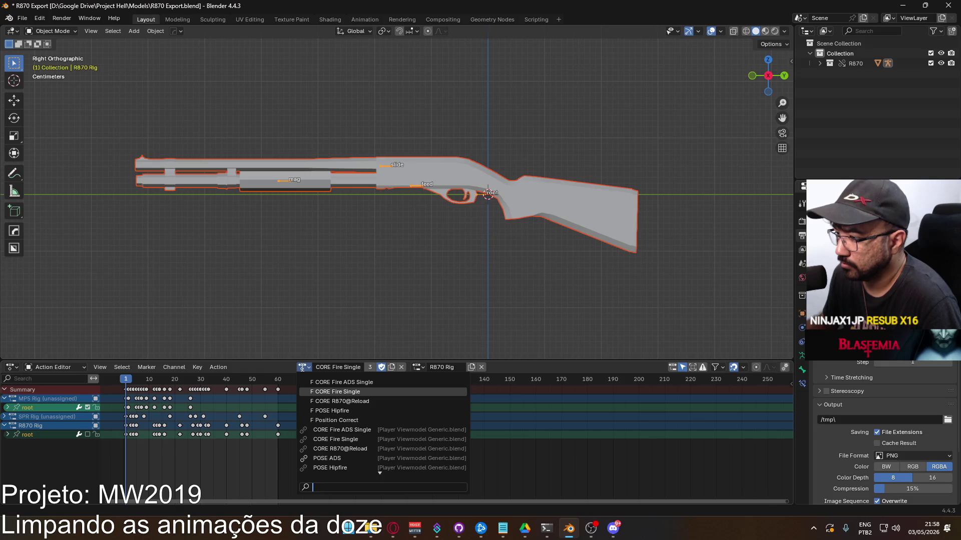
Activate CORE R870@Reload, scrub frames 41–115, play it, rewind, and save R870 Export.blend.
left_click(317, 400)
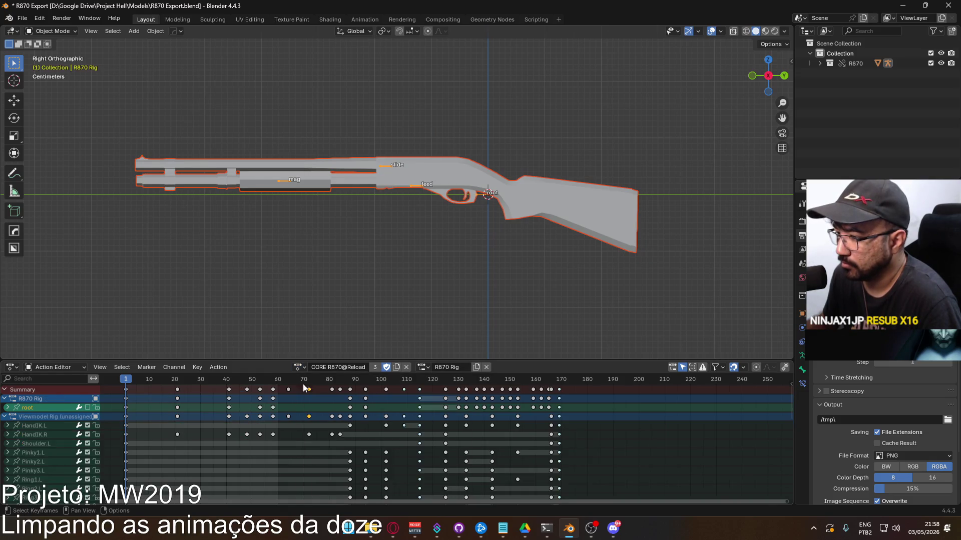
left_click(228, 379)
left_click_drag(230, 388, 418, 413)
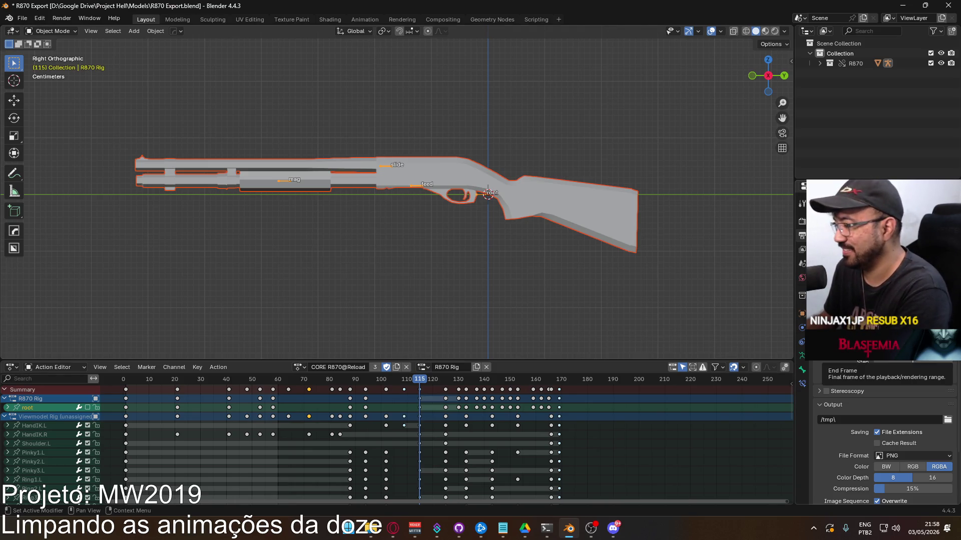
key("space")
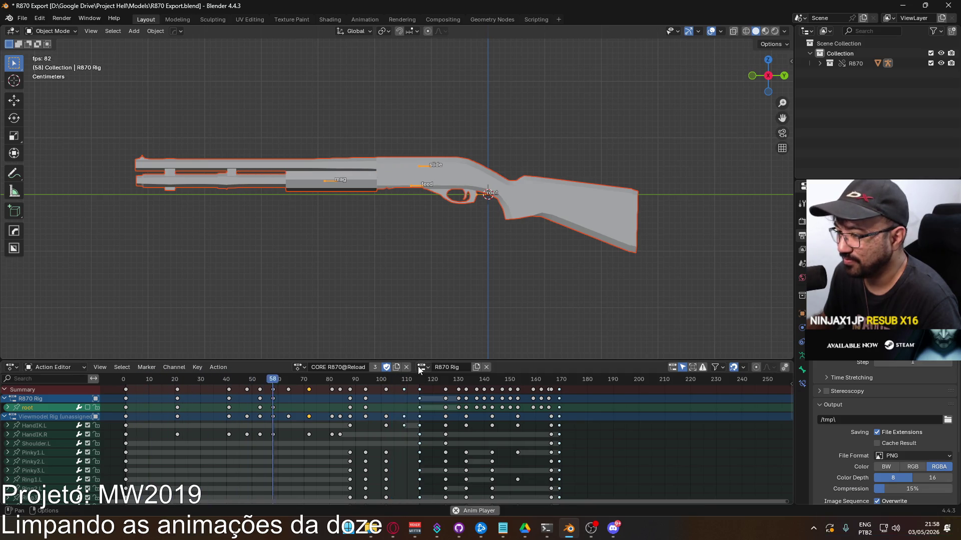
key("space")
left_click_drag(150, 379, 125, 379)
key("ctrl+s")
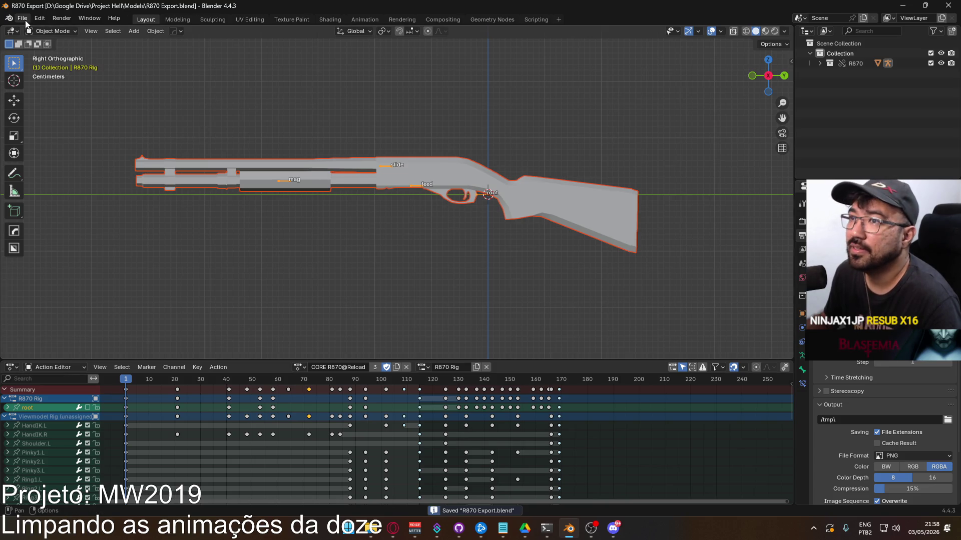
Export the reload as R870@Reload Zero Single.fbx in the Animations folder.
left_click(22, 18)
mouse_move(74, 169)
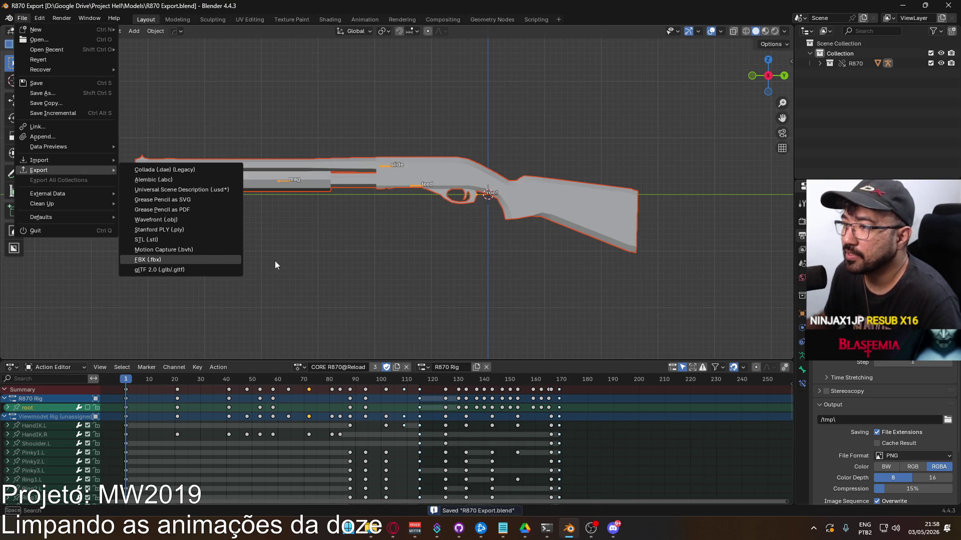
left_click(221, 260)
left_click(393, 201)
left_click(375, 395)
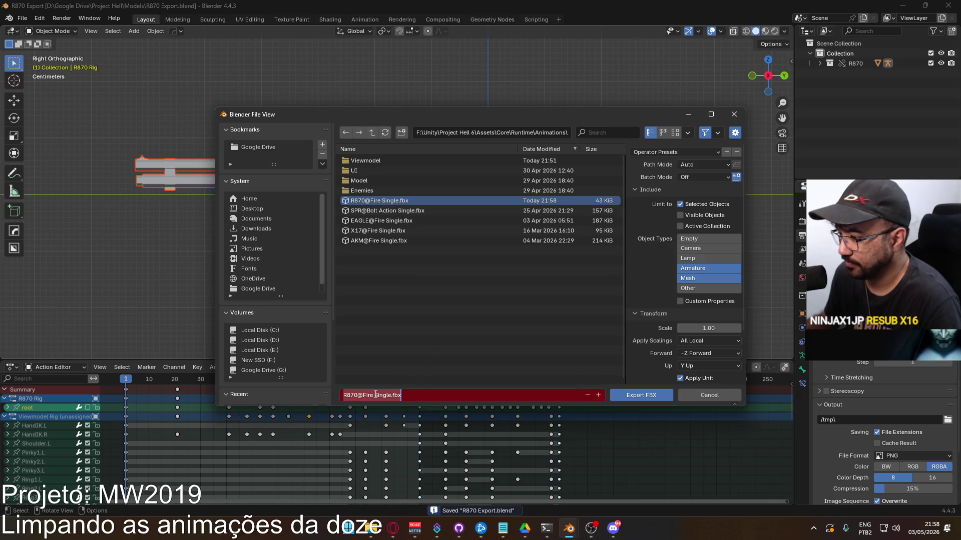
left_click_drag(361, 395, 392, 394)
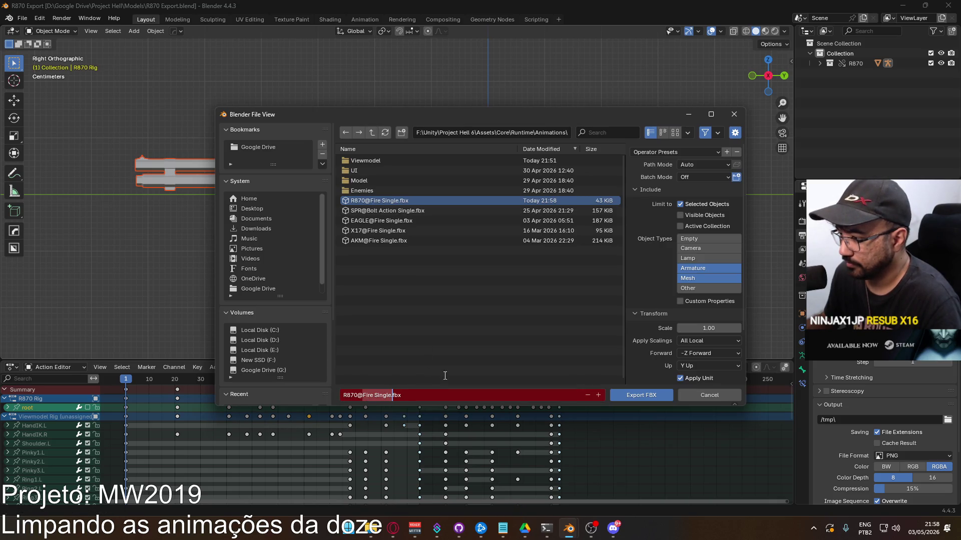
type("Reload")
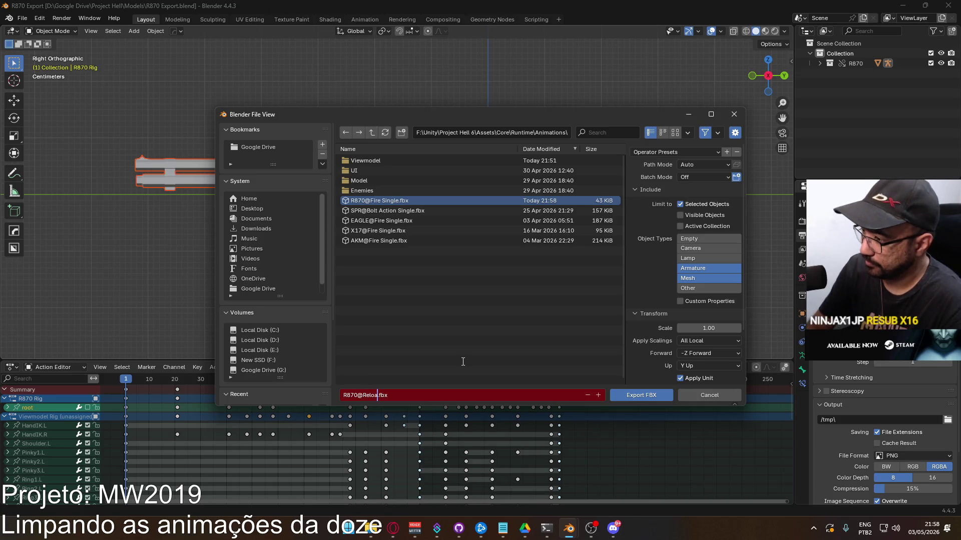
type(" Zero Single")
key("Return")
Scrub the reload to frame 110 and export it as R870@Reload Single.fbx.
left_click(129, 381)
left_click_drag(129, 381, 421, 393)
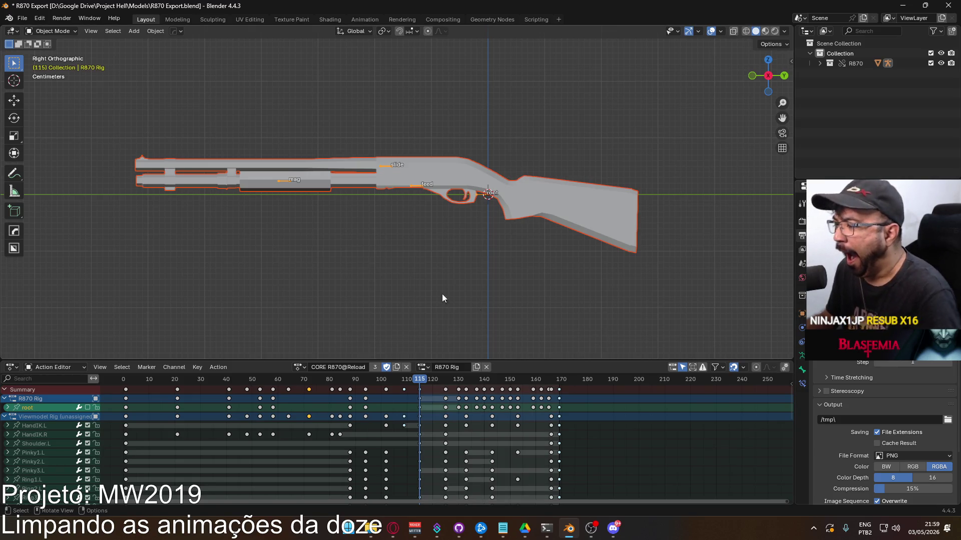
left_click(22, 18)
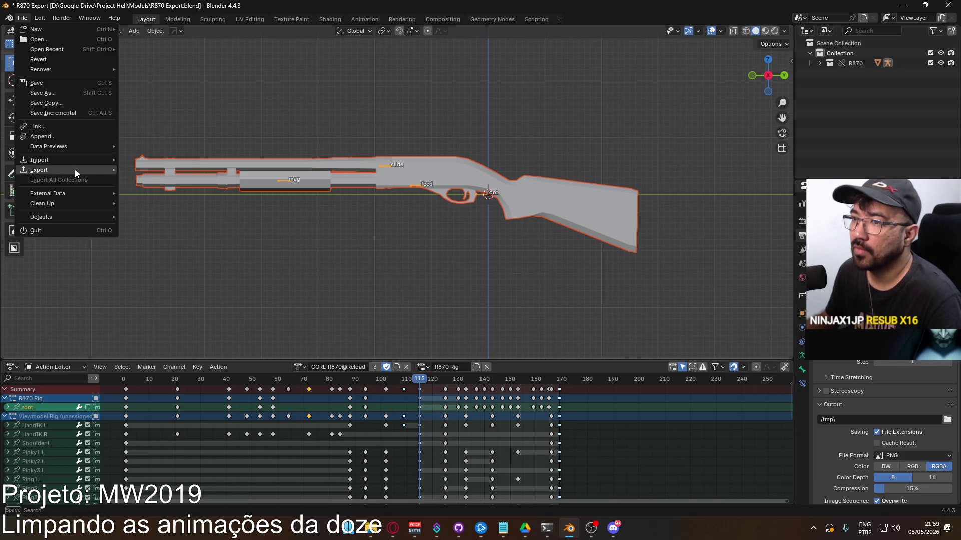
mouse_move(74, 170)
left_click(179, 257)
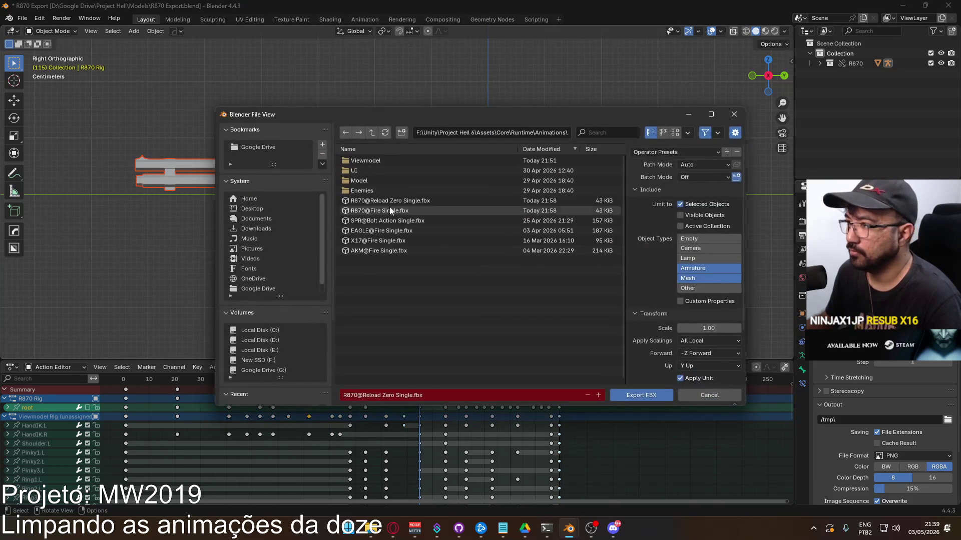
left_click(407, 202)
left_click(448, 396)
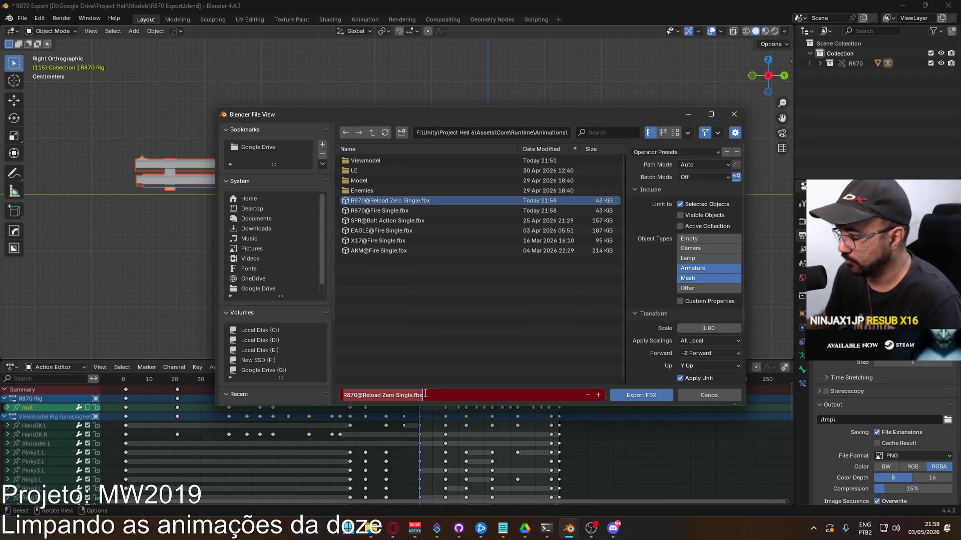
left_click_drag(382, 396, 394, 395)
key("BackSpace")
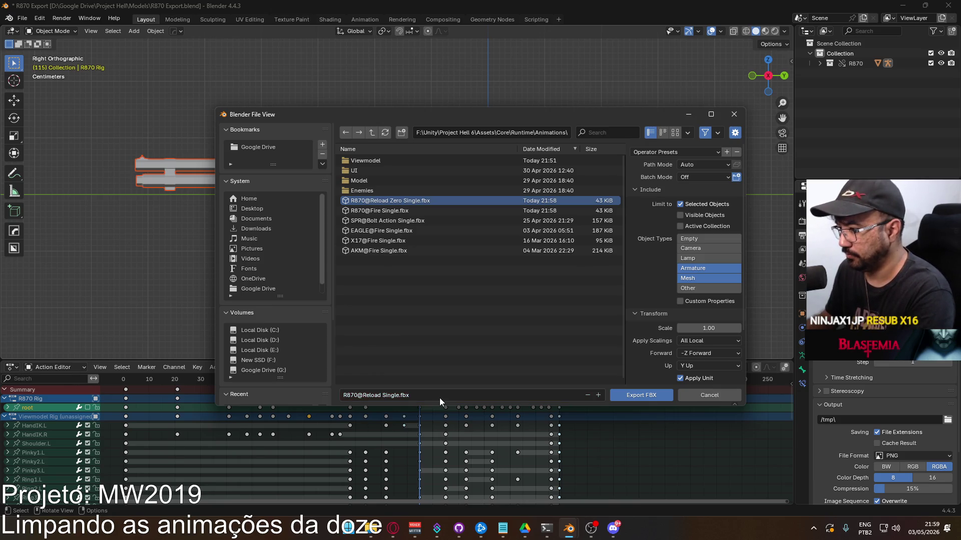
key("Return")
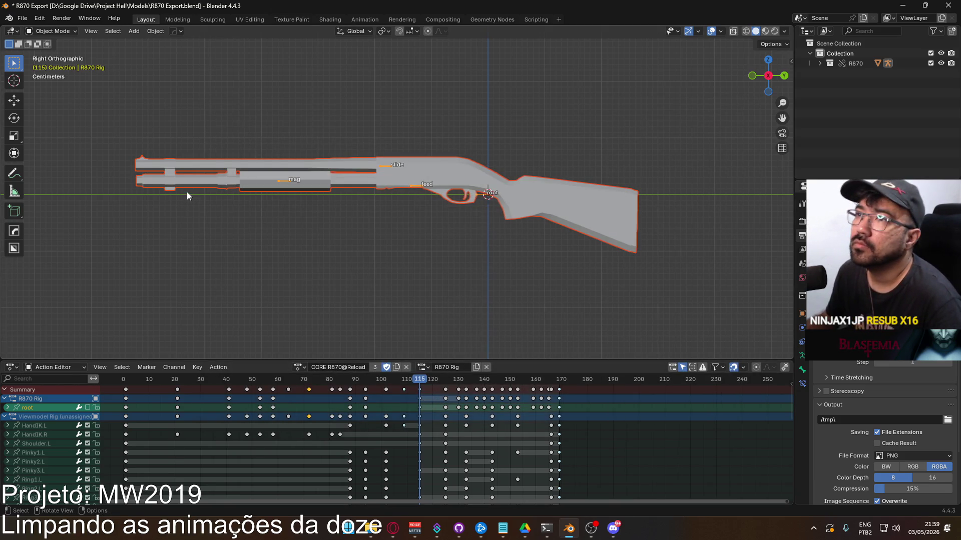
Save R870 Export.blend and open Player Viewmodel Generic.blend from the recent files.
key("ctrl+s")
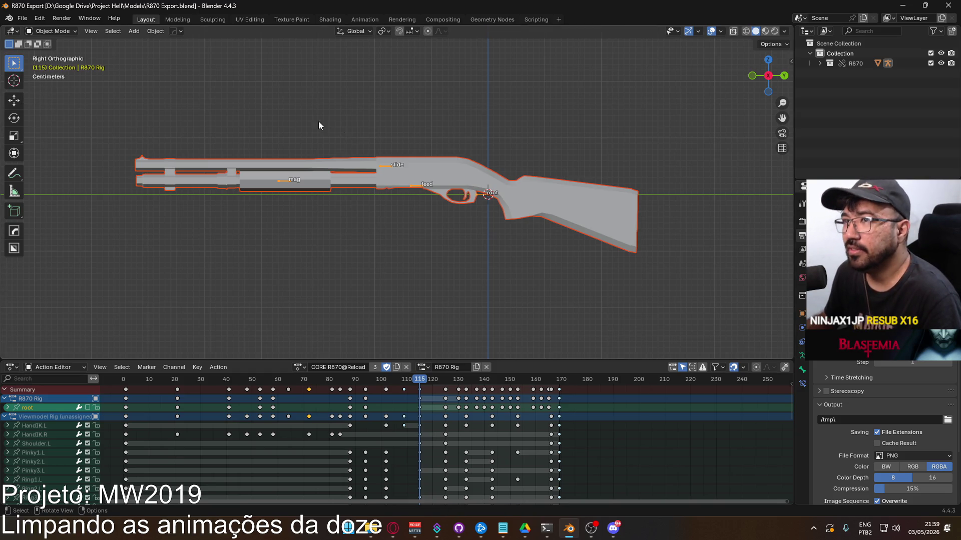
left_click(22, 21)
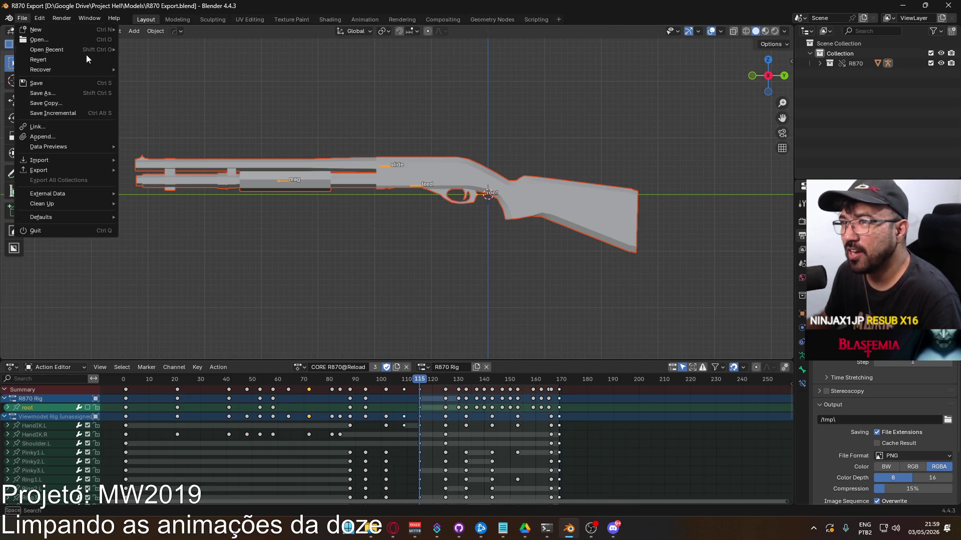
mouse_move(85, 49)
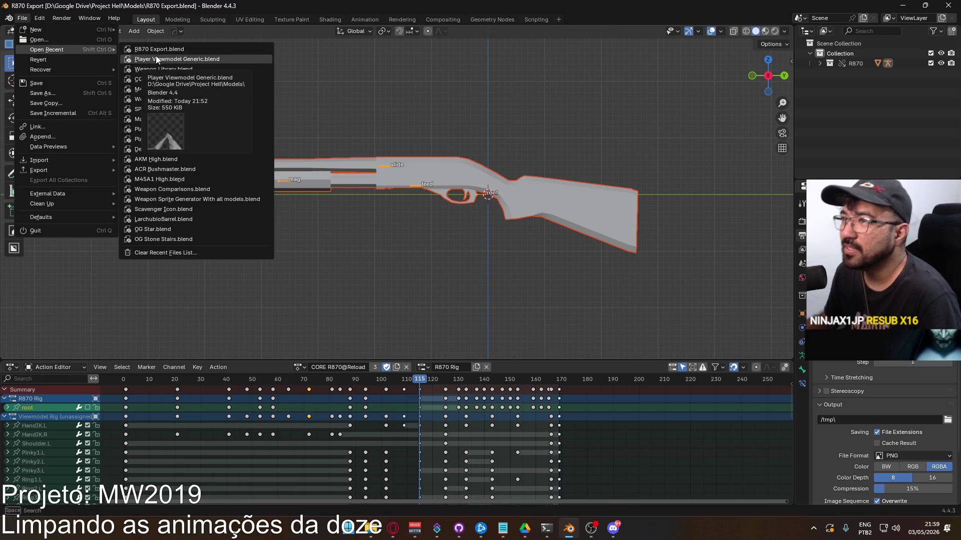
left_click(160, 59)
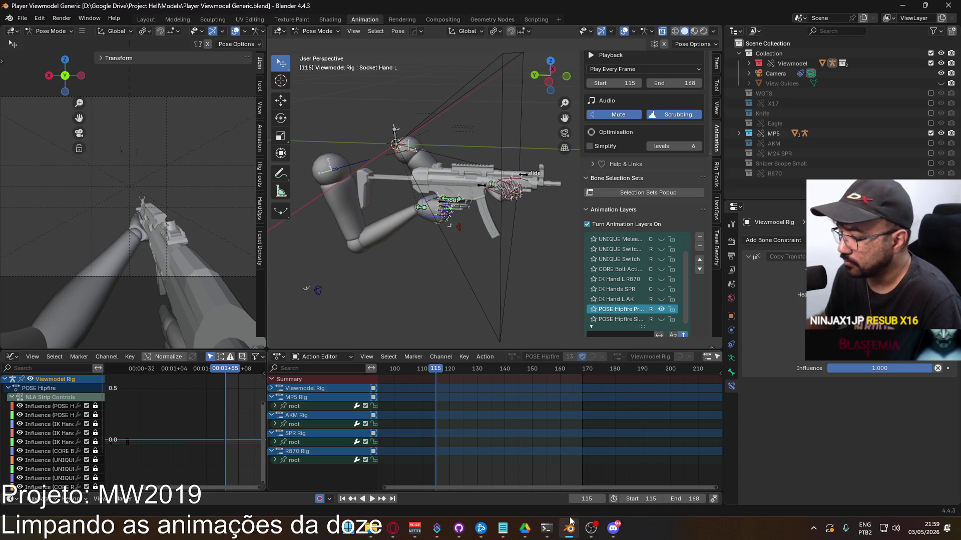
Close Windows Update and launch Project Hell 6 from Unity Hub in the system tray.
left_click(825, 530)
left_click(633, 137)
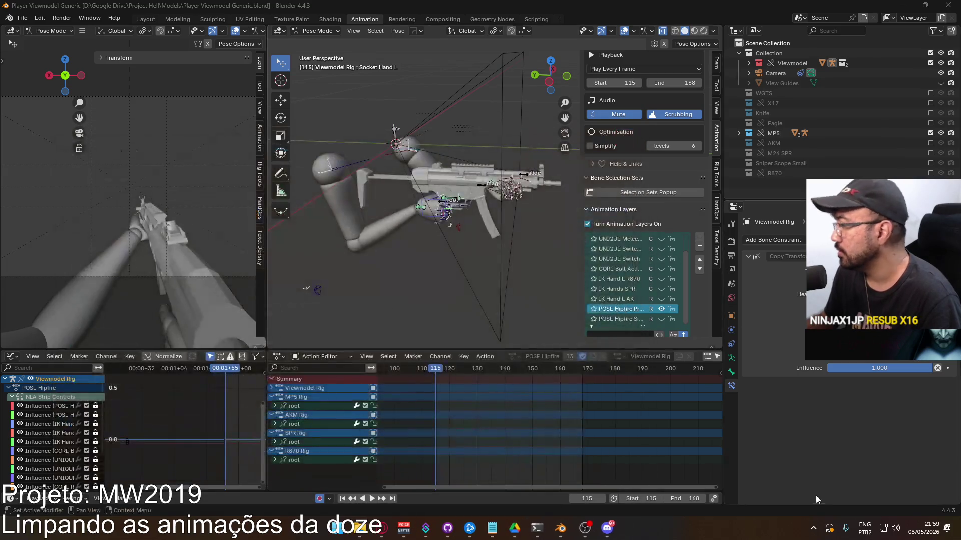
left_click(813, 528)
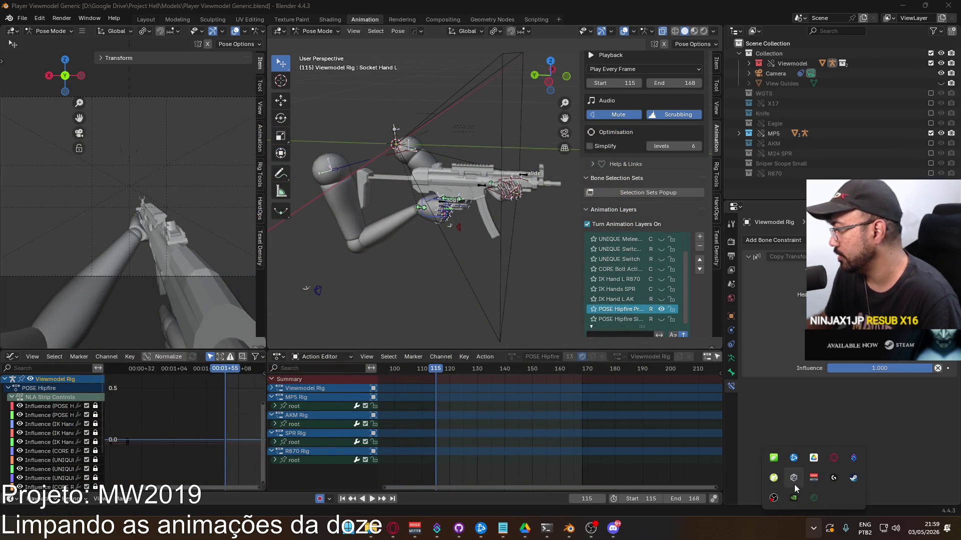
left_click(793, 478)
left_click(423, 218)
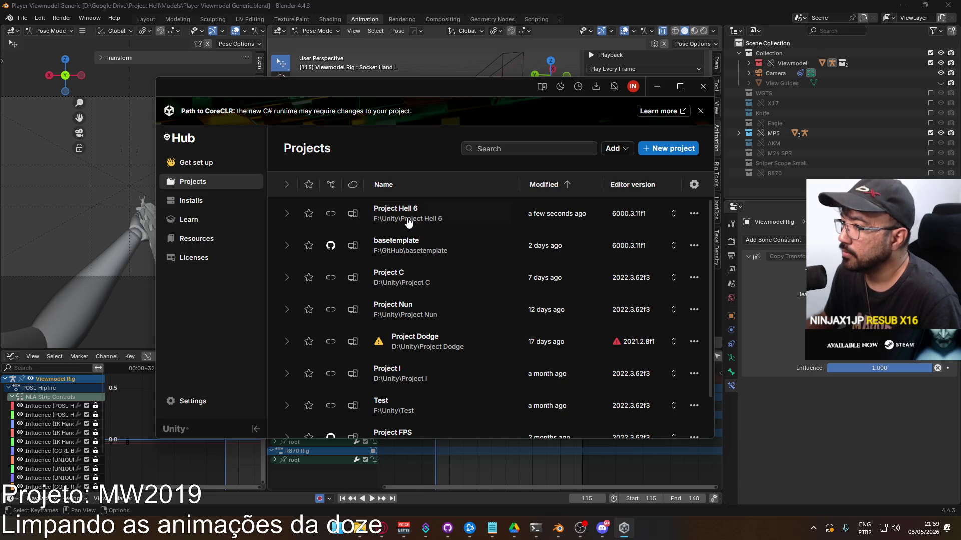
left_click(656, 87)
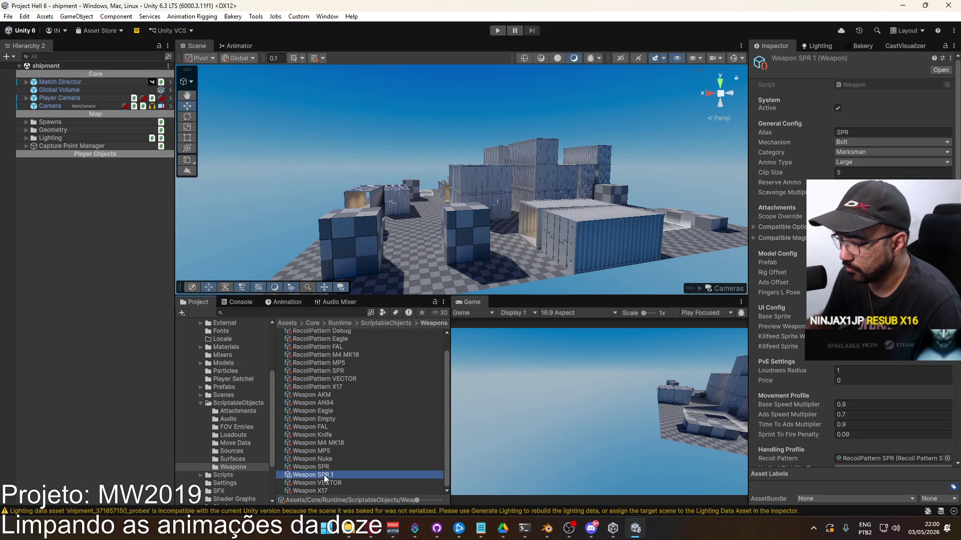
Rename Weapon SPR 1 to Weapon R870 and clear its Compatible Optic list.
left_click(322, 475)
type("R8")
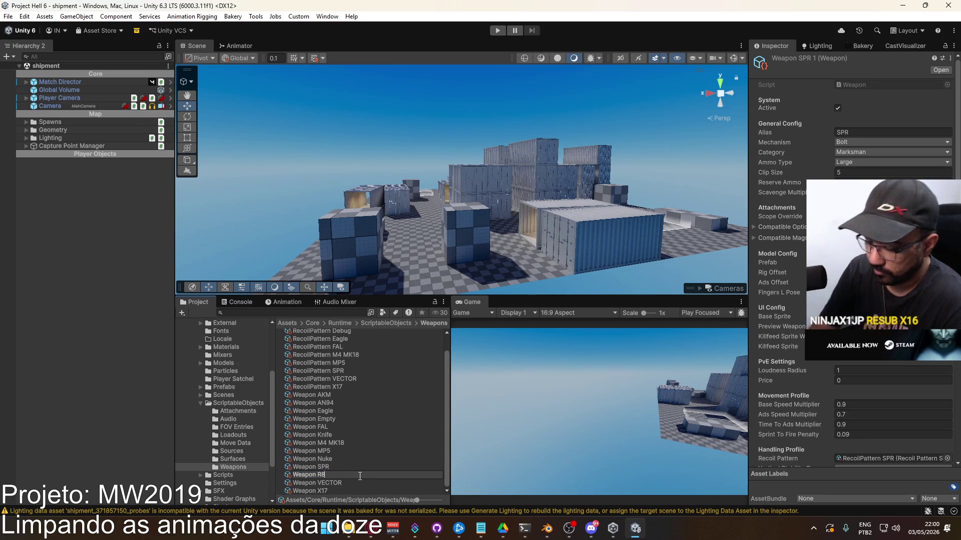
key("Return")
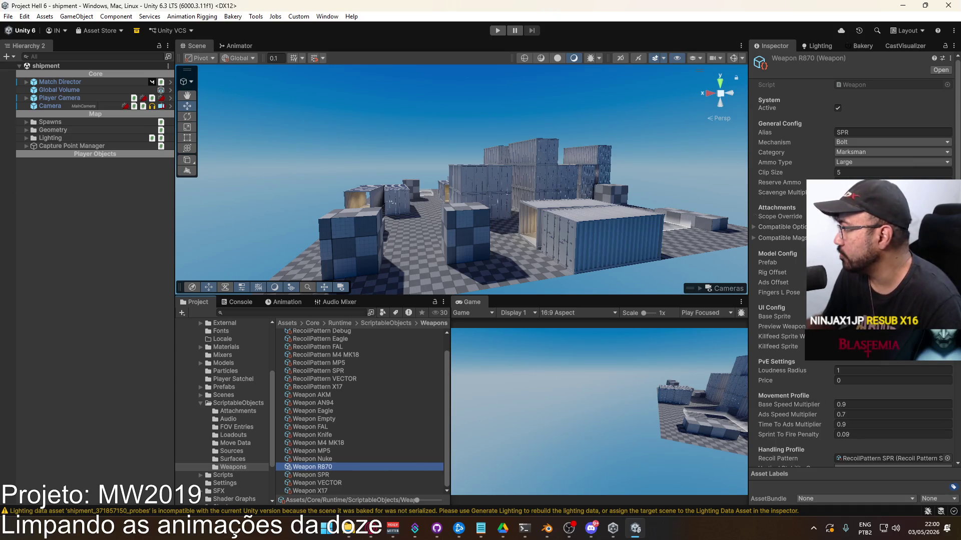
left_click(947, 216)
key("Escape")
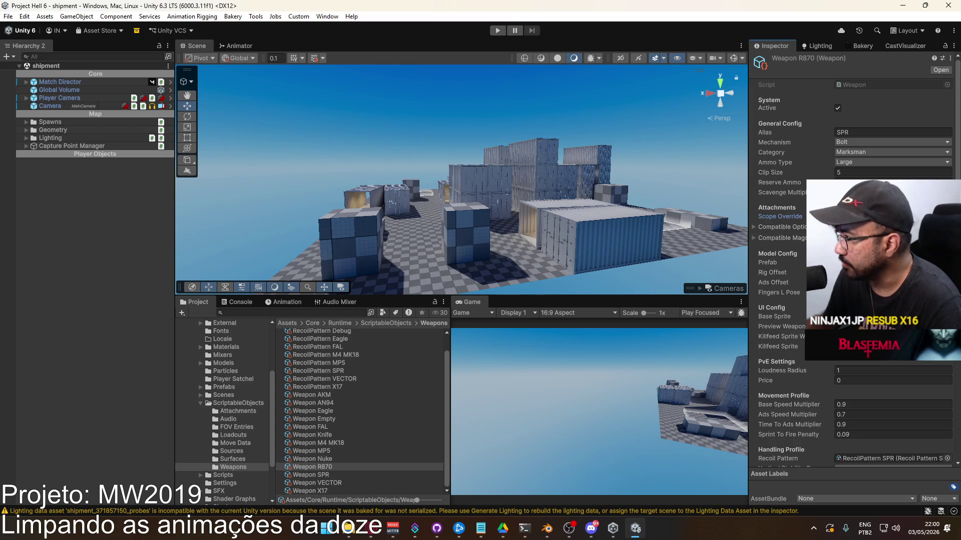
left_click(761, 226)
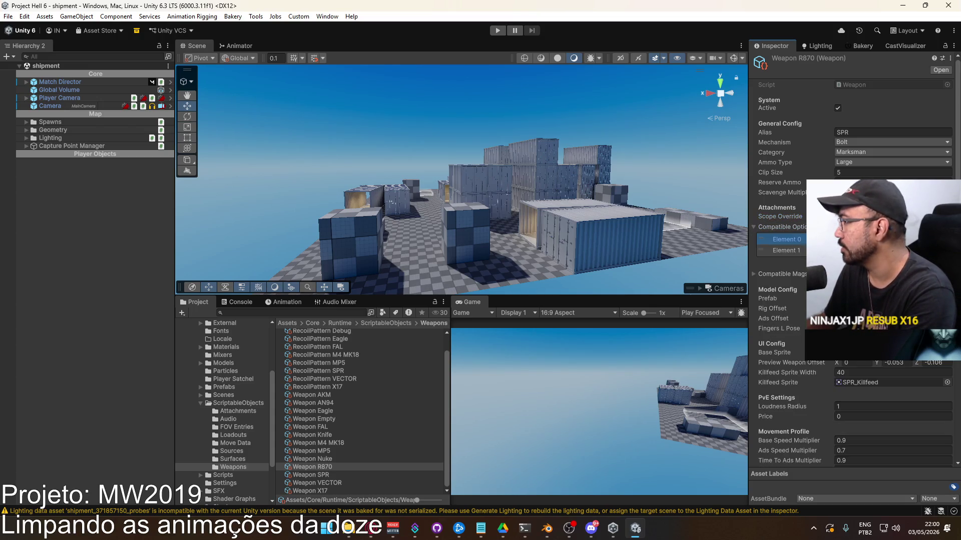
key("Delete")
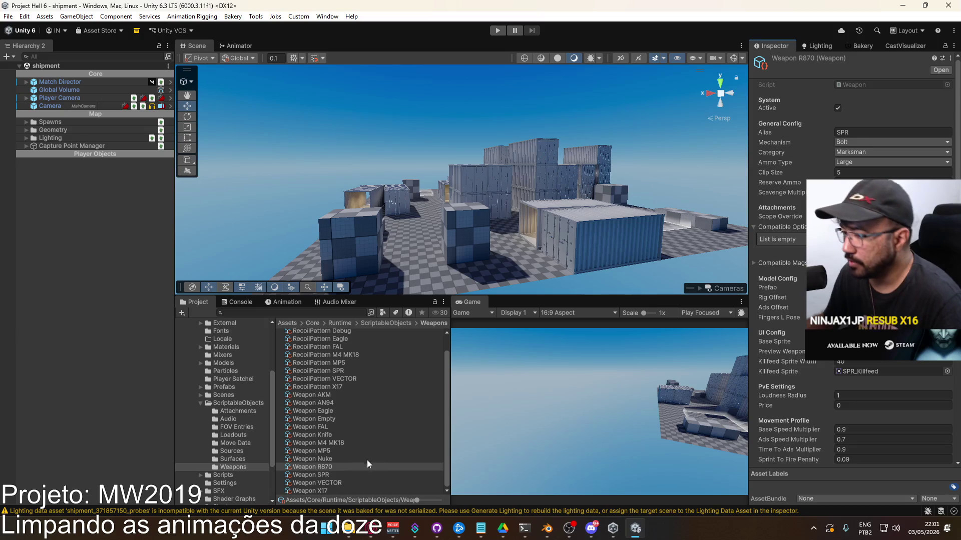
Set Weapon R870's ammo type to Shell and clip size to 8.
left_click(315, 467)
left_click(851, 152)
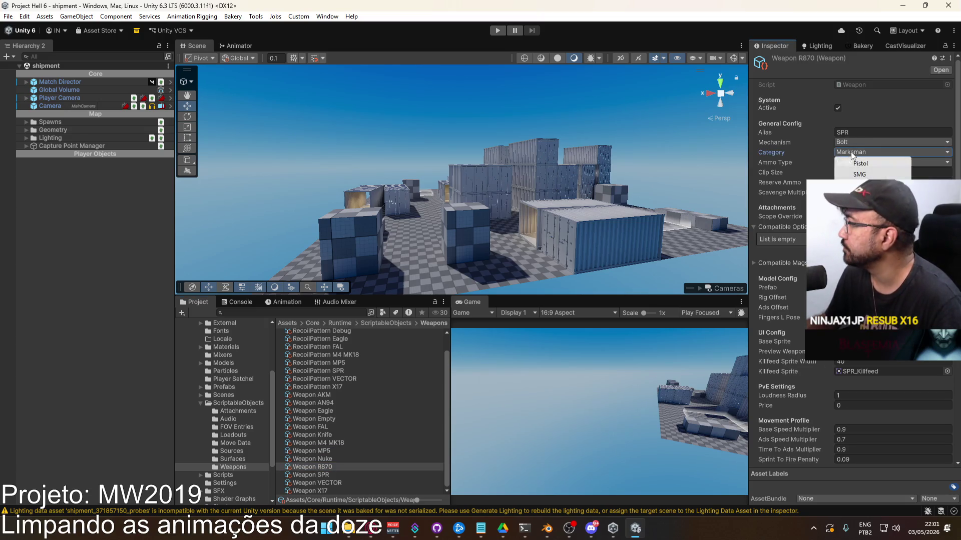
left_click(853, 141)
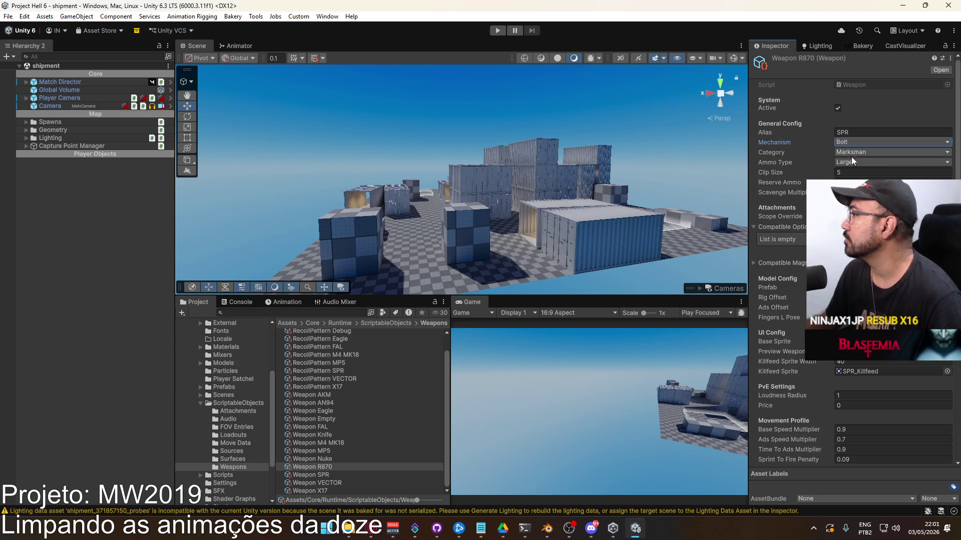
left_click(851, 162)
left_click(860, 203)
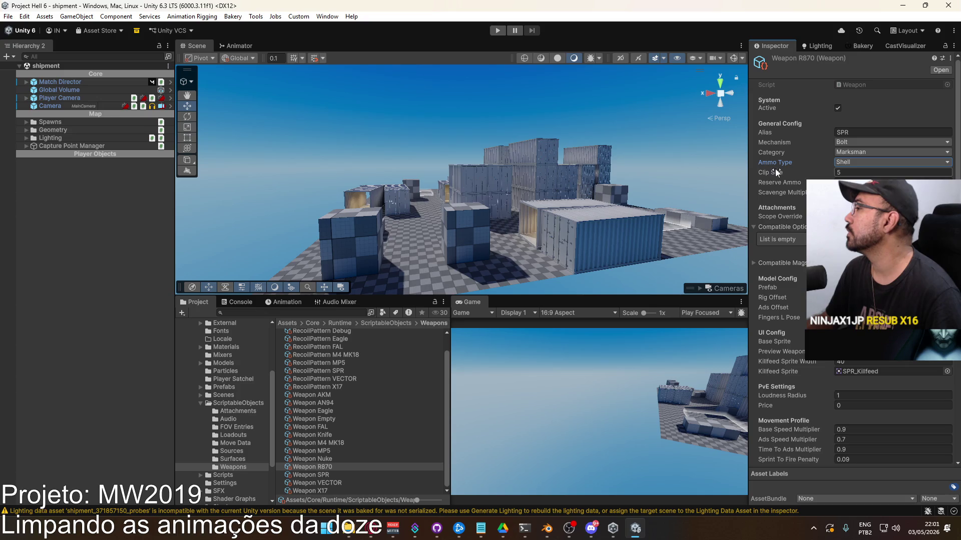
left_click(868, 170)
type("8")
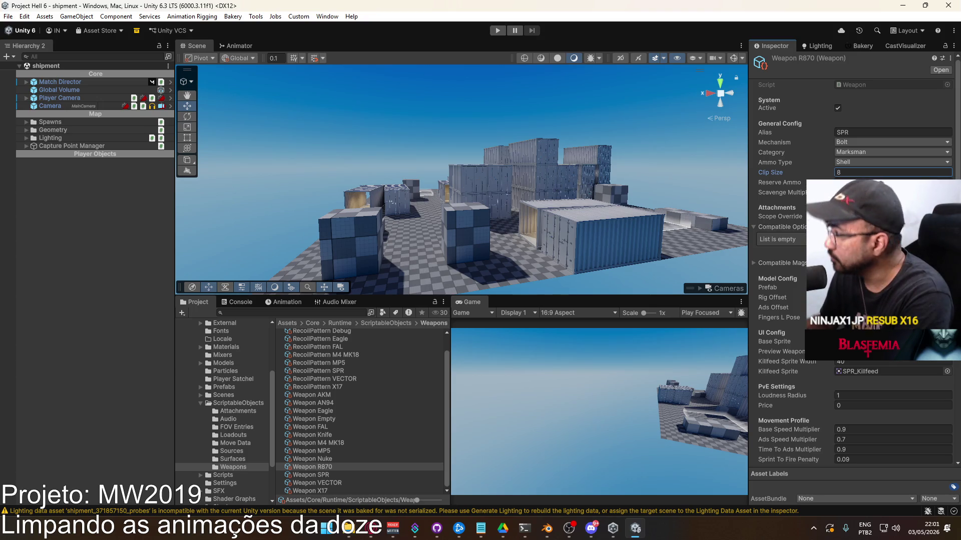
left_click(860, 182)
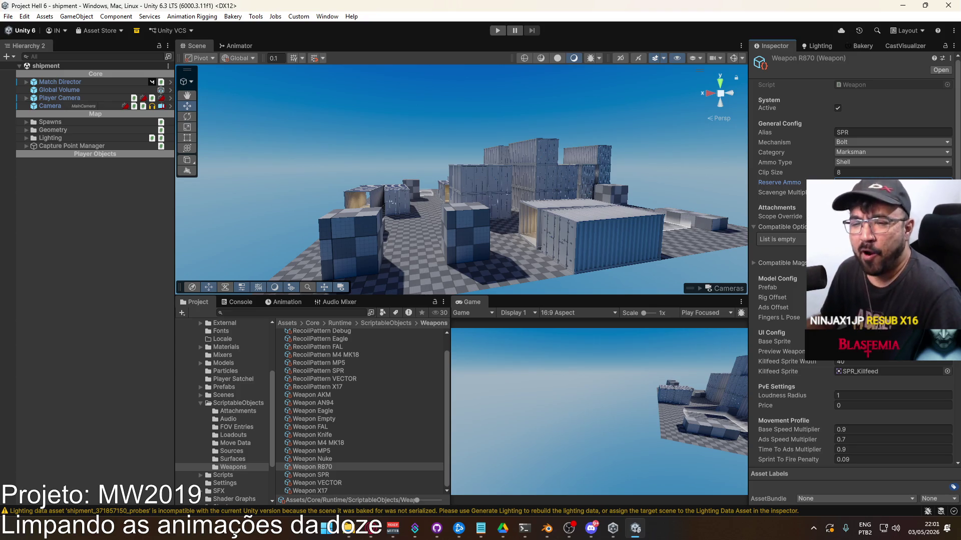
left_click(855, 144)
left_click(863, 86)
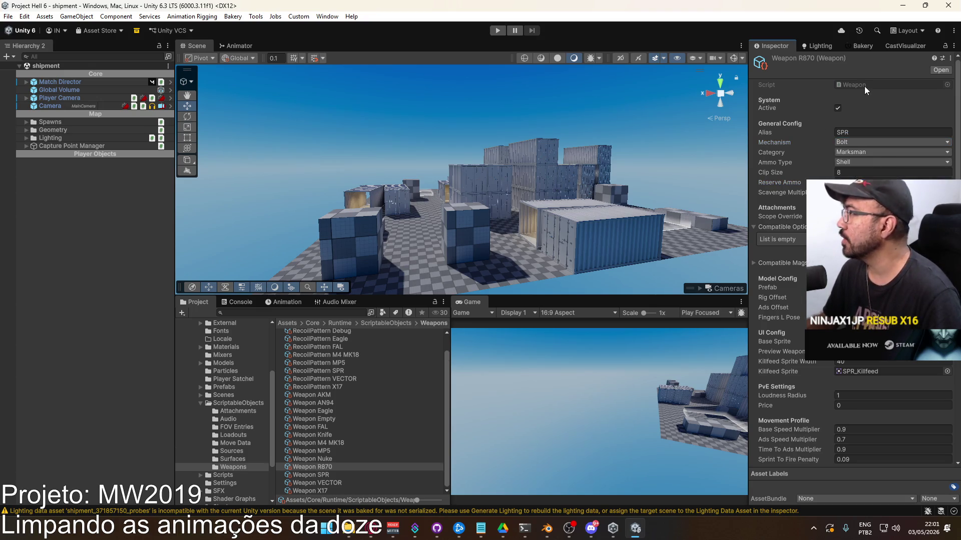
Add Shotgun after Marksman in Weapon.cs's WeaponCategory enum and save.
double_click(863, 86)
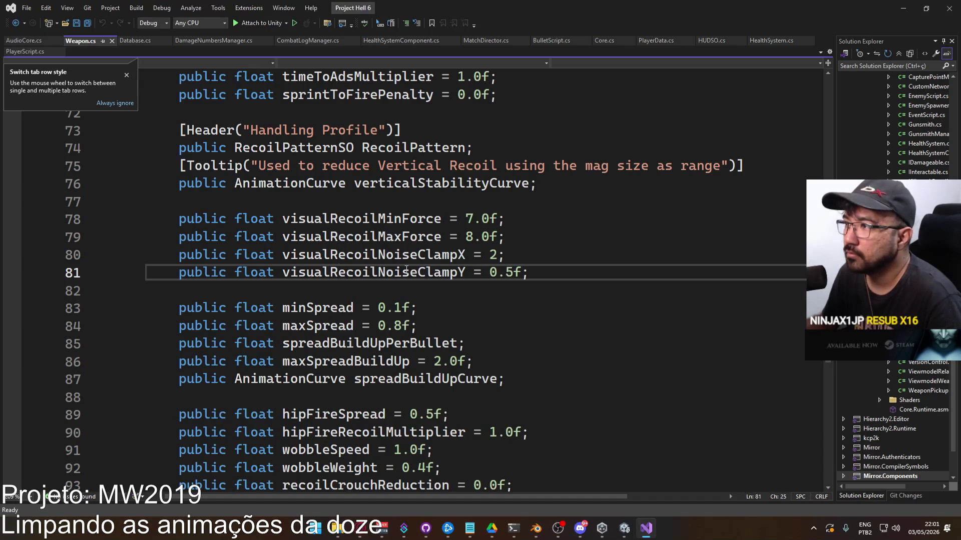
scroll(486, 307, "up", 2)
scroll(466, 312, "up", 12)
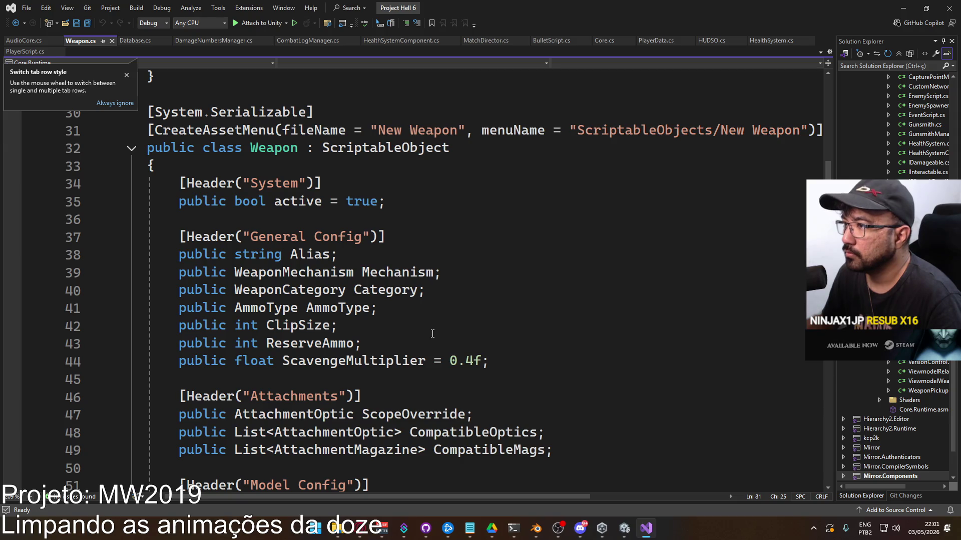
scroll(360, 297, "up", 3)
scroll(290, 291, "up", 4)
left_click(280, 271)
type(",")
key("Return")
type("S")
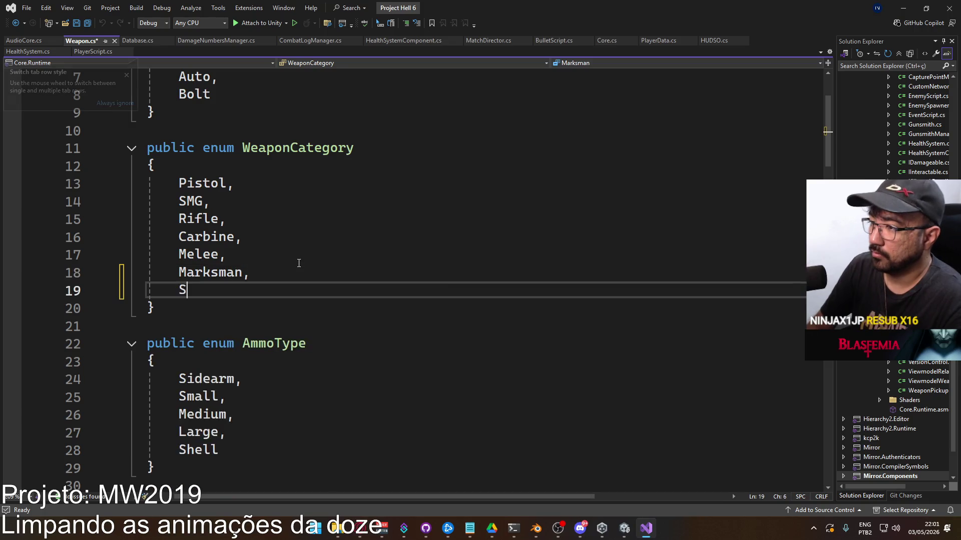
type("hotgun")
key("ctrl+s")
Add Pump after Bolt in the WeaponMechanism enum, save, and return to Unity.
scroll(295, 255, "up", 2)
left_click(247, 193)
left_click(247, 195)
type(",")
key("Return")
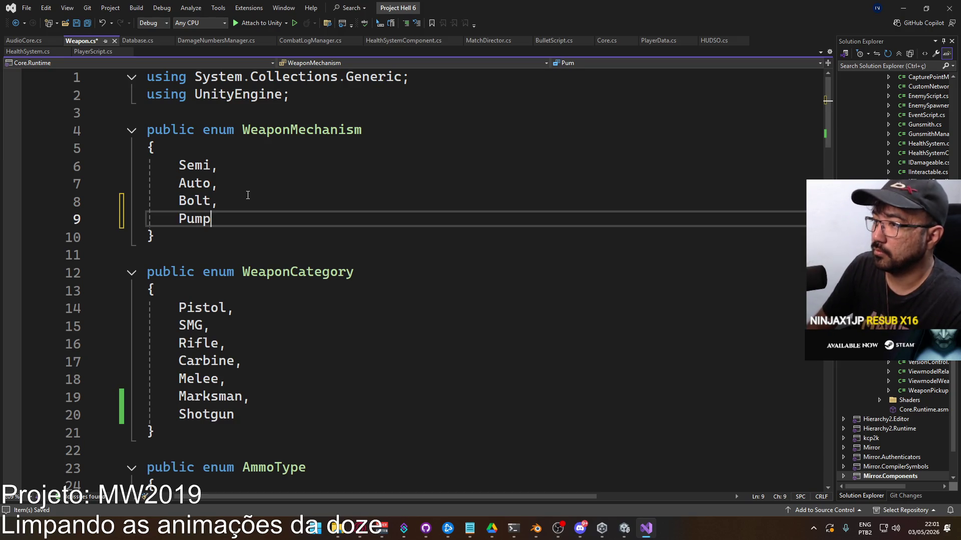
key("ctrl+s")
scroll(430, 304, "down", 10)
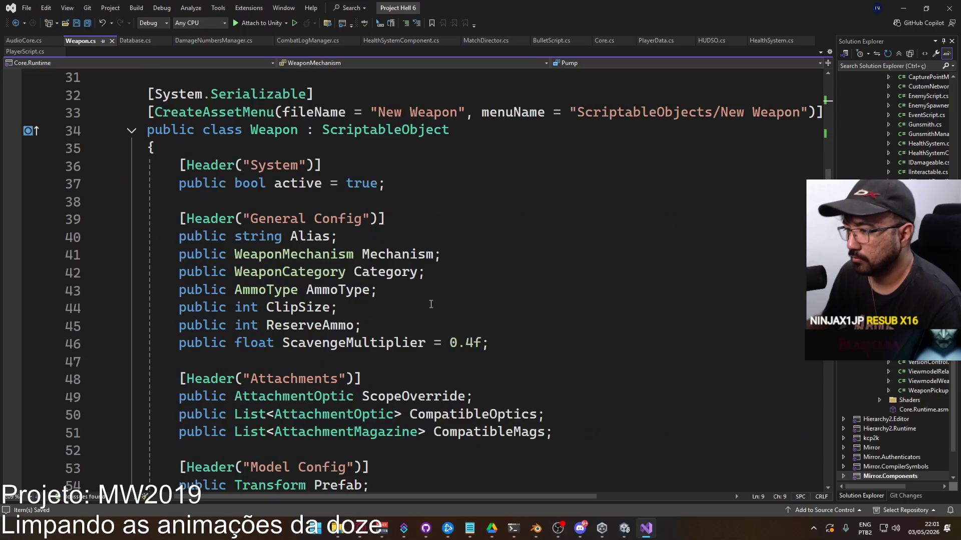
key("alt+Tab")
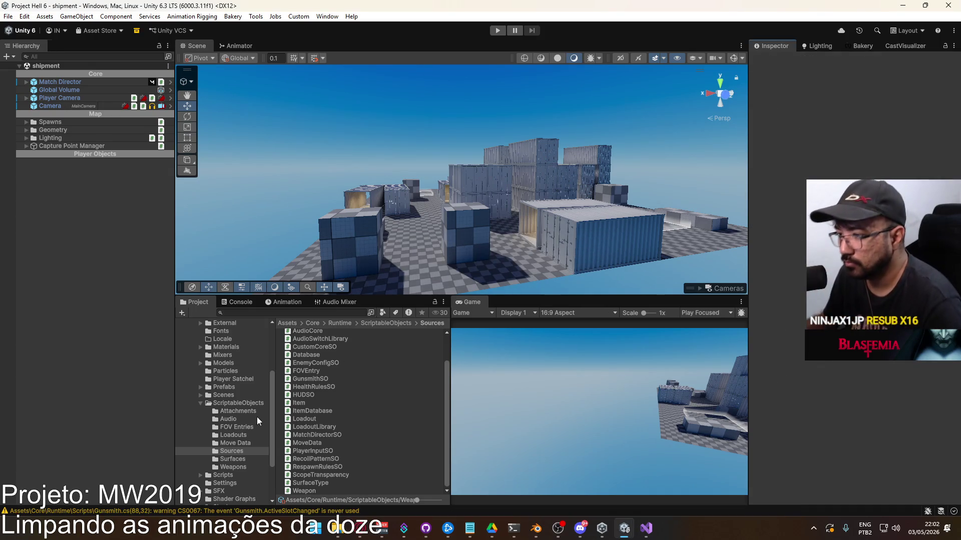
Set Weapon R870 in ScriptableObjects > Weapons to Category Shotgun and Mechanism Pump.
left_click(244, 405)
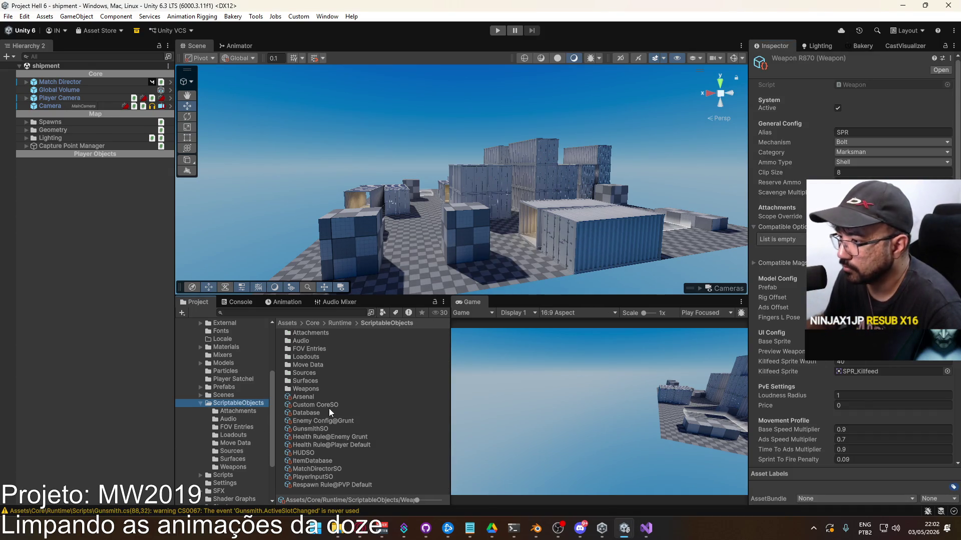
left_click(234, 466)
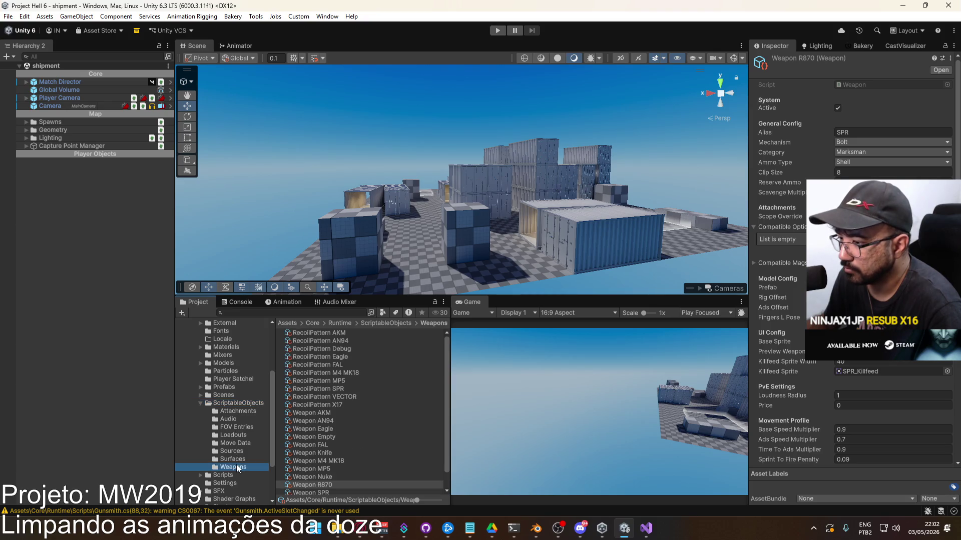
scroll(328, 485, "down", 3)
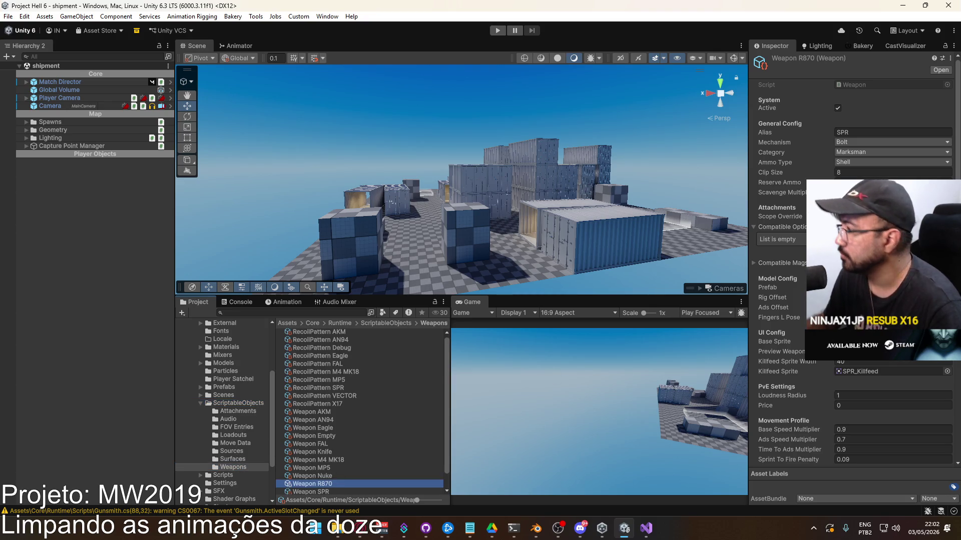
left_click(883, 151)
left_click(873, 142)
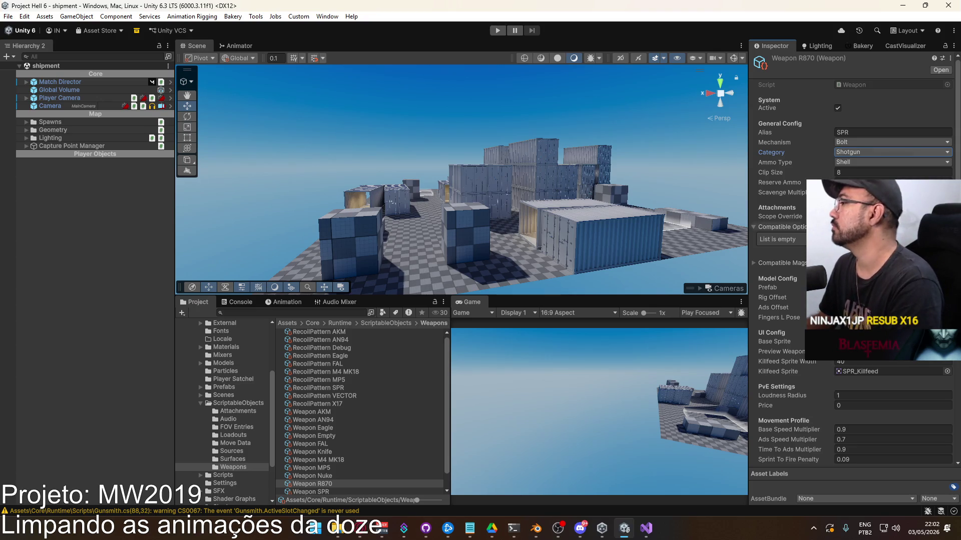
left_click(873, 142)
left_click(859, 186)
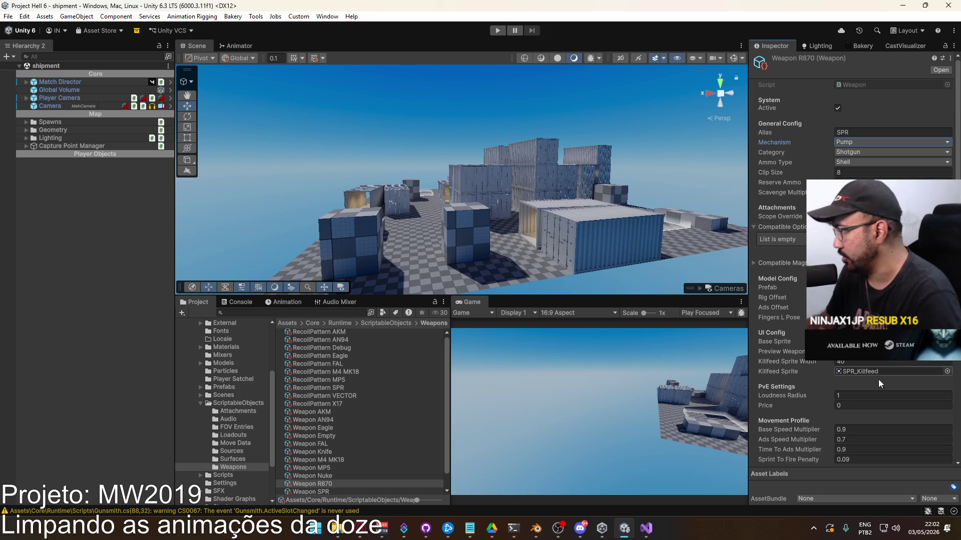
scroll(880, 368, "down", 3)
scroll(851, 301, "down", 4)
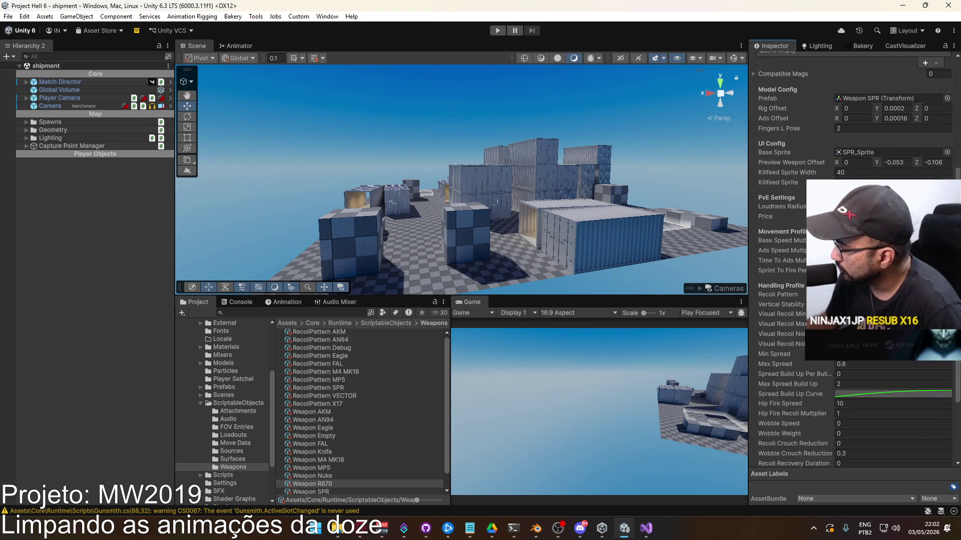
Duplicate RecoilPattern SPR and rename the copy to 'RecoilPattern R870'.
left_click(344, 388)
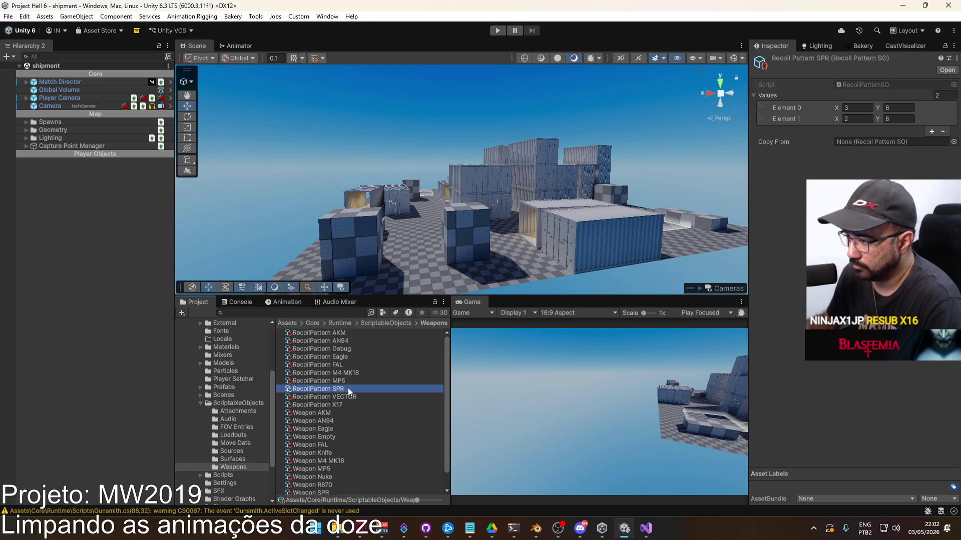
key("ctrl+d")
left_click(348, 397)
left_click(405, 395)
key("BackSpace")
key("BackSpace")
key("BackSpace")
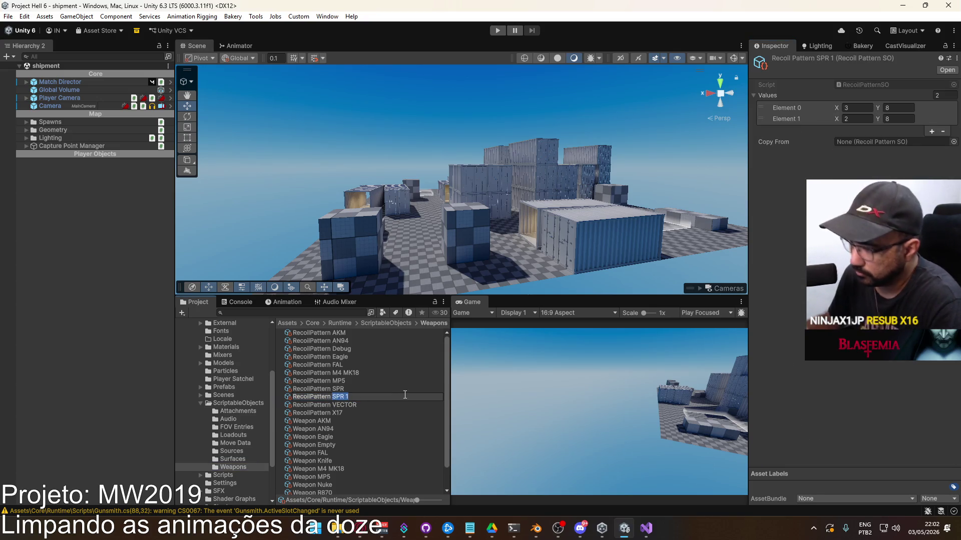
type("R870")
key("Return")
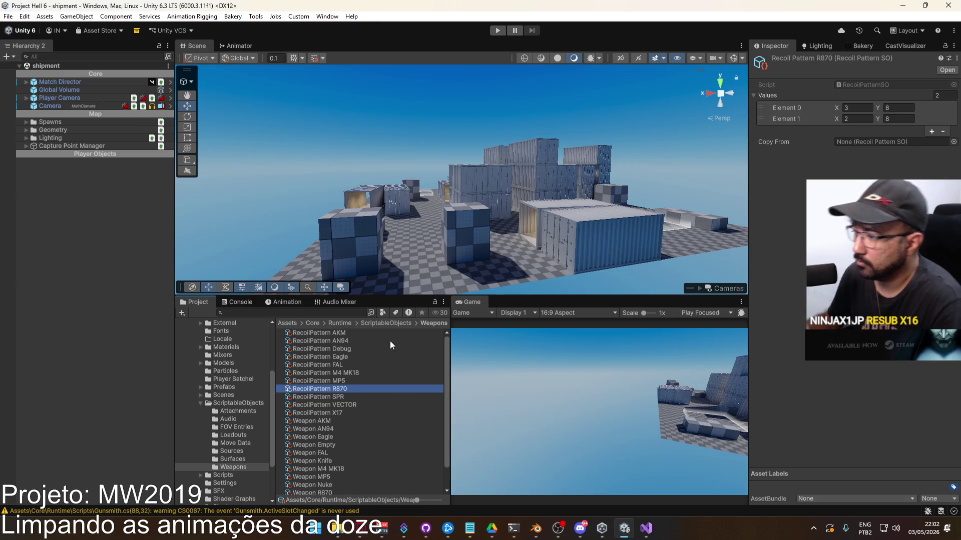
Add a new element 12 to the Arsenal weapons list and assign Weapon R870 to it.
scroll(368, 410, "down", 3)
scroll(351, 401, "up", 3)
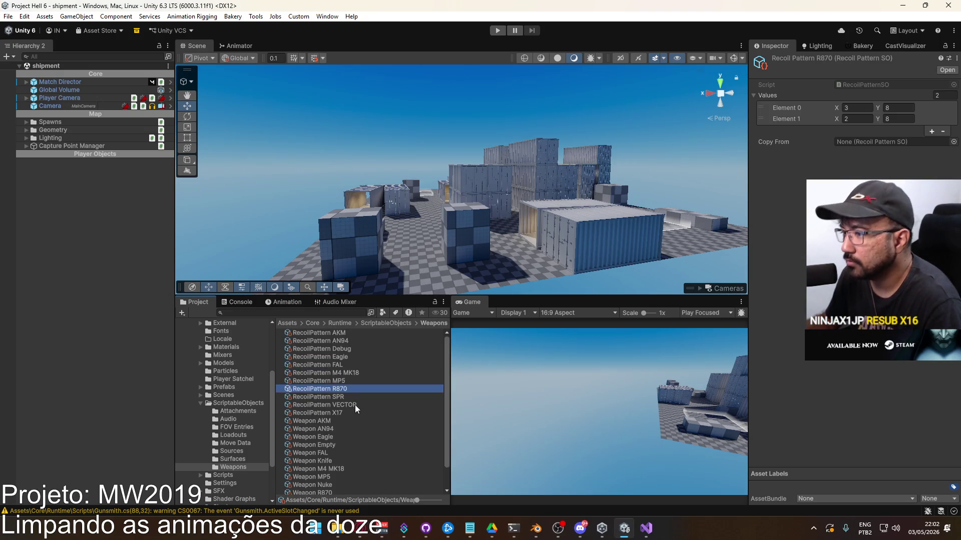
left_click(385, 323)
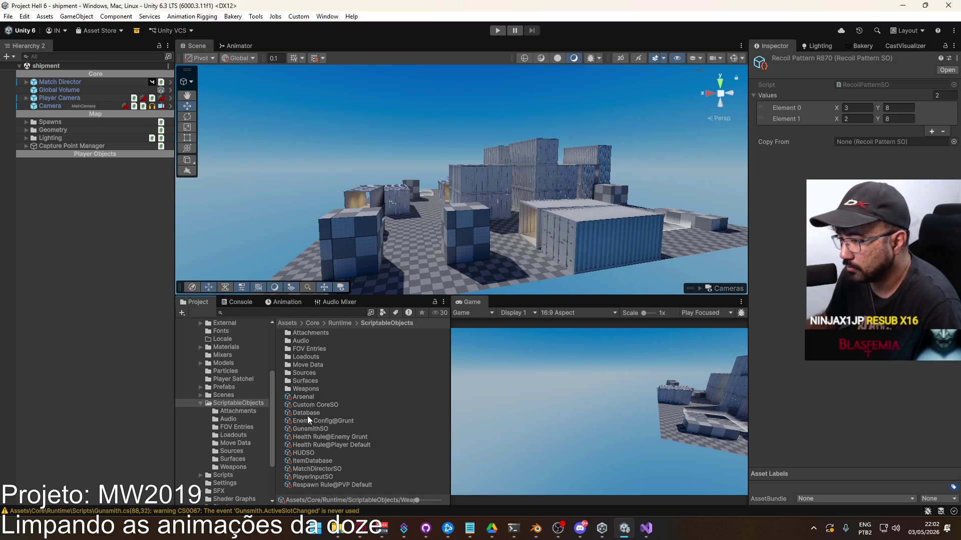
left_click(319, 396)
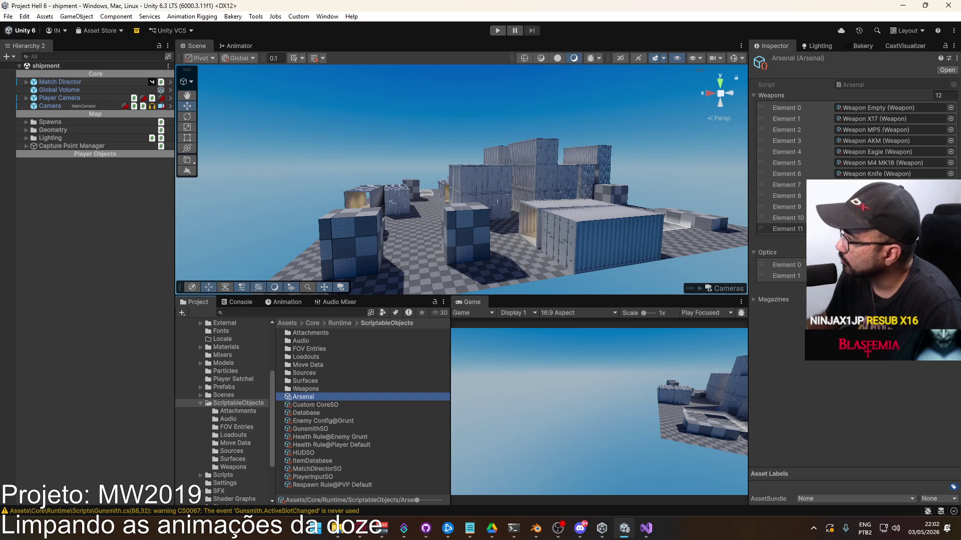
left_click(825, 240)
left_click(950, 239)
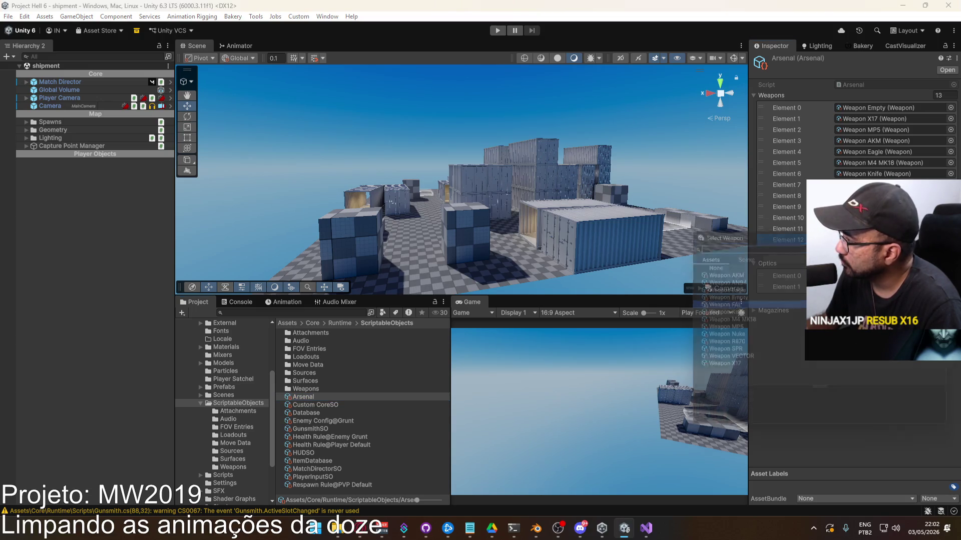
type("r870")
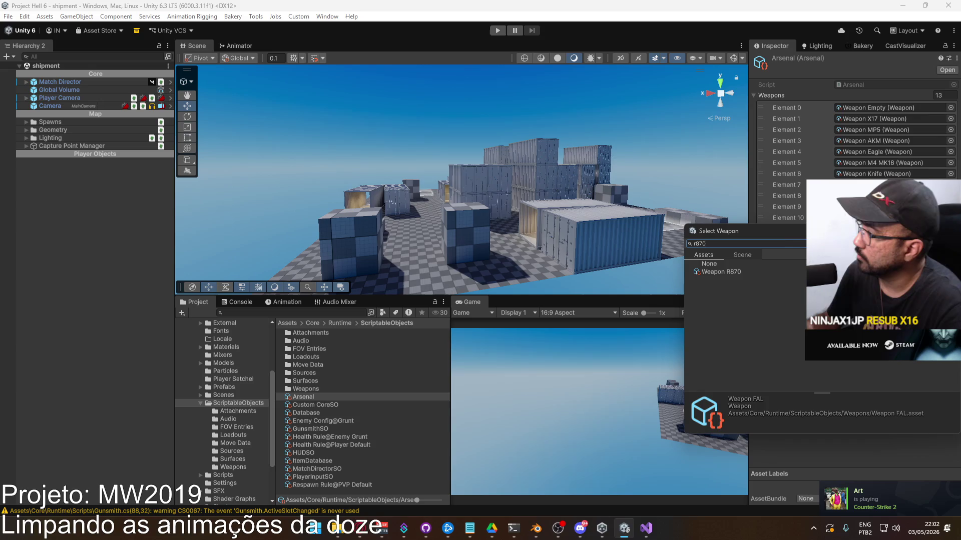
double_click(750, 270)
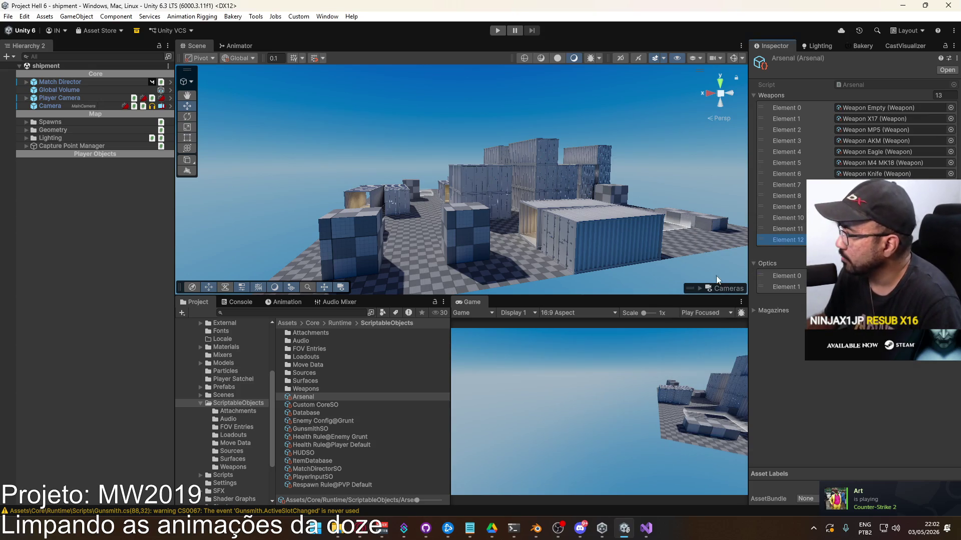
Check Weapon R870's settings and compare RecoilPattern R870's values against the SPR pattern.
left_click(881, 240)
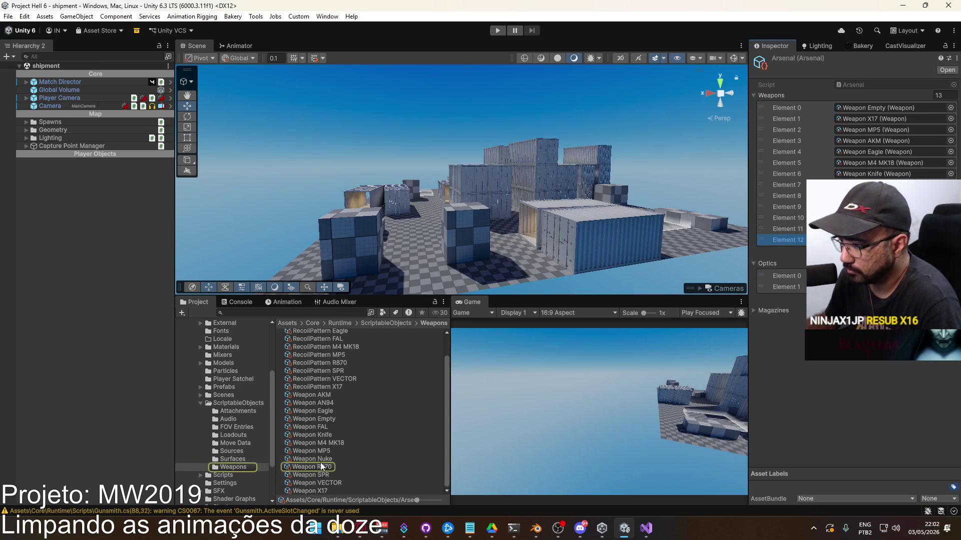
double_click(881, 239)
scroll(799, 407, "down", 10)
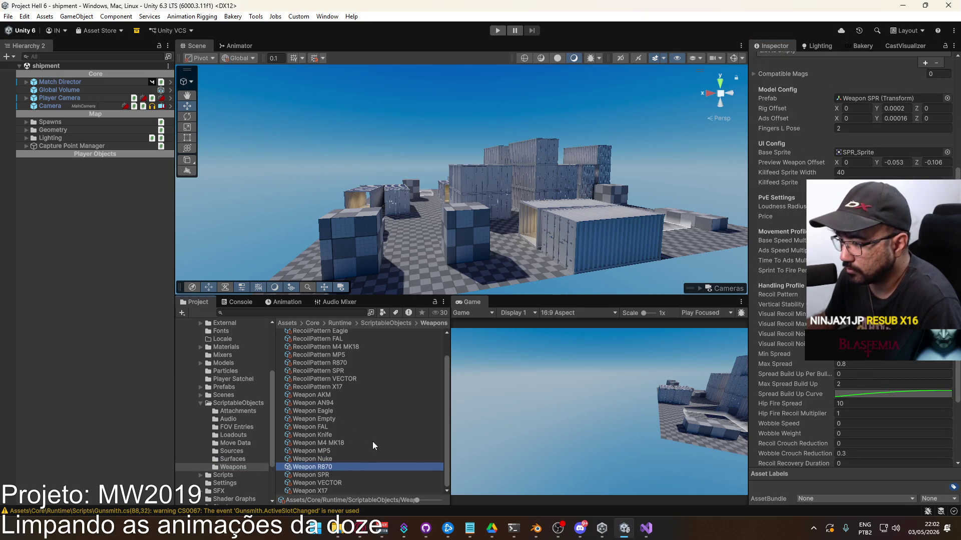
scroll(373, 440, "up", 3)
left_click(334, 390)
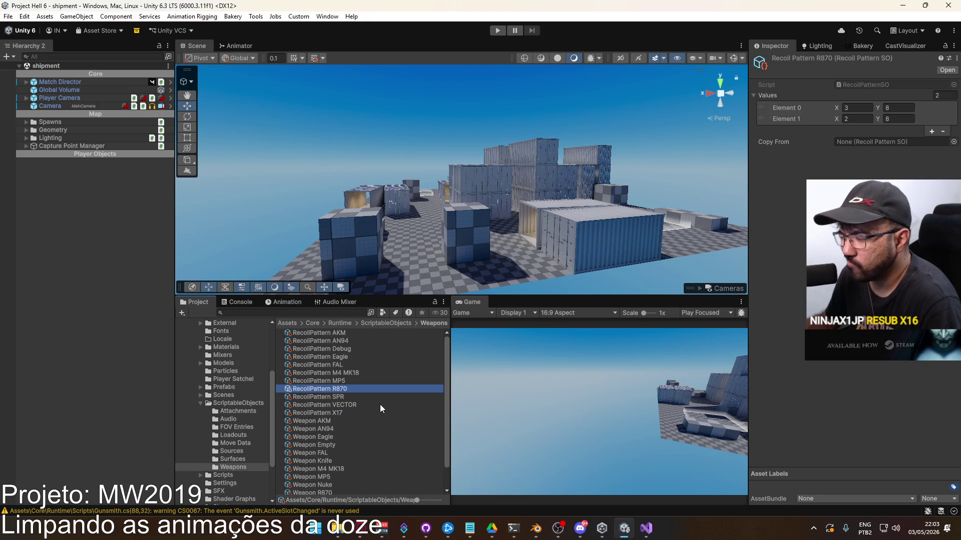
left_click(349, 397)
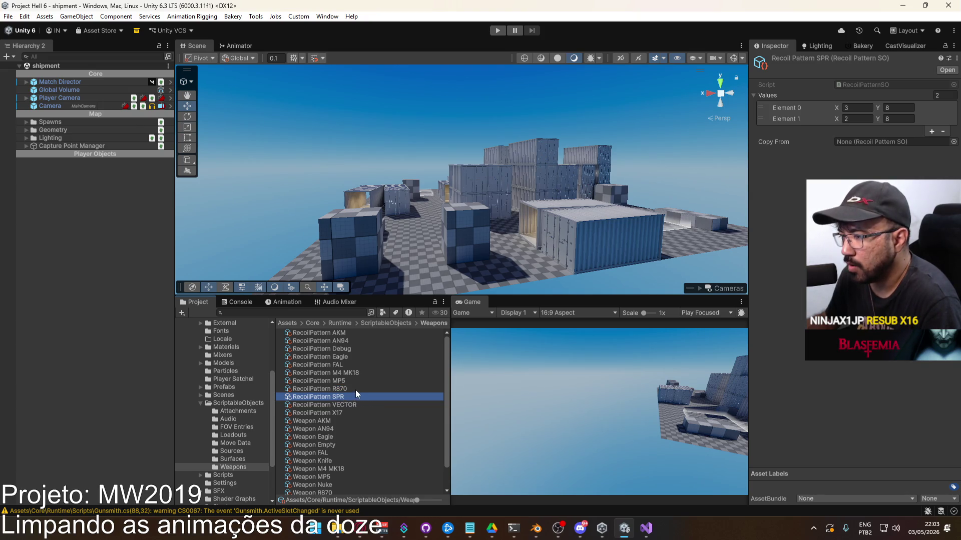
left_click(356, 391)
left_click(238, 403)
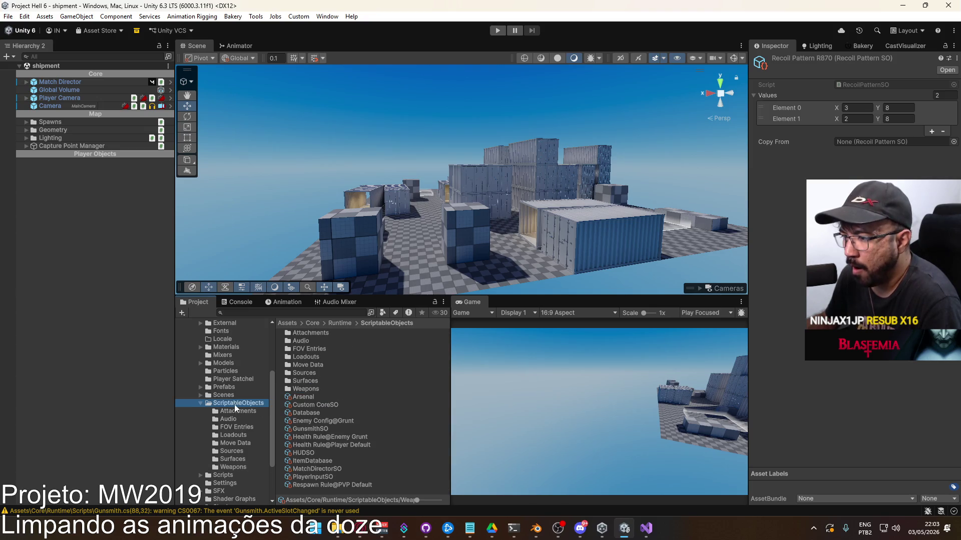
Open the gunsmith scene and frame the Canvas: Gunsmith Main Container in view.
left_click(223, 396)
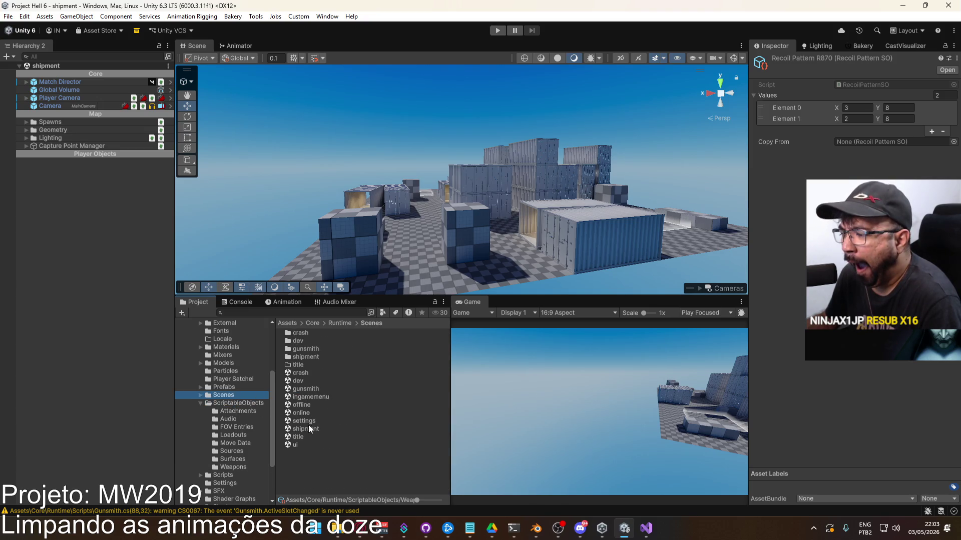
double_click(306, 391)
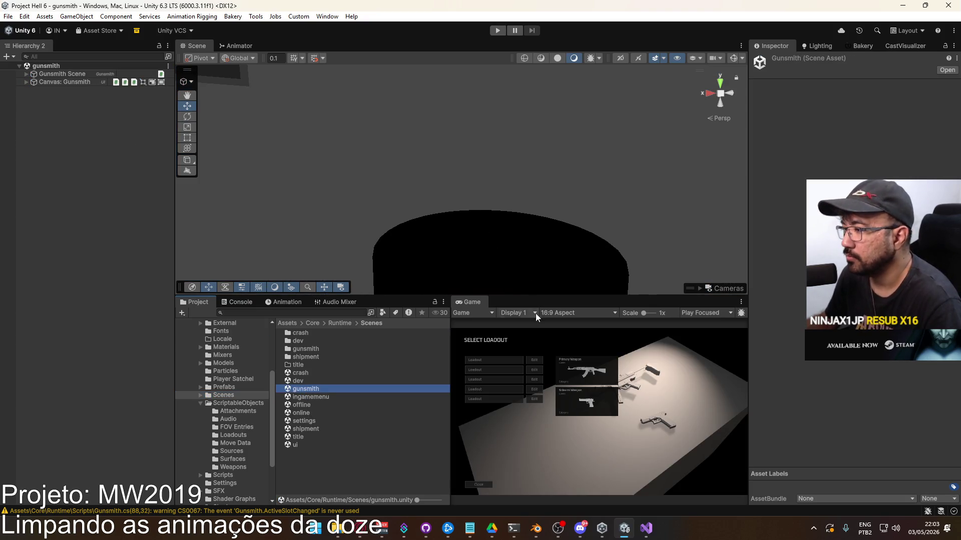
left_click(26, 82)
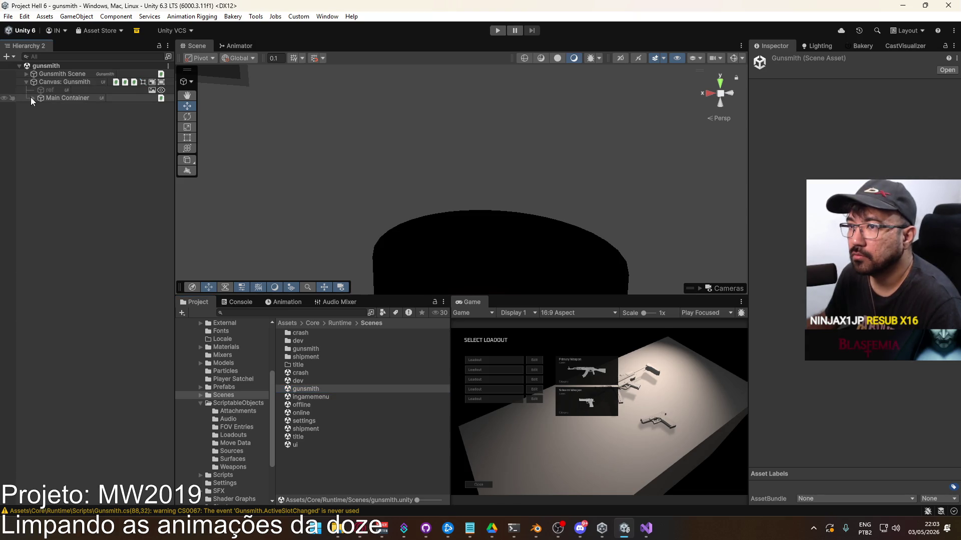
left_click(33, 98)
left_click(76, 99)
double_click(76, 99)
left_click(80, 106)
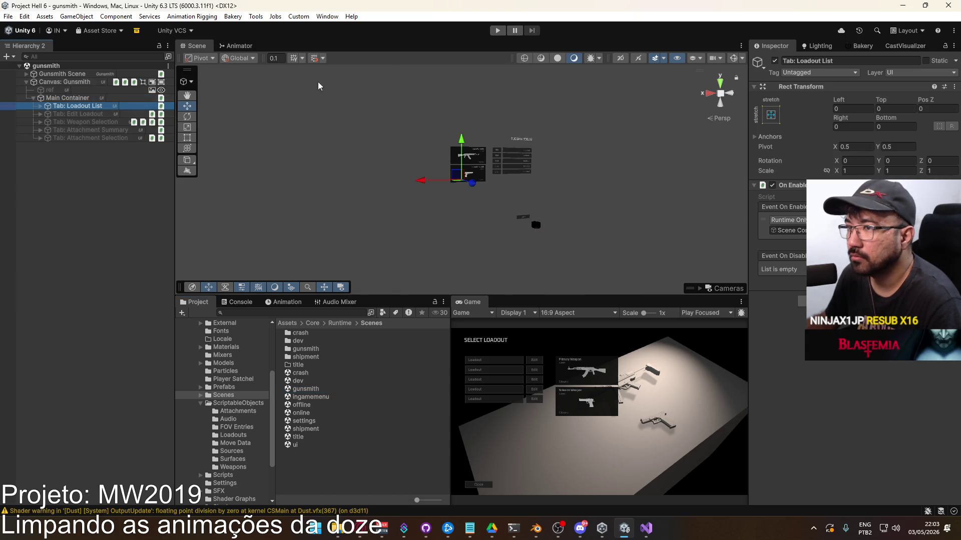
Switch the scene view to 2D and frame the Loadout List's menu.
left_click(619, 58)
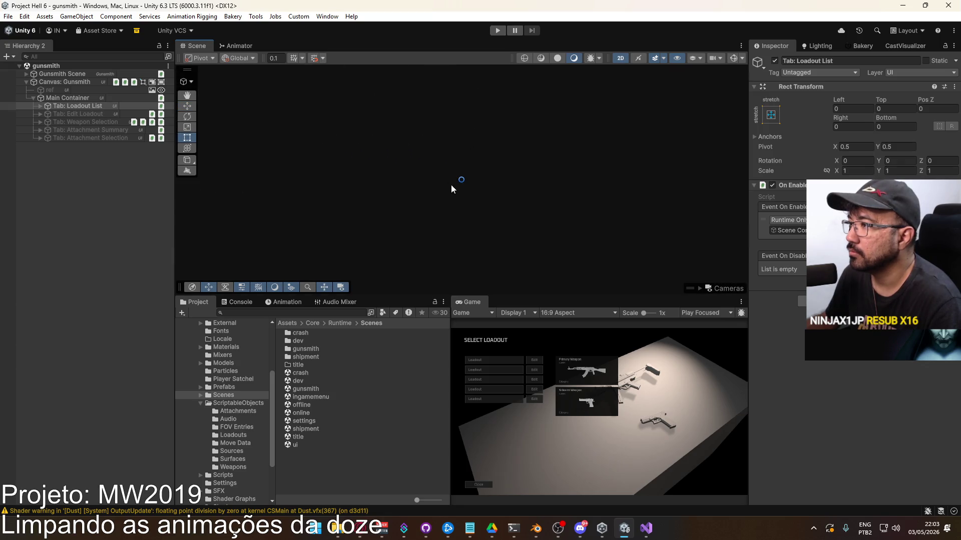
left_click(40, 106)
double_click(68, 114)
scroll(498, 235, "down", 2)
mouse_move(498, 235)
middle_mouse_down()
mouse_move(499, 192)
mouse_move(503, 217)
middle_mouse_up()
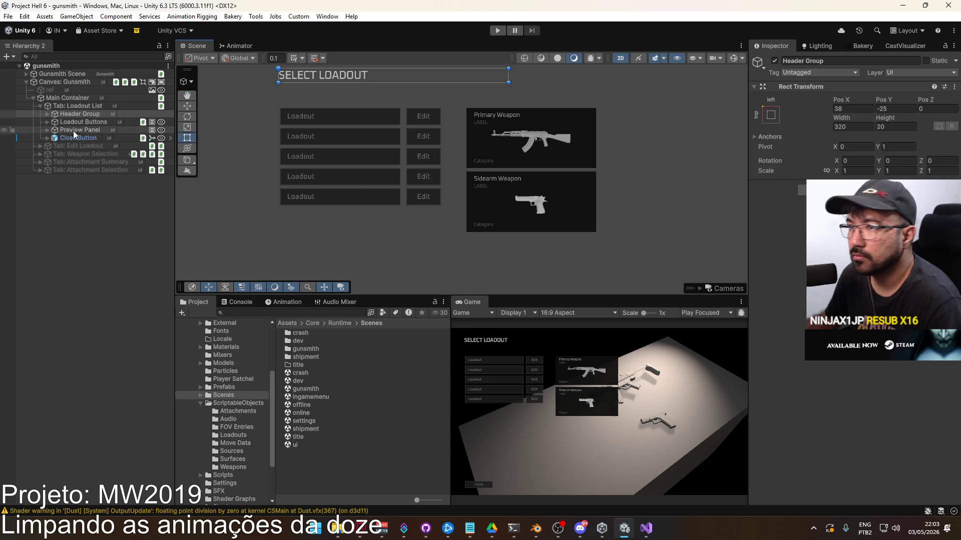
left_click(41, 106)
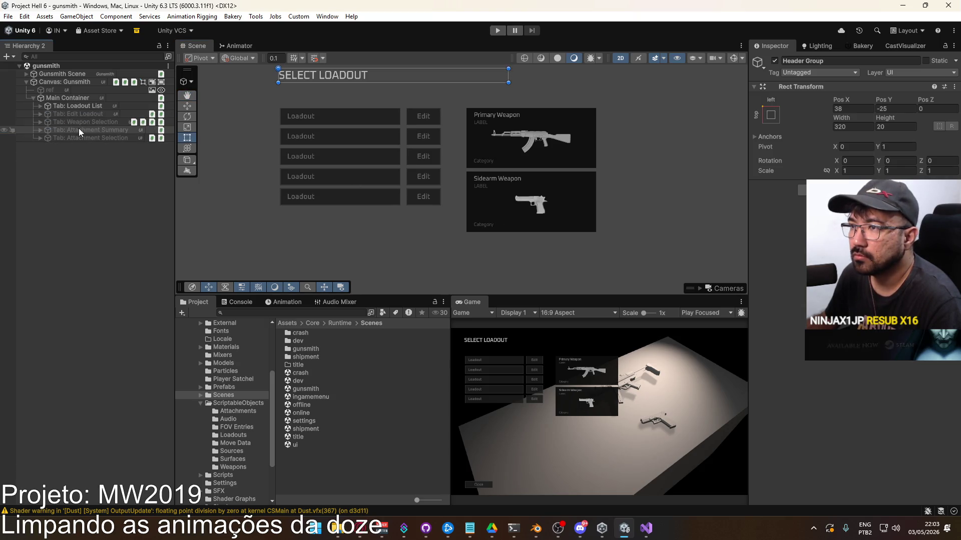
Inspect the Attachment Summary tab's Header Group and Top Group contents.
left_click(38, 130)
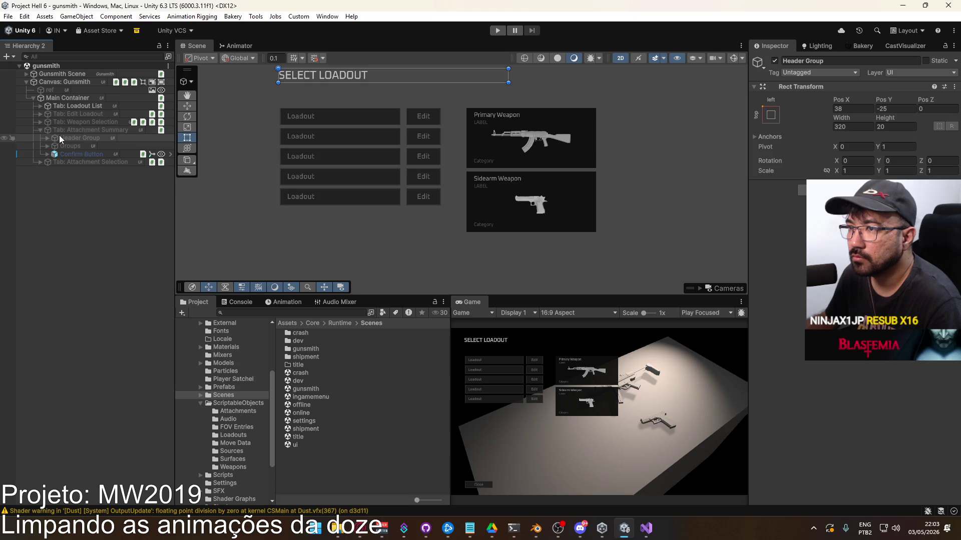
left_click(48, 138)
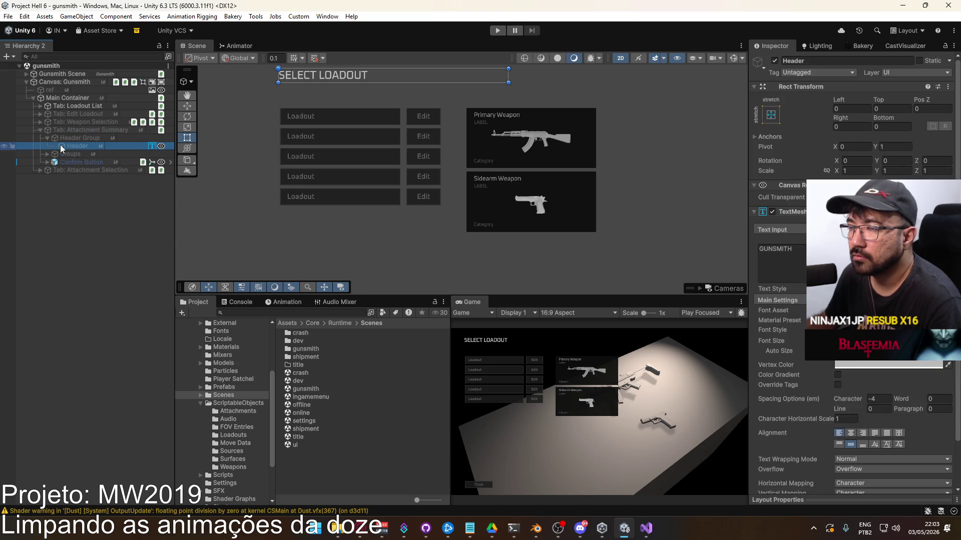
left_click(53, 139)
left_click(47, 138)
left_click(46, 144)
left_click(77, 154)
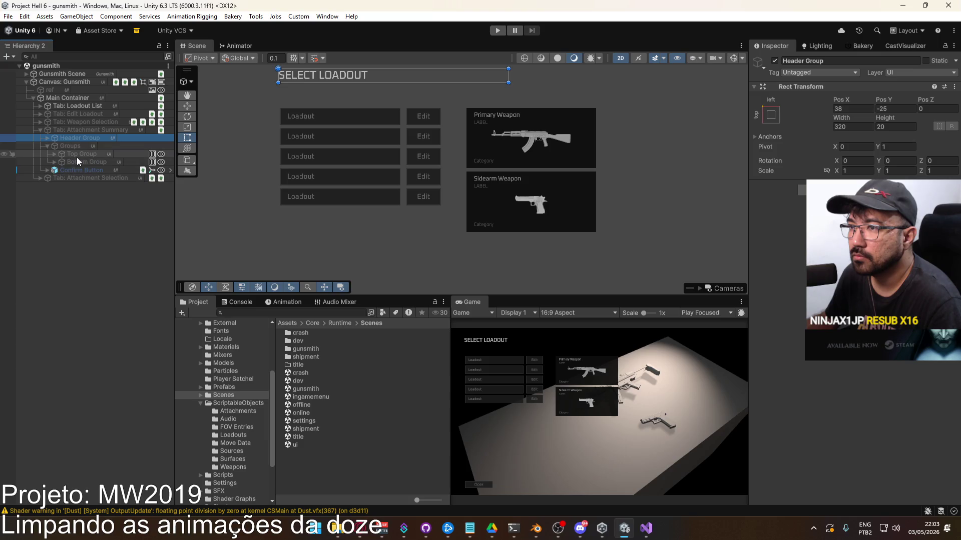
left_click(53, 155)
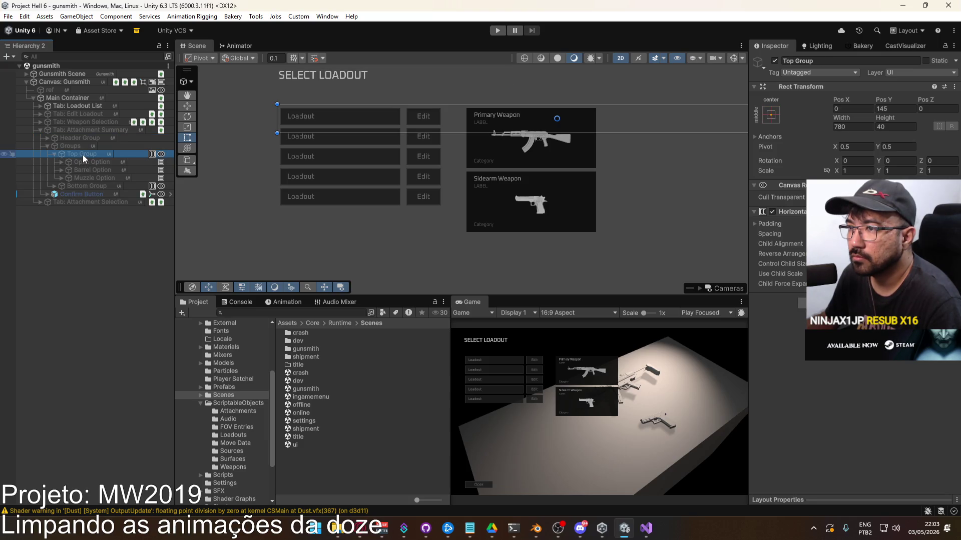
left_click(83, 155)
Deactivate both the Loadout List and Attachment Summary tabs, then expand Weapon Selection.
left_click(84, 130)
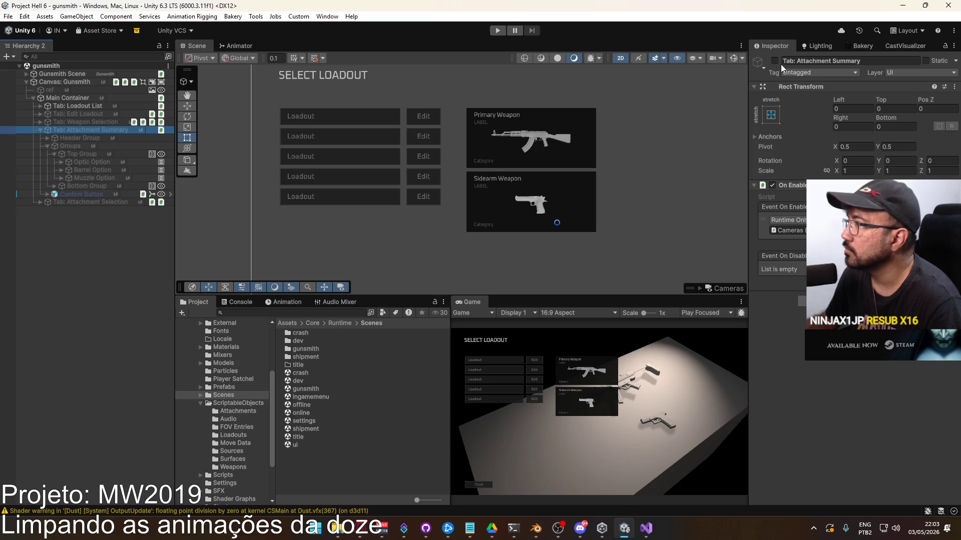
left_click(775, 61)
left_click(90, 108)
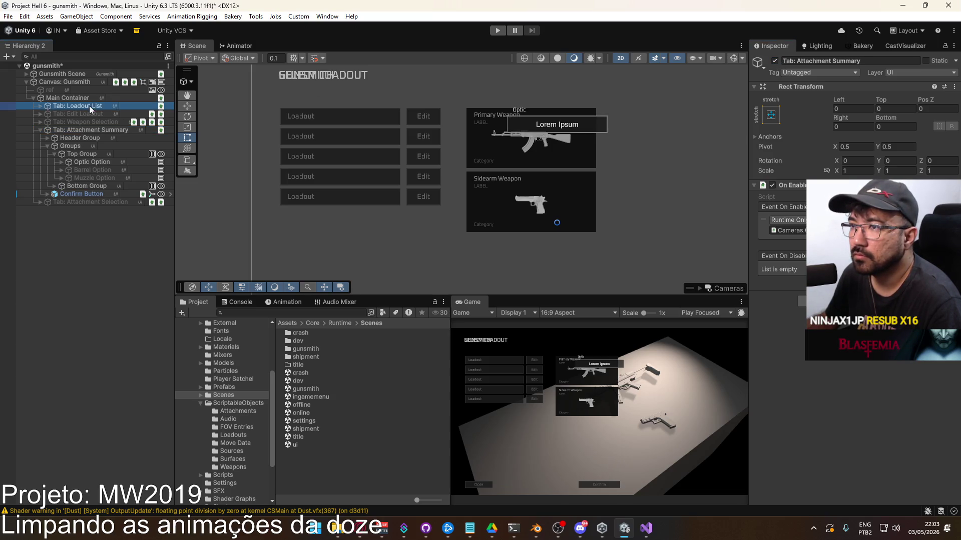
left_click(774, 61)
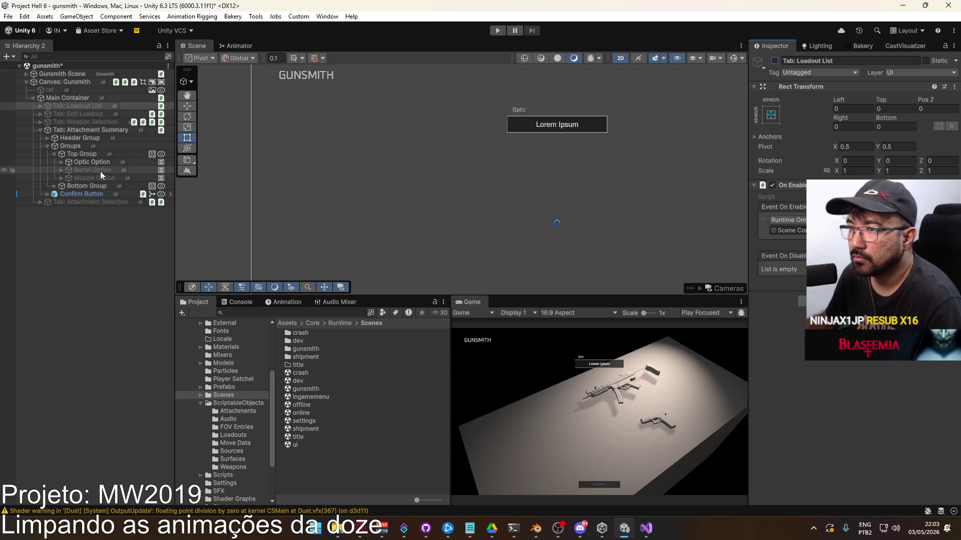
left_click(80, 131)
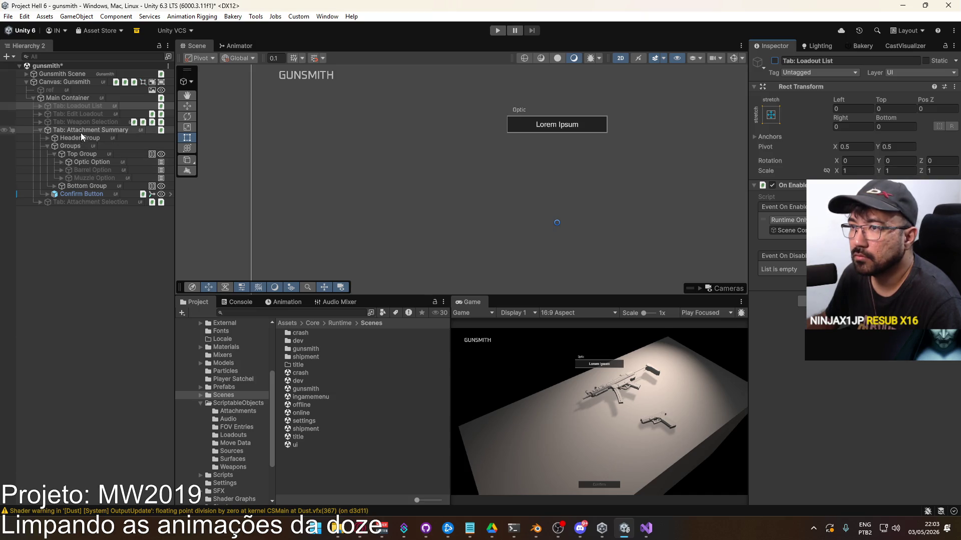
left_click(775, 61)
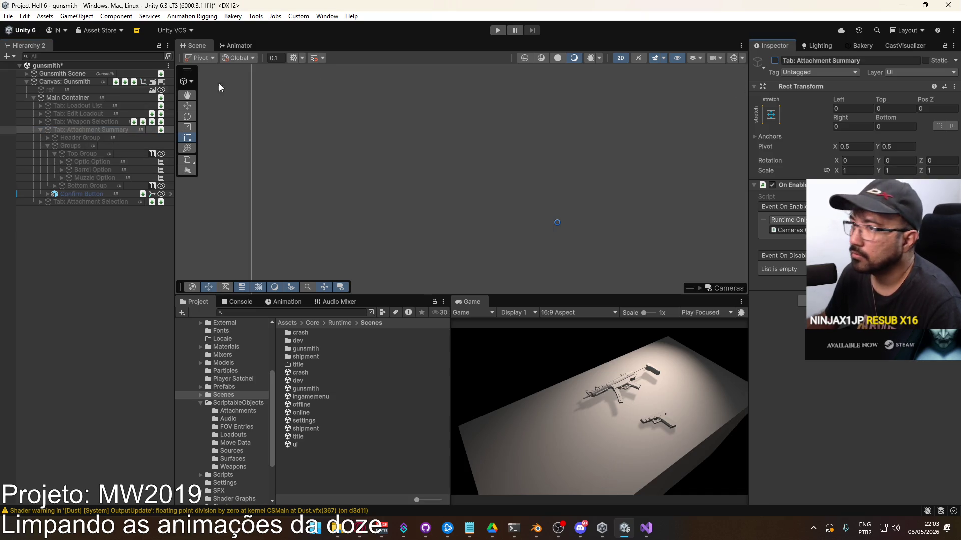
left_click(38, 129)
left_click(43, 121)
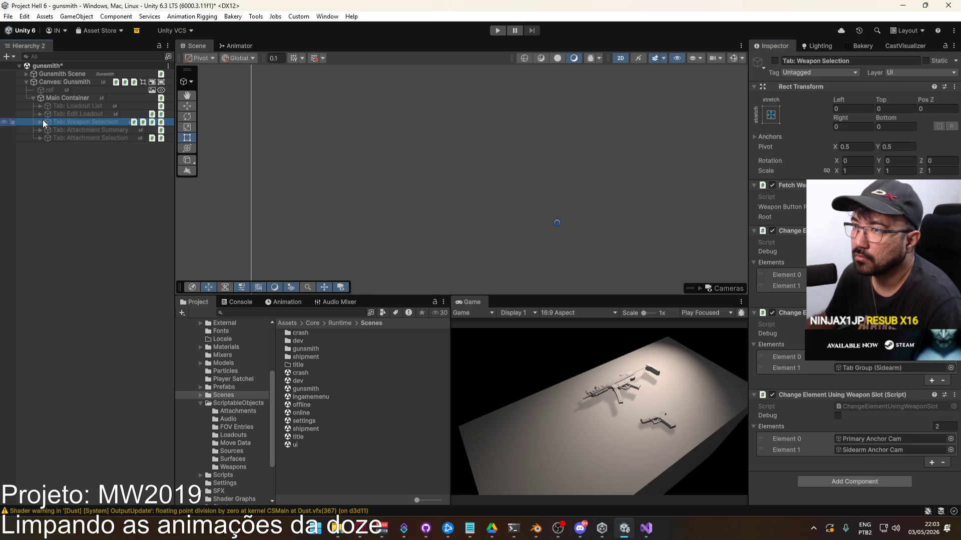
left_click(39, 120)
Activate Tab: Weapon Selection and Tab Group (Primary), and deactivate Tab Group (Sidearm).
left_click(82, 137)
left_click(80, 122)
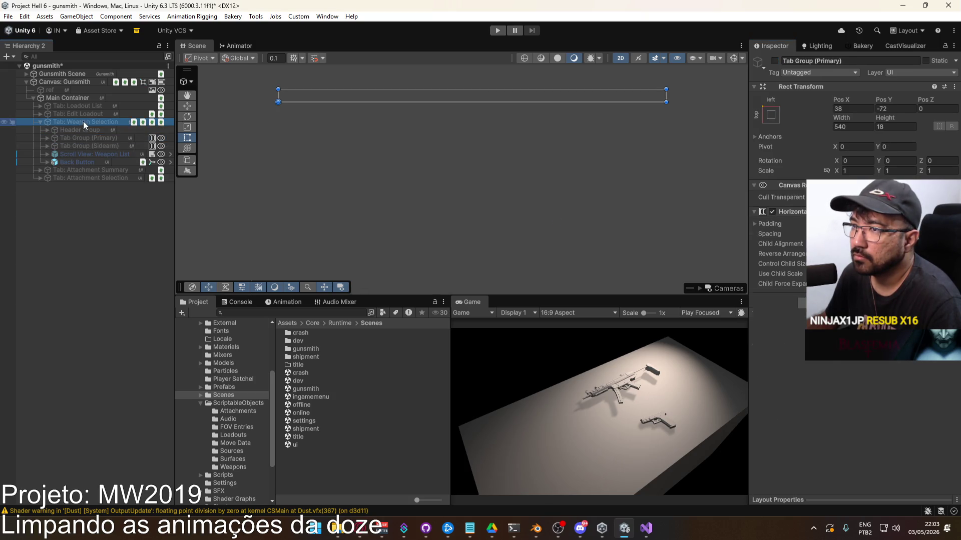
left_click(775, 61)
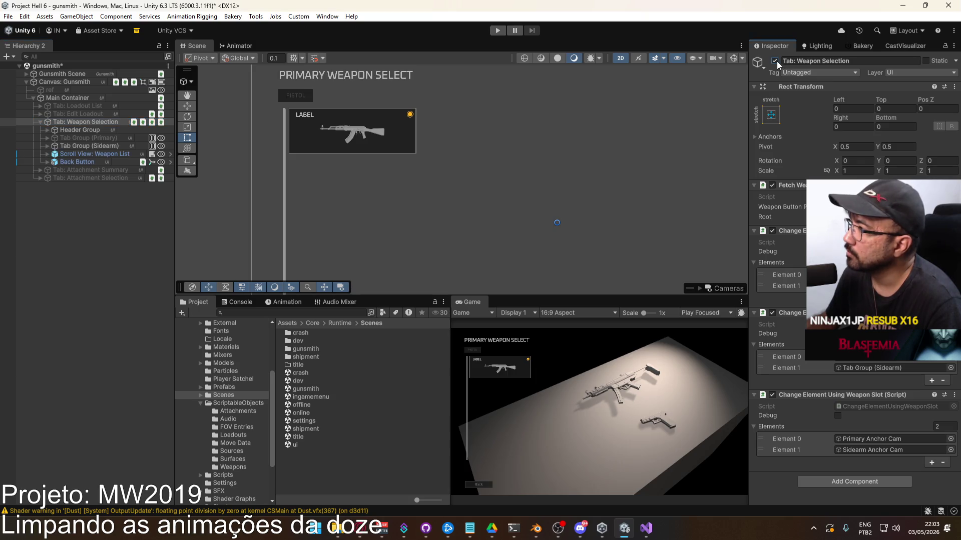
left_click(102, 143)
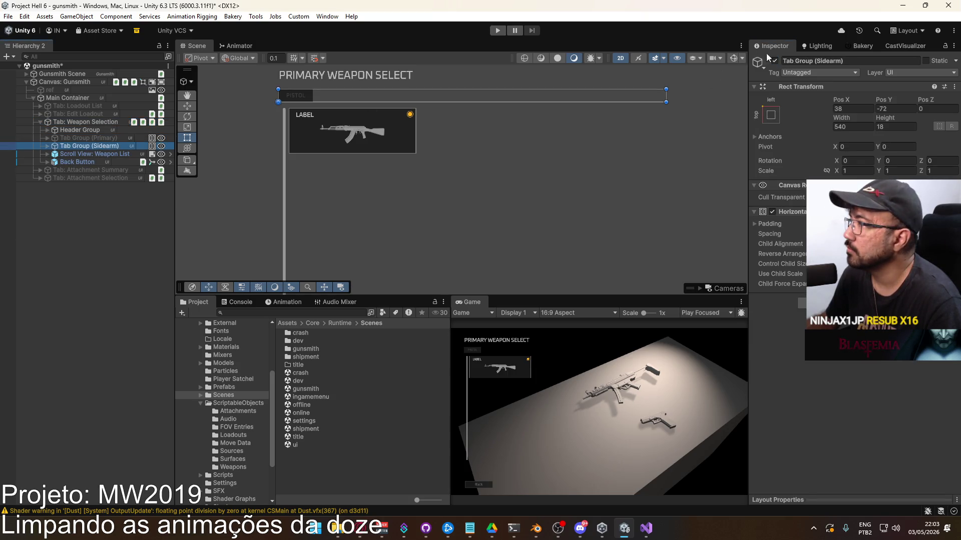
left_click(775, 61)
left_click(85, 138)
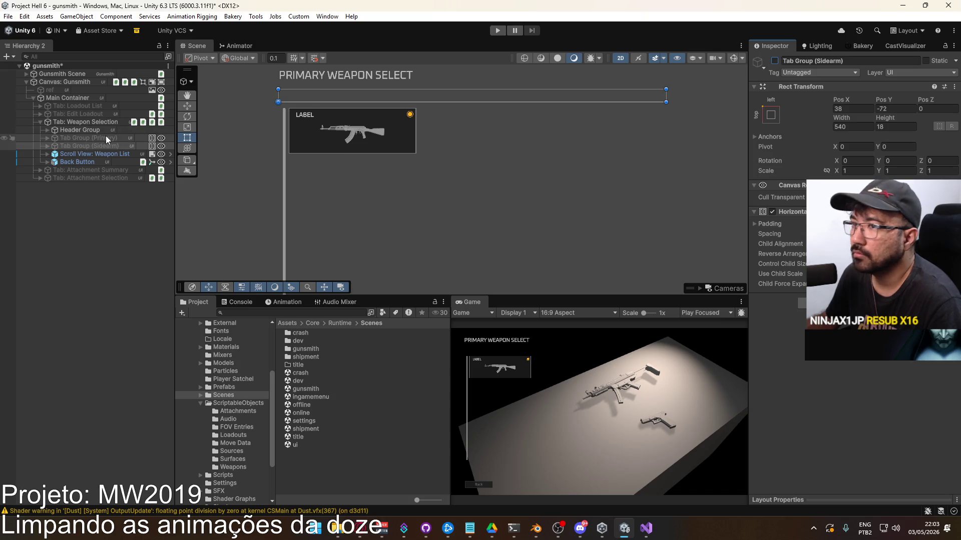
left_click(774, 61)
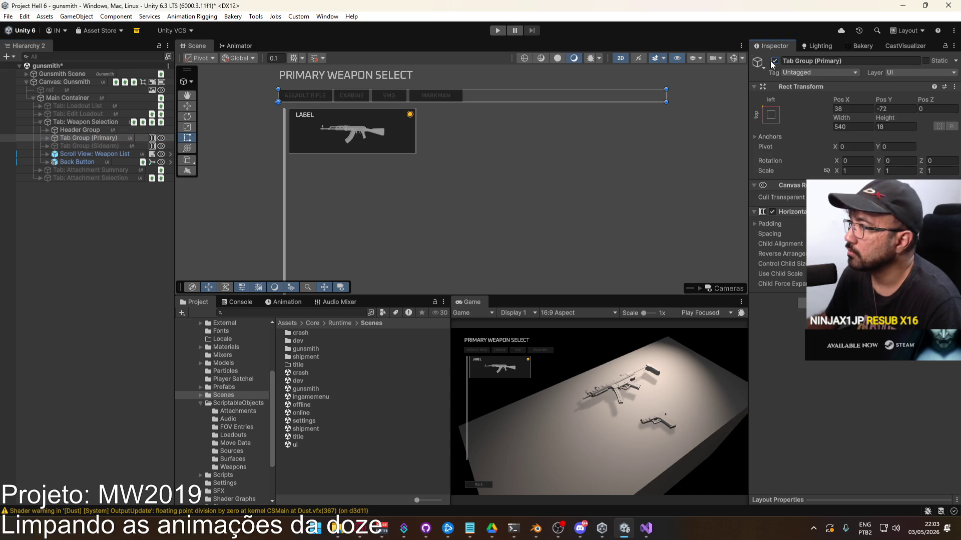
left_click(48, 138)
Duplicate the Marksman Button as 'Shotgun Button' and reveal its Background Label.
left_click(85, 171)
key("ctrl+d")
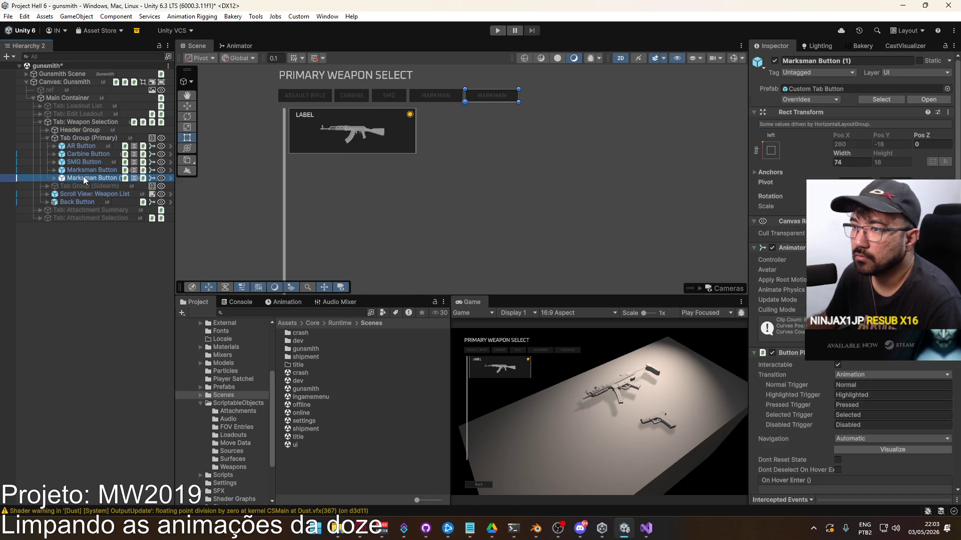
type("Shotgun")
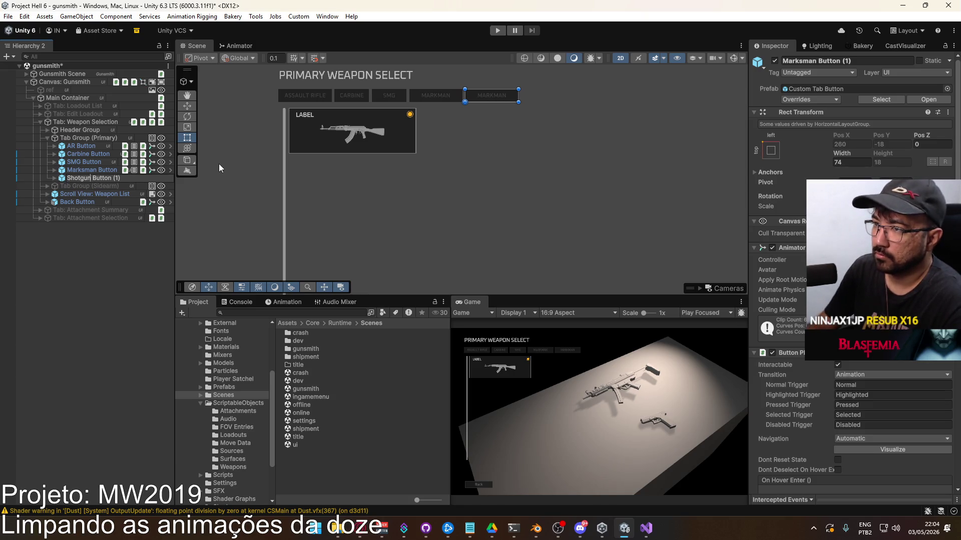
key("BackSpace")
key("BackSpace")
key("BackSpace")
key("Return")
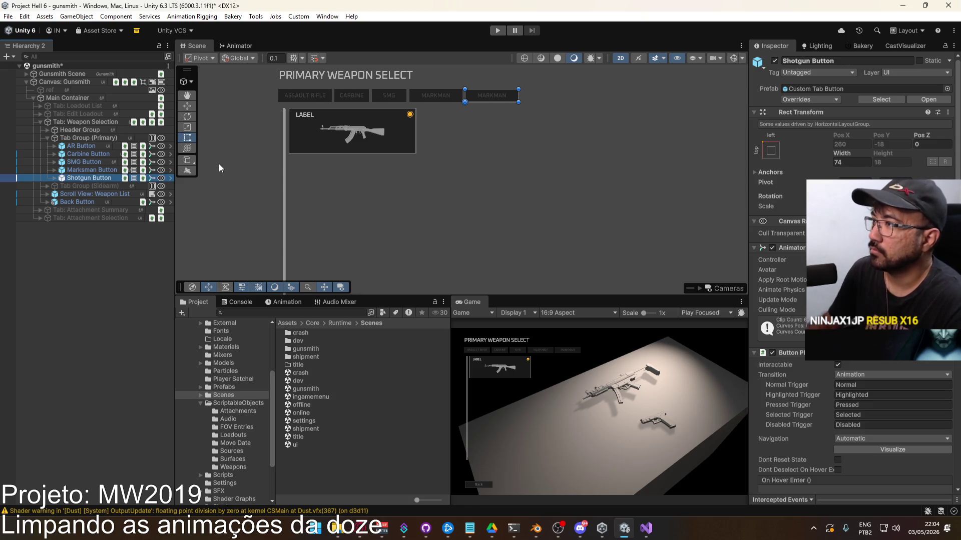
key("Right")
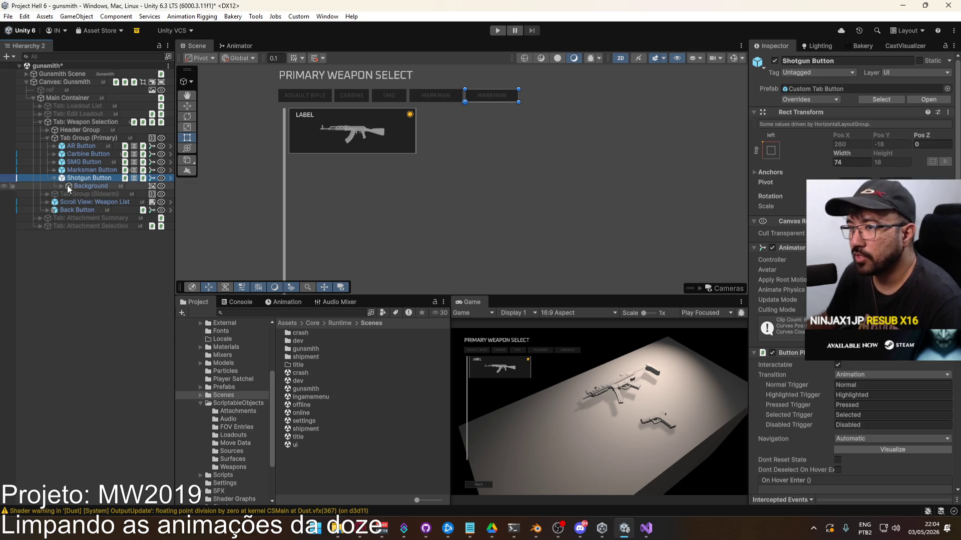
left_click(62, 186)
left_click(105, 194)
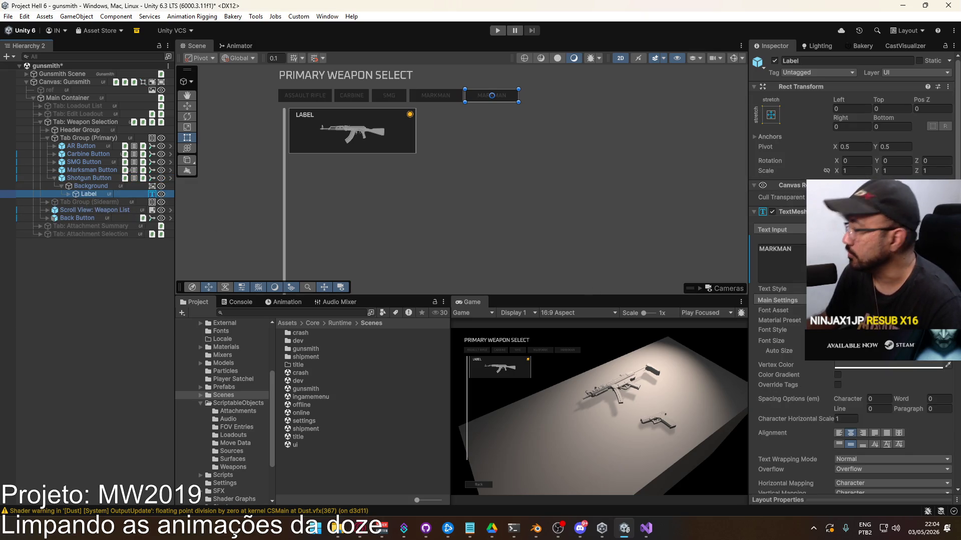
double_click(774, 248)
type("Shot")
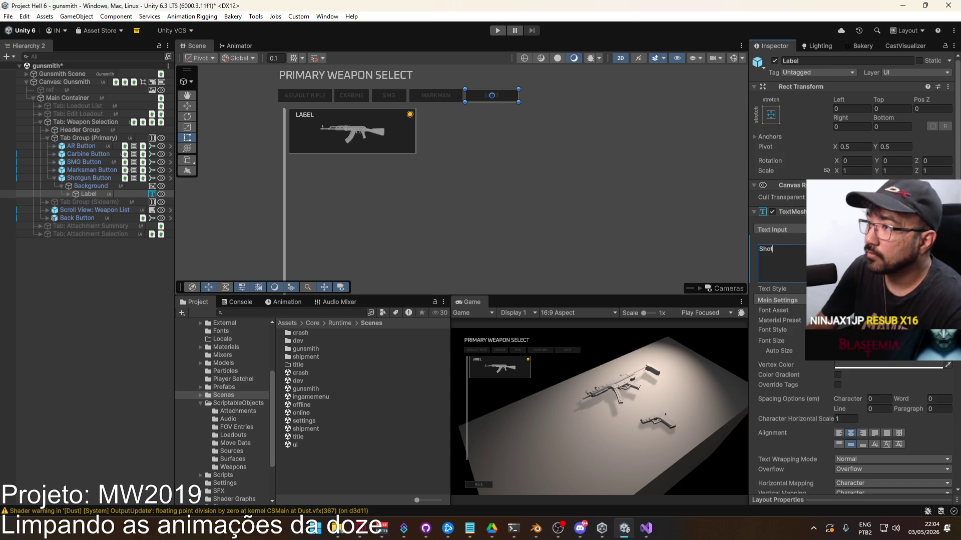
type("gun")
scroll(780, 250, "down", 9)
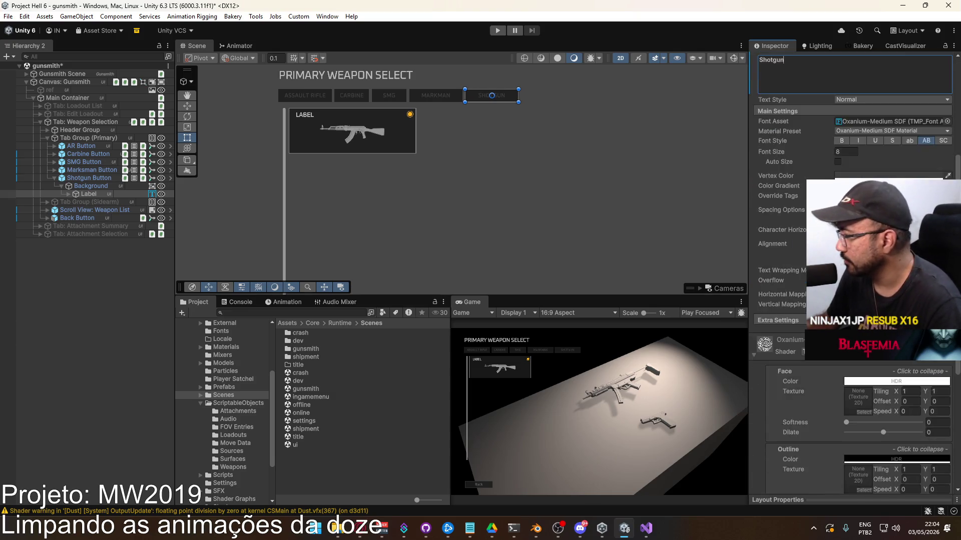
left_click(90, 179)
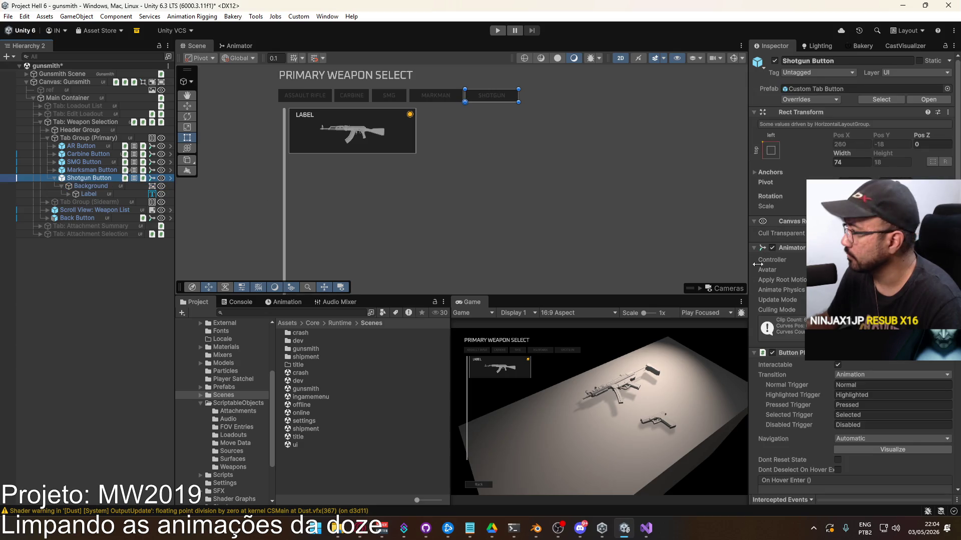
scroll(776, 274, "down", 3)
scroll(776, 275, "down", 6)
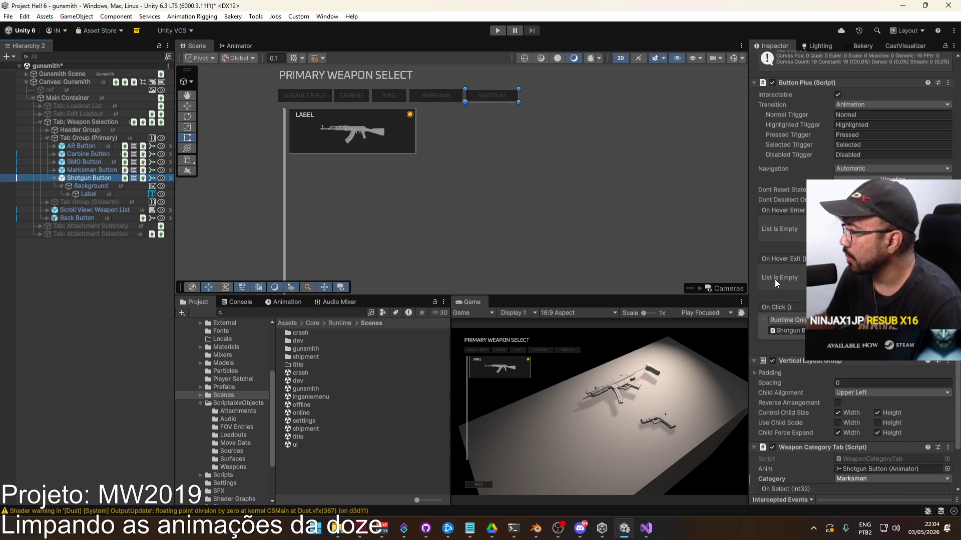
scroll(803, 277, "down", 2)
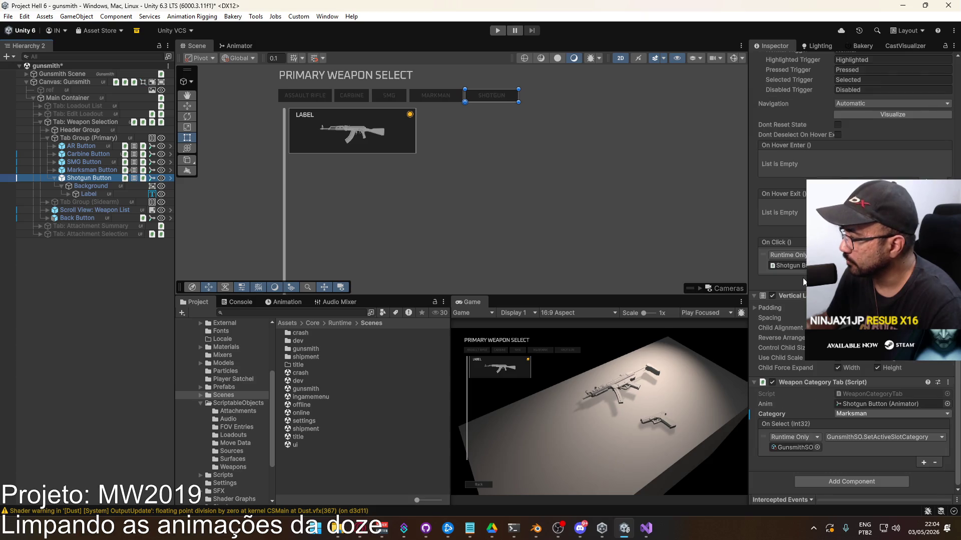
left_click(851, 413)
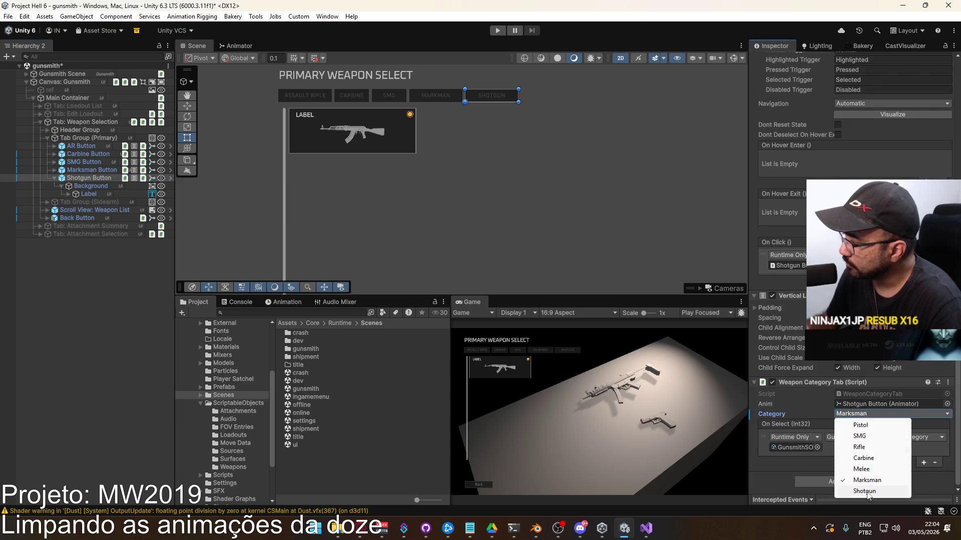
left_click(836, 461)
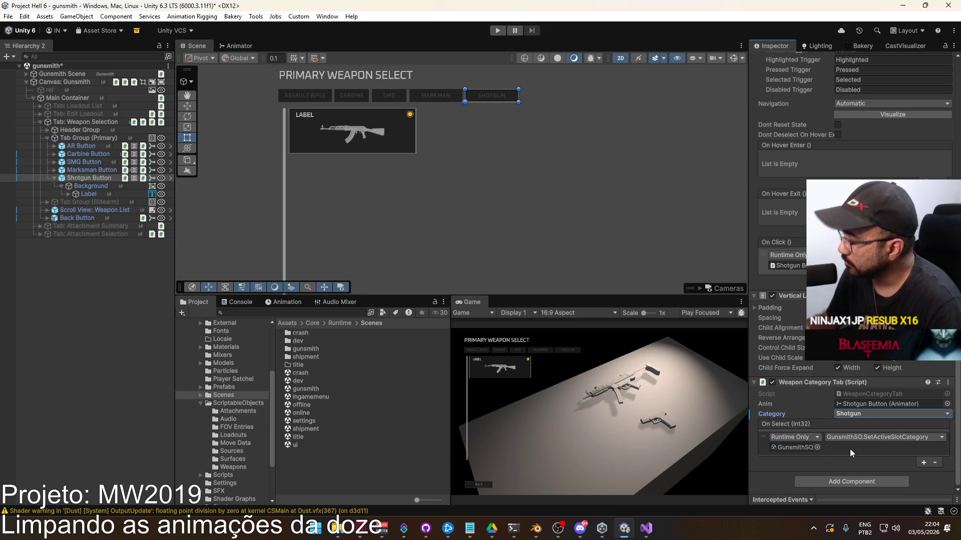
left_click(54, 178)
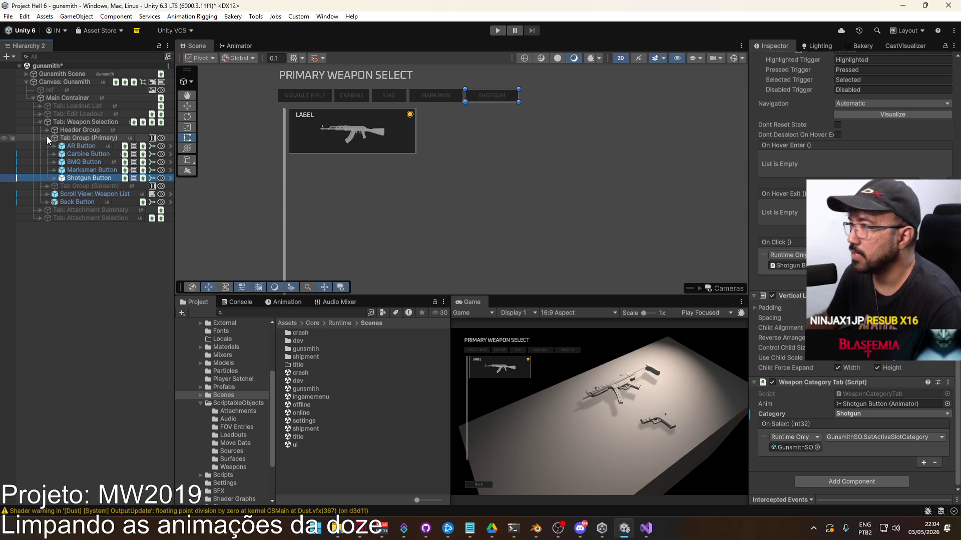
scroll(850, 250, "up", 3)
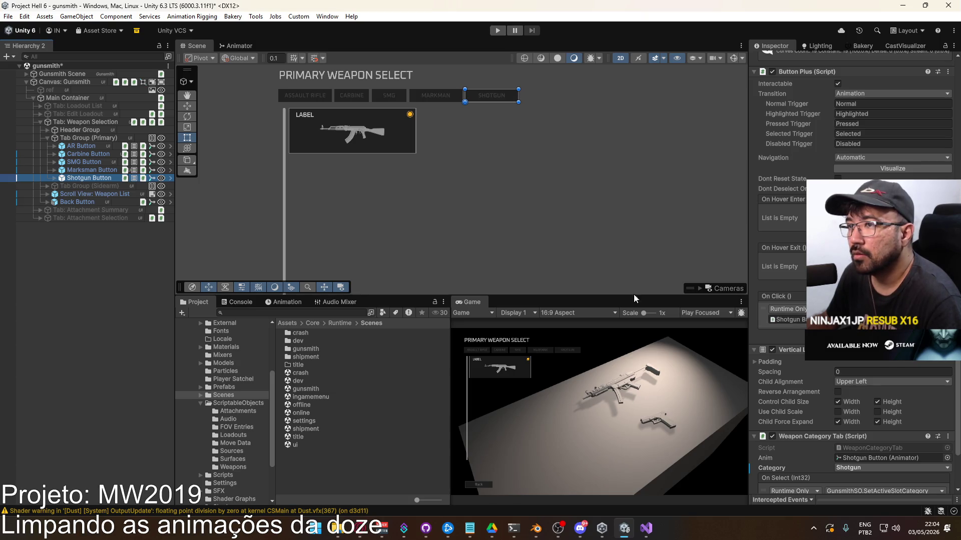
Hide Tab: Weapon Selection, re-enable Tab: Loadout List, then play from the title scene.
left_click(47, 137)
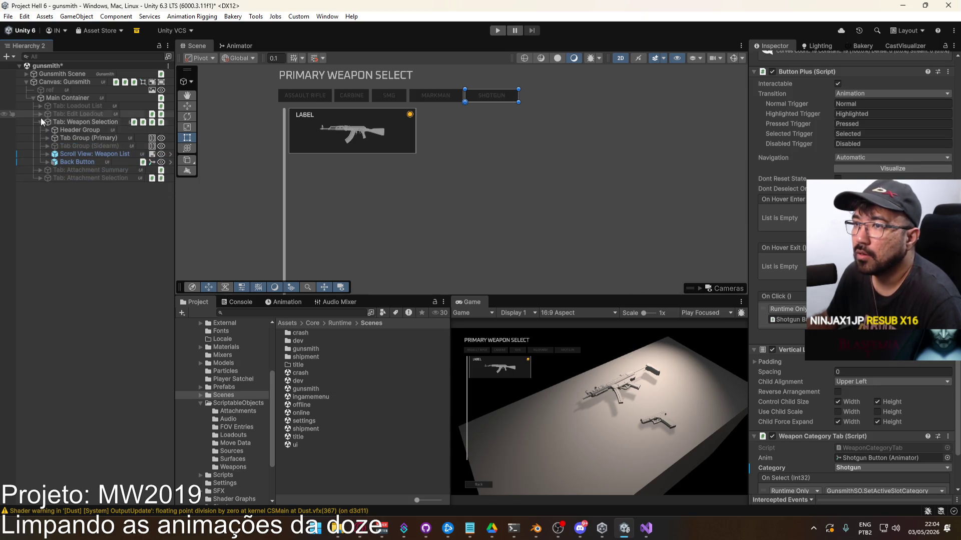
left_click(40, 120)
left_click(76, 117)
left_click(76, 121)
left_click(774, 60)
left_click(80, 105)
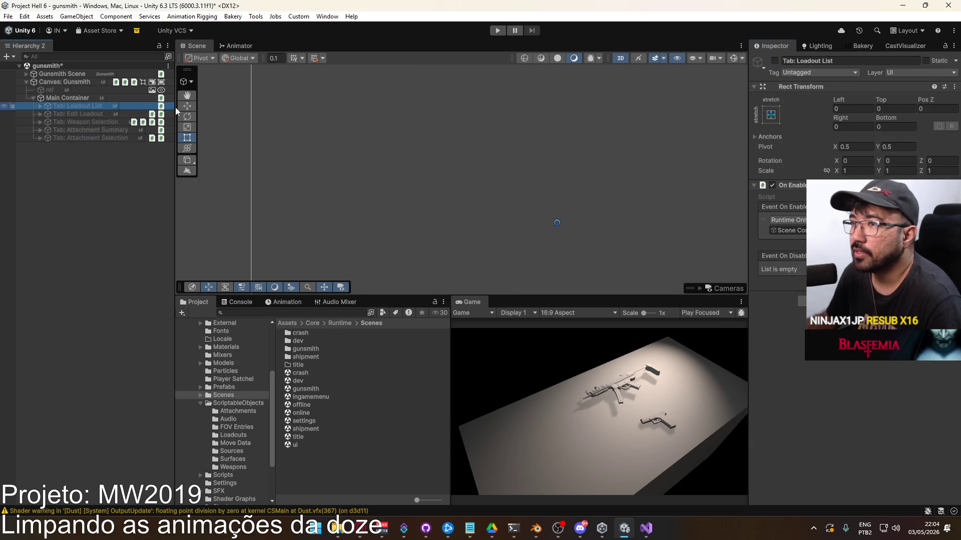
left_click(774, 61)
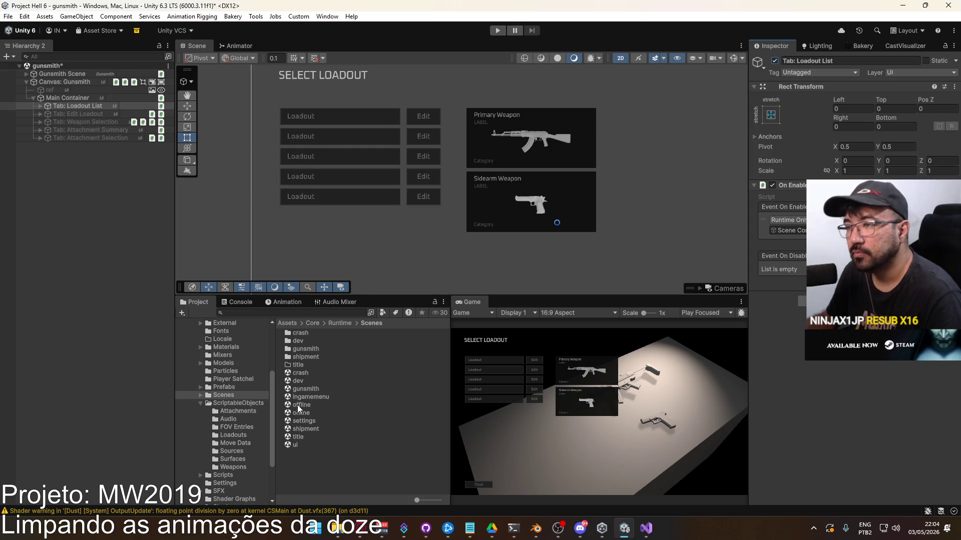
left_click(300, 438)
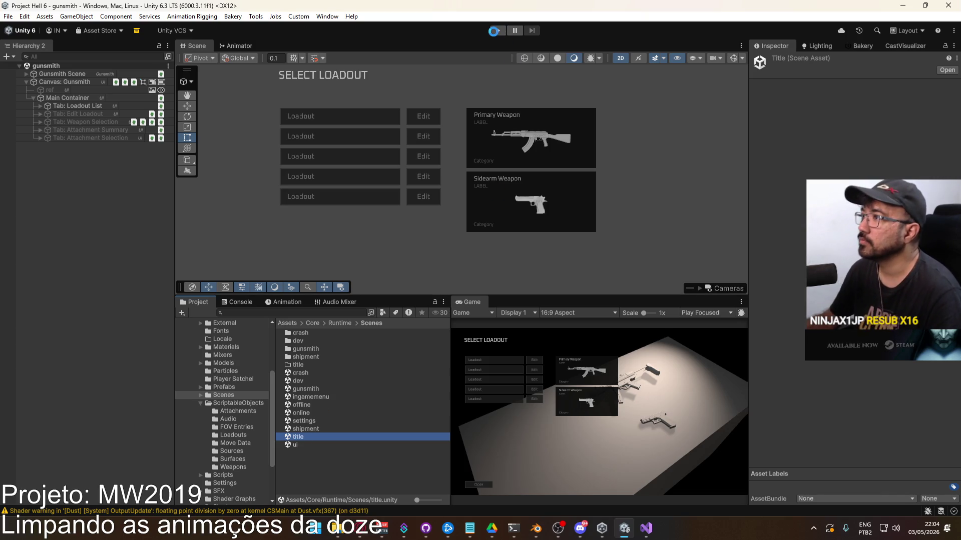
left_click(495, 31)
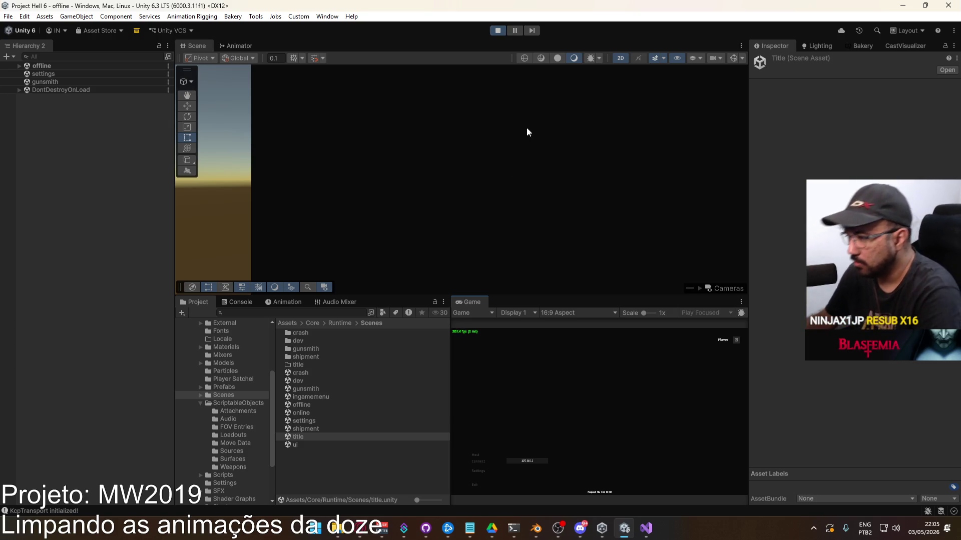
Host a match on shipment, view Loadout 1's primary SHOTGUN category showing only SPR, then stop.
left_click(478, 456)
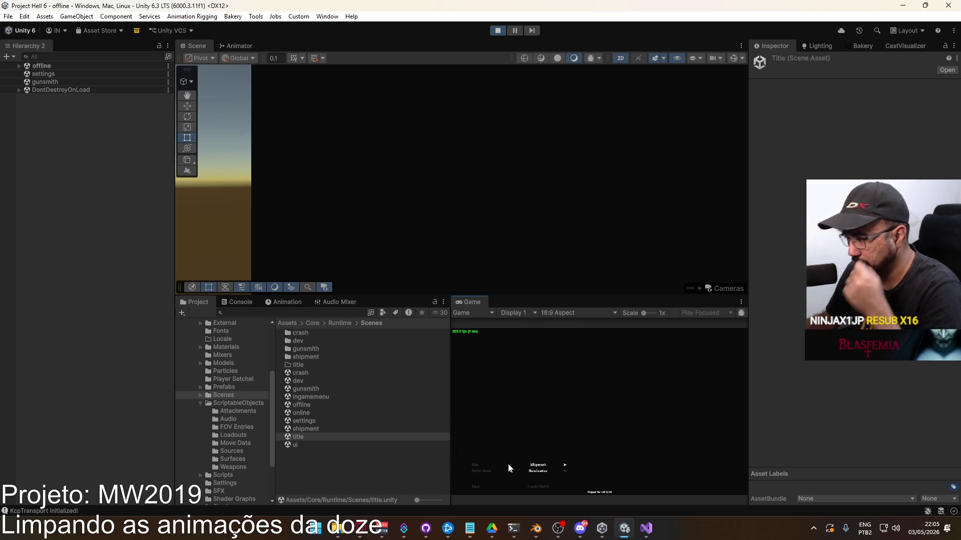
left_click(542, 485)
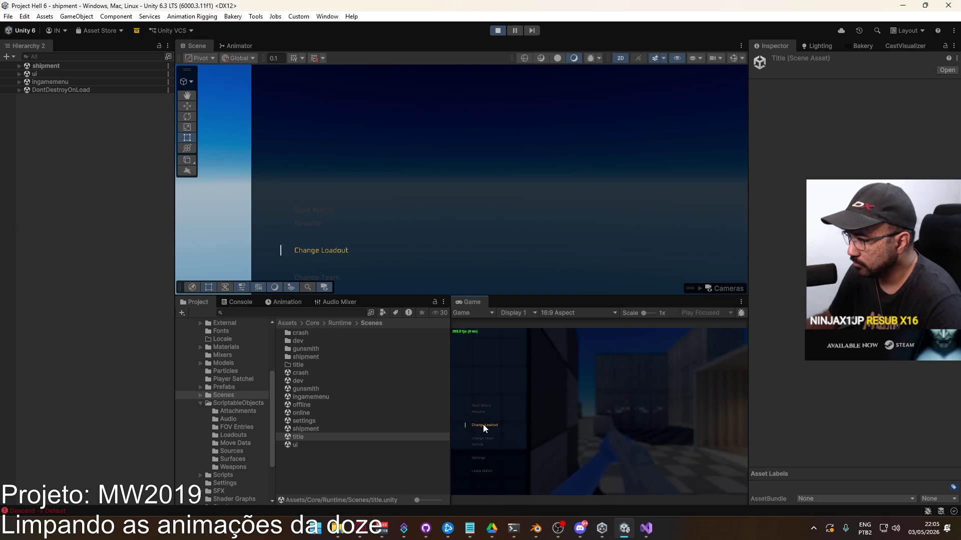
left_click(482, 424)
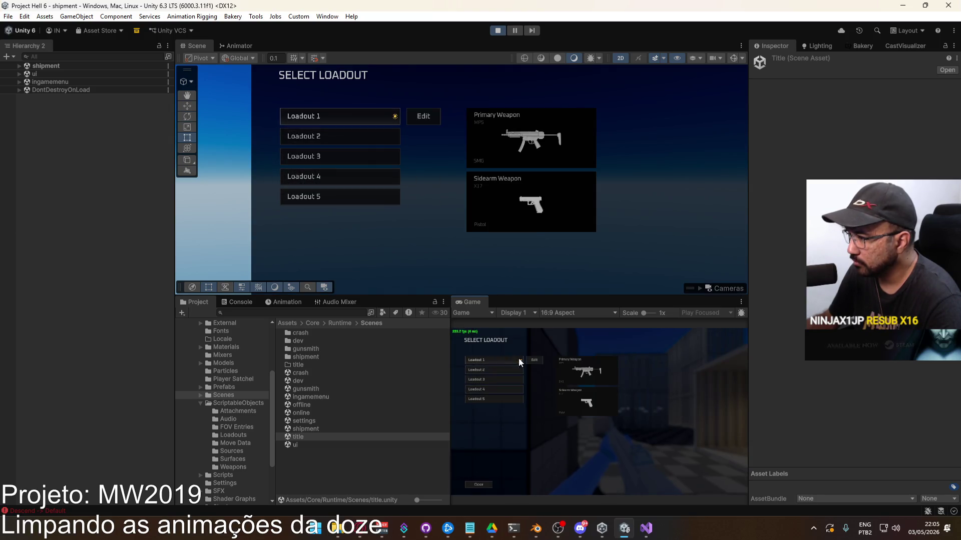
left_click(534, 360)
left_click(505, 369)
left_click(570, 352)
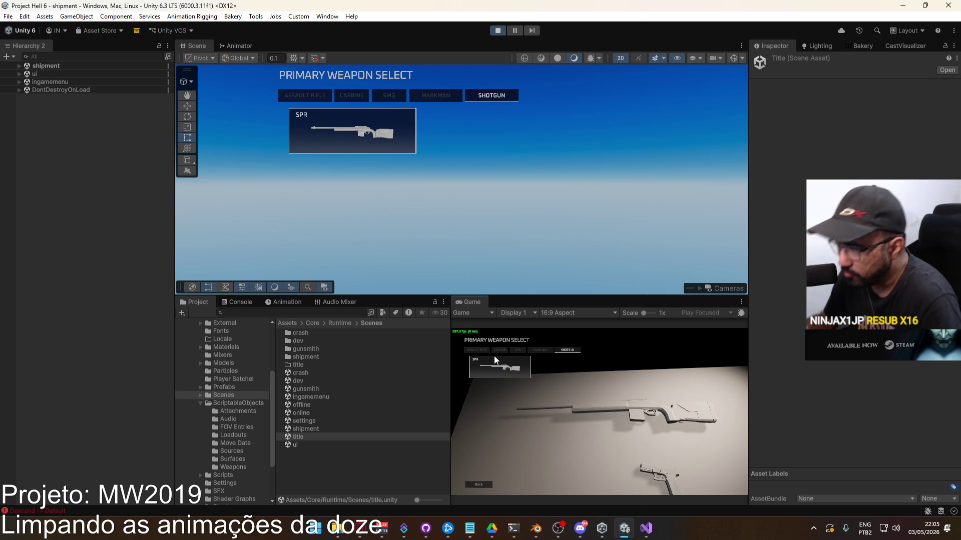
key("super")
left_click(497, 30)
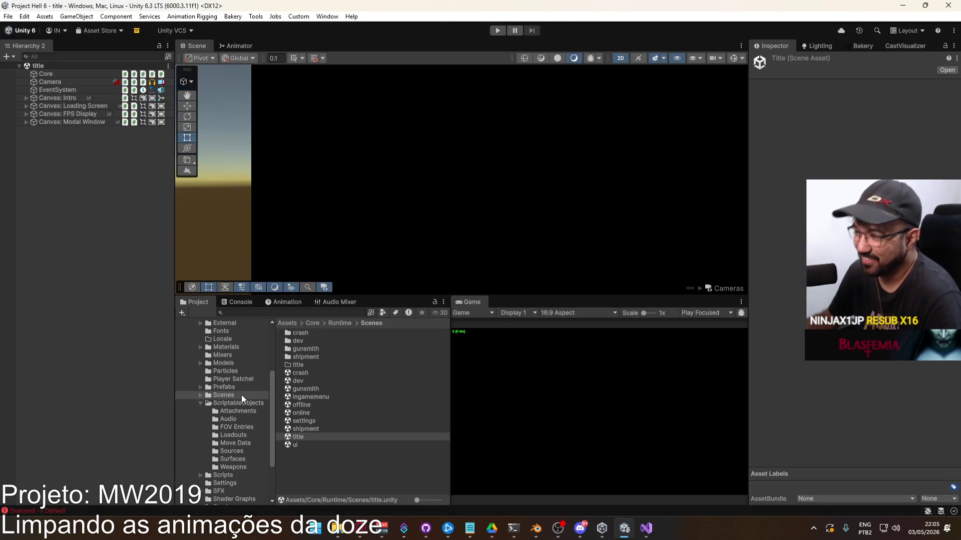
In ScriptableObjects/Weapons, review the SPR recoil pattern and weapon data, then select Weapon R870.
left_click(236, 403)
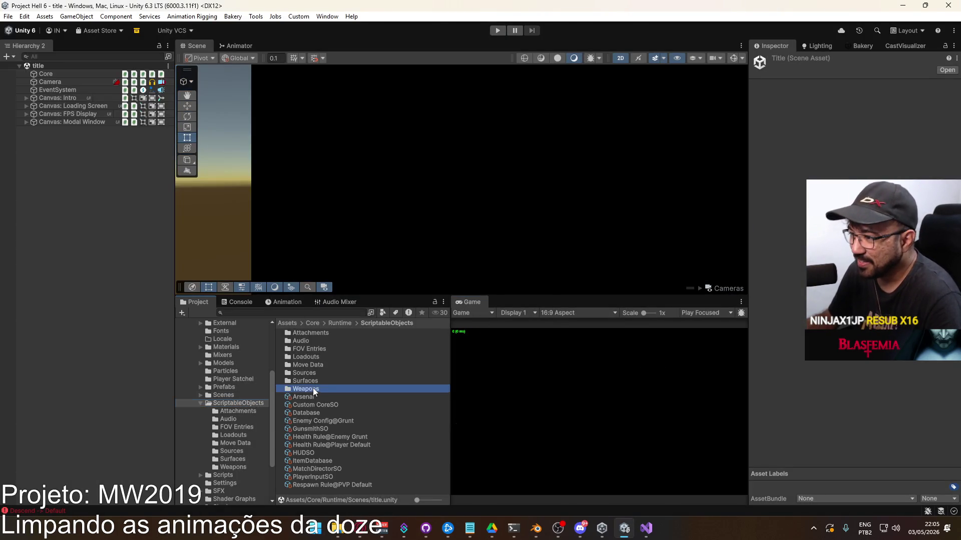
double_click(313, 389)
scroll(350, 376, "down", 2)
left_click(335, 396)
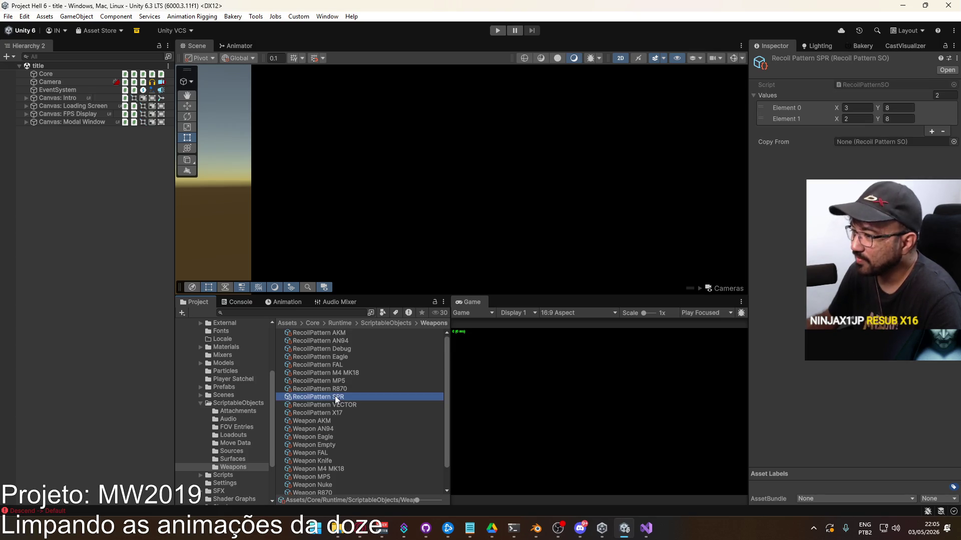
scroll(357, 435, "down", 2)
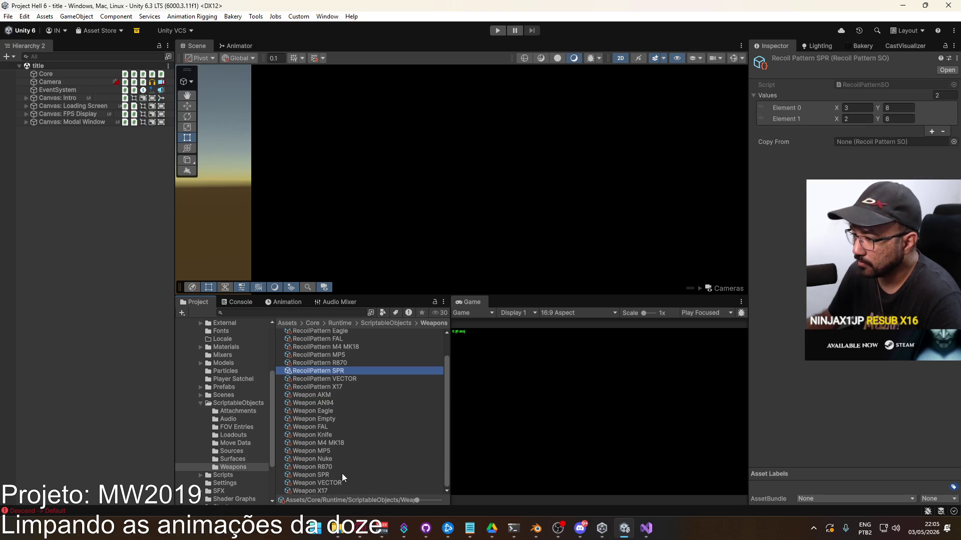
left_click(320, 475)
left_click(320, 467)
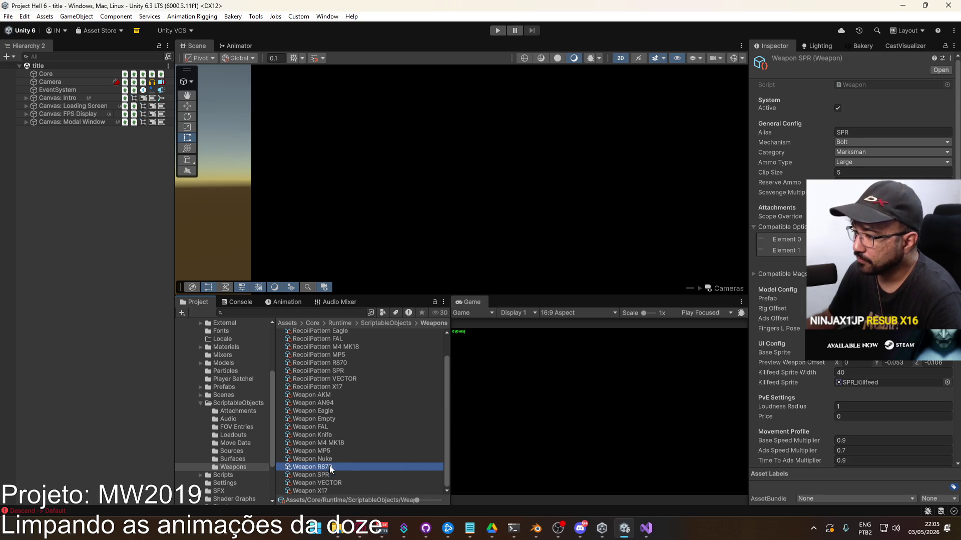
Set Weapon R870's Killfeed Sprite to 'empty' and copy that field, then select the title scene.
left_click(866, 133)
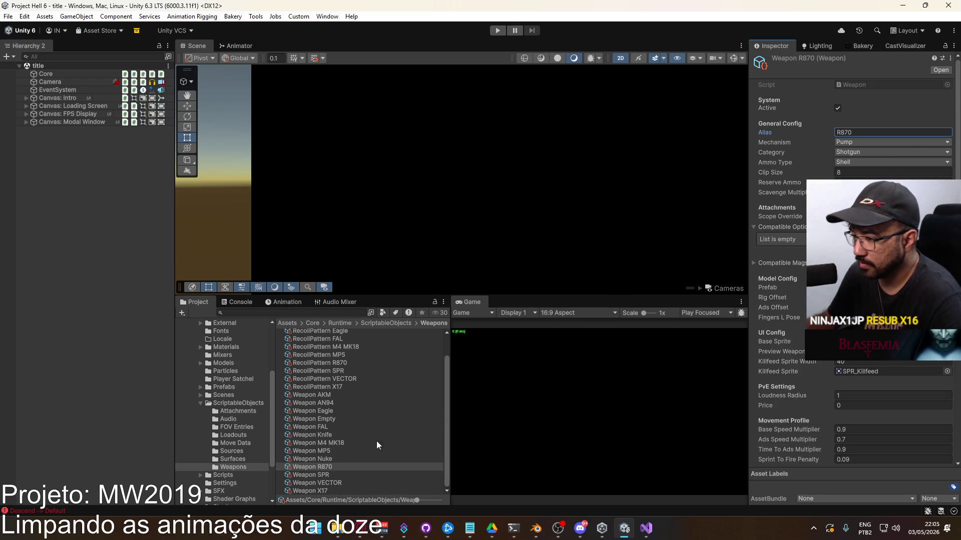
left_click(947, 341)
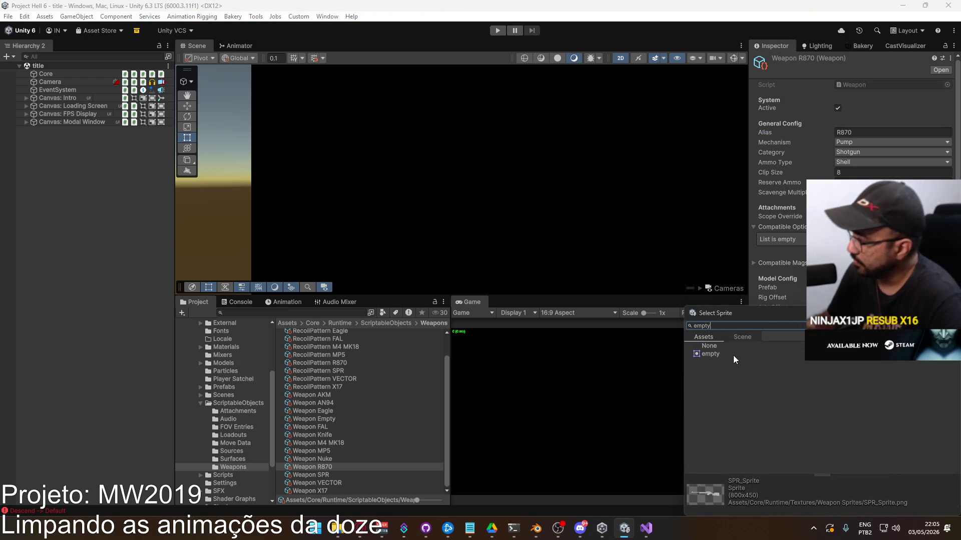
double_click(734, 356)
right_click(850, 371)
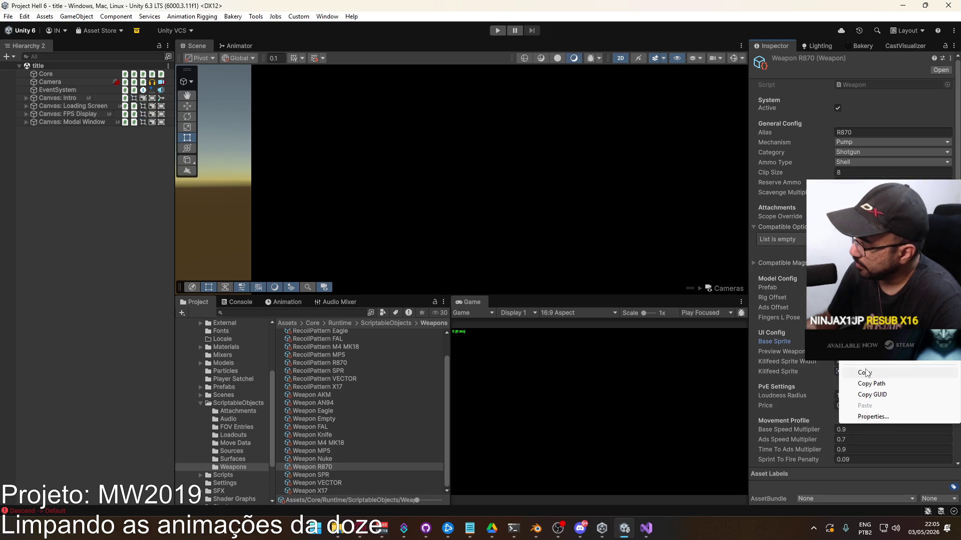
right_click(851, 372)
left_click(864, 436)
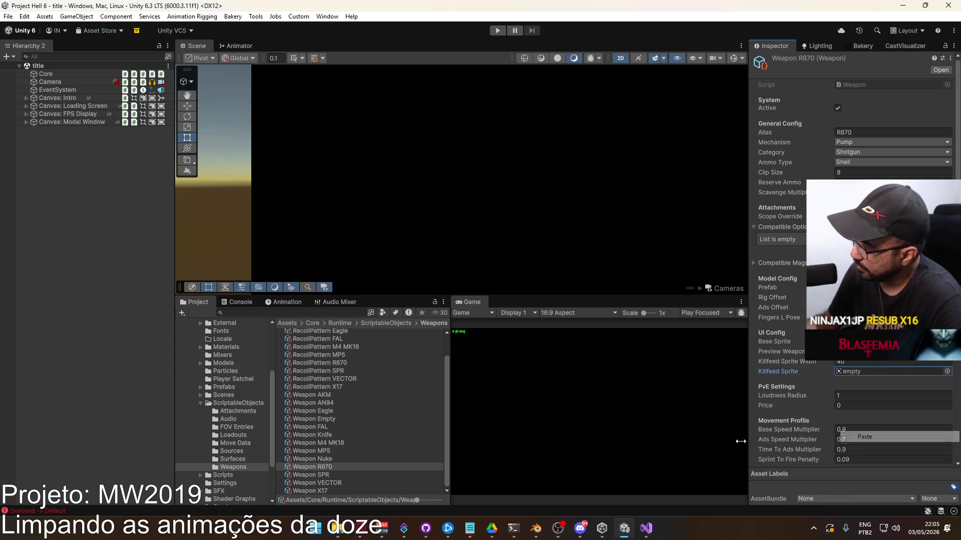
left_click(222, 397)
left_click(315, 436)
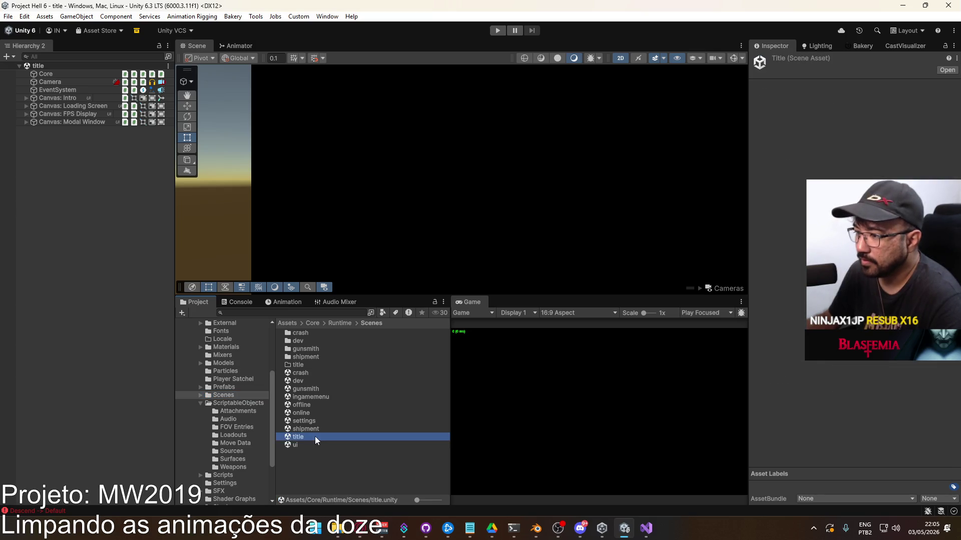
Drag the Weapon MP5 prefab and the Weapon R870 model into the title scene.
left_click(200, 404)
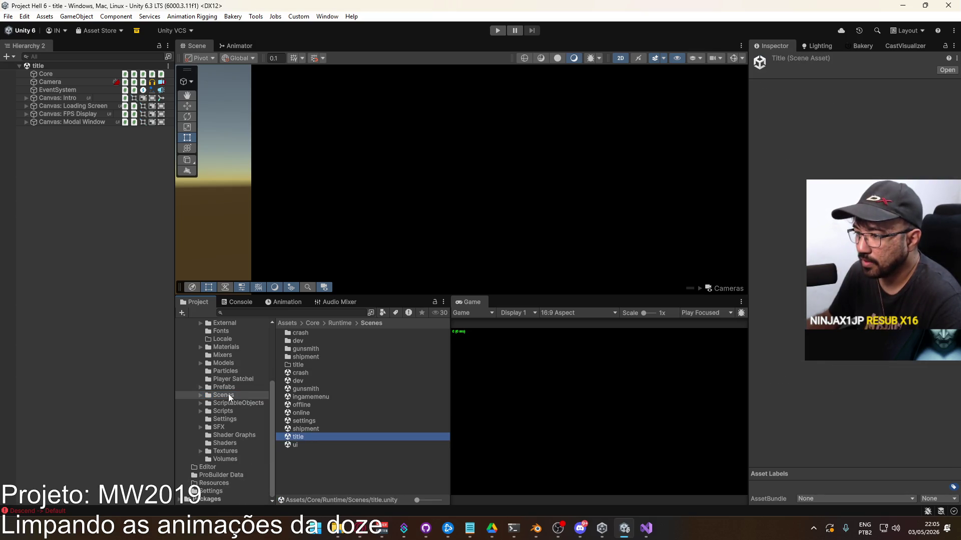
left_click(223, 387)
scroll(370, 395, "down", 2)
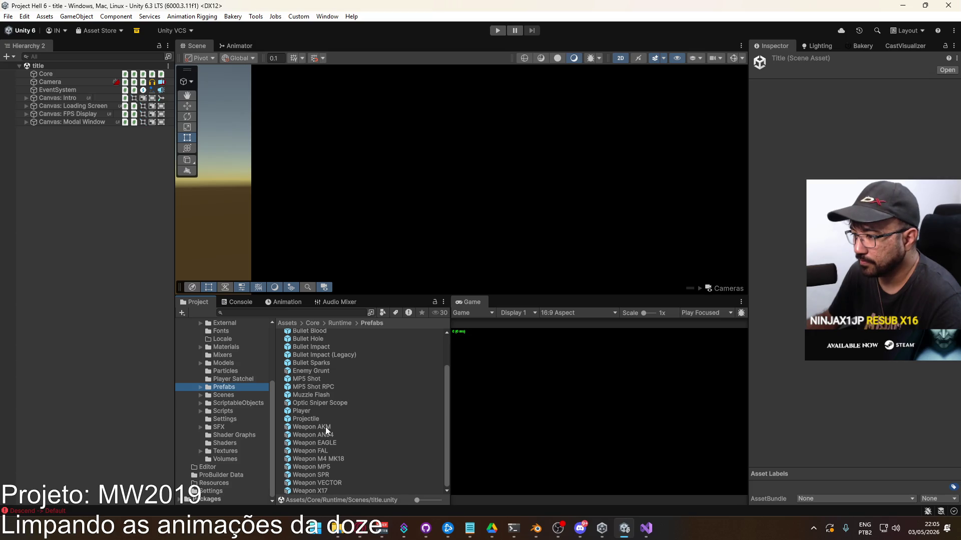
left_click_drag(322, 464, 80, 252)
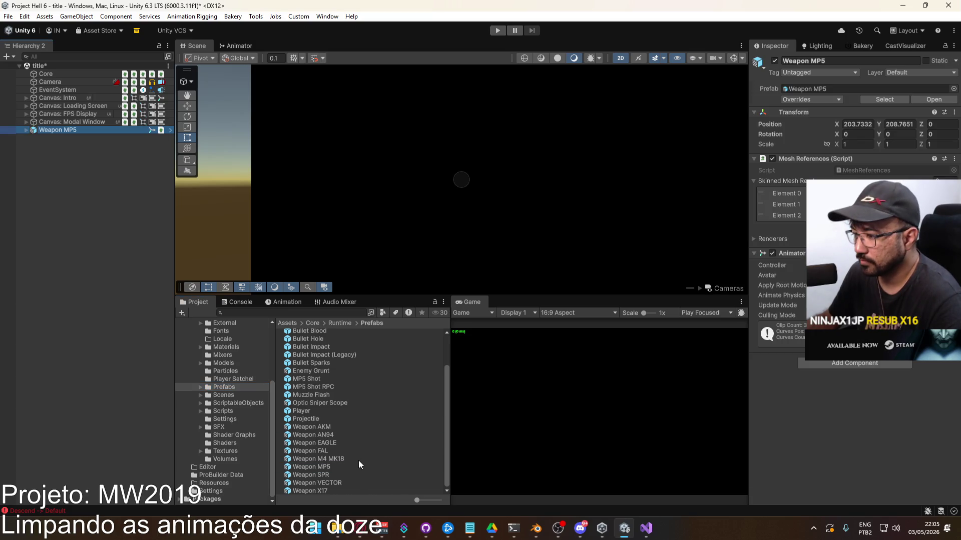
left_click(223, 363)
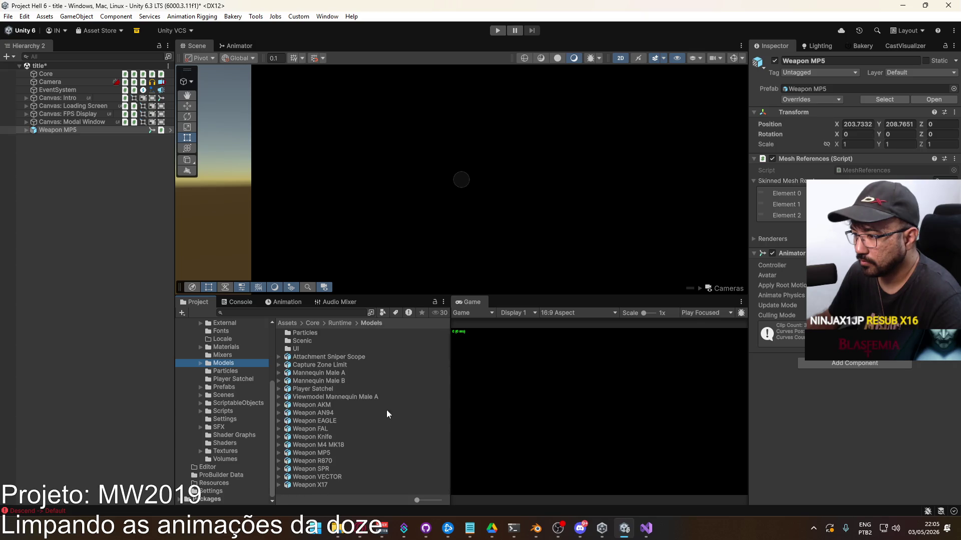
mouse_move(314, 461)
left_mouse_down()
mouse_move(253, 425)
mouse_move(133, 325)
left_mouse_up()
Frame Weapon R870 and orbit it in 3D perspective with scene effects off.
double_click(87, 137)
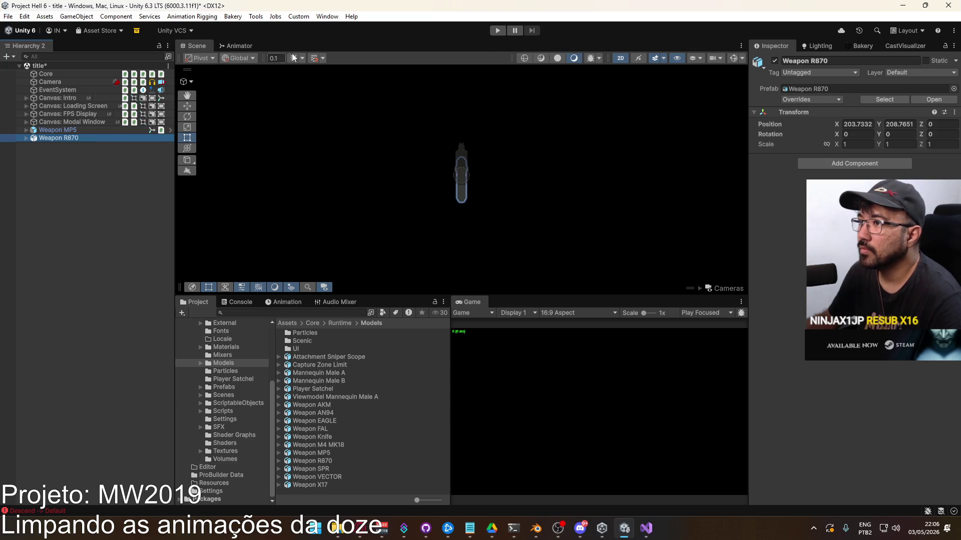
left_click(620, 58)
key("w")
mouse_move(482, 150)
left_mouse_down("alt")
mouse_move(322, 187)
mouse_move(257, 171)
mouse_move(585, 66)
left_mouse_up("alt")
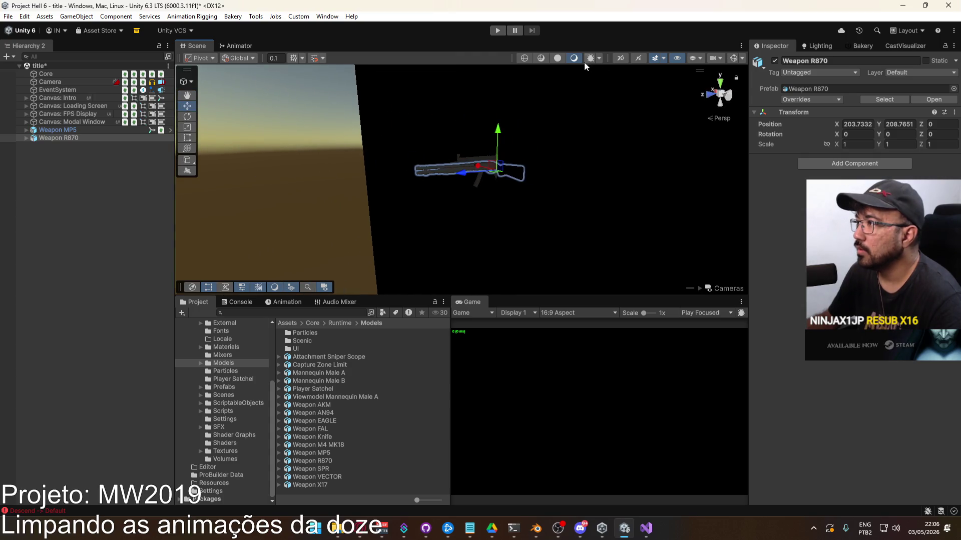
left_click(654, 58)
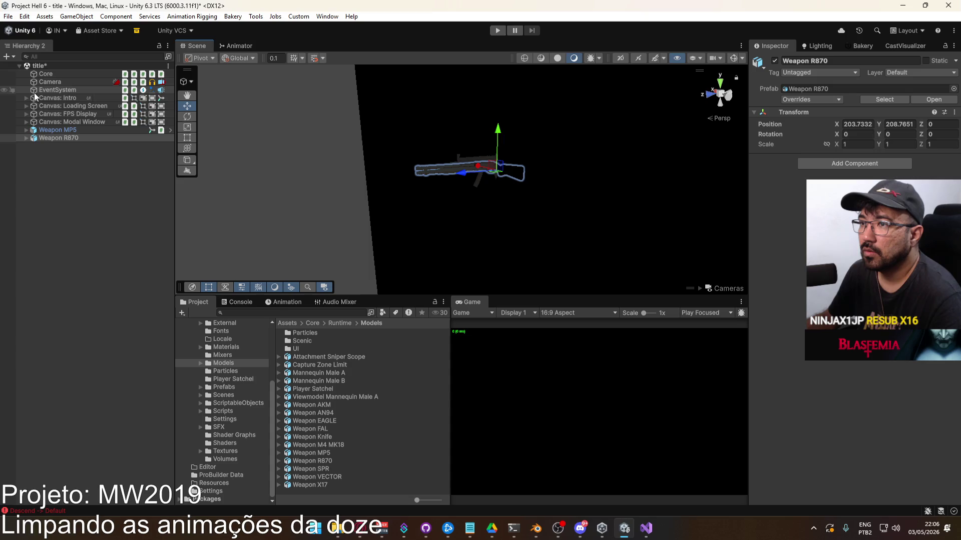
mouse_move(440, 165)
left_mouse_down("alt")
mouse_move(477, 156)
mouse_move(465, 159)
left_mouse_up("alt")
Copy the MP5's Weapon Sounds and five anchors and paste them as children of Weapon R870.
left_click(26, 130)
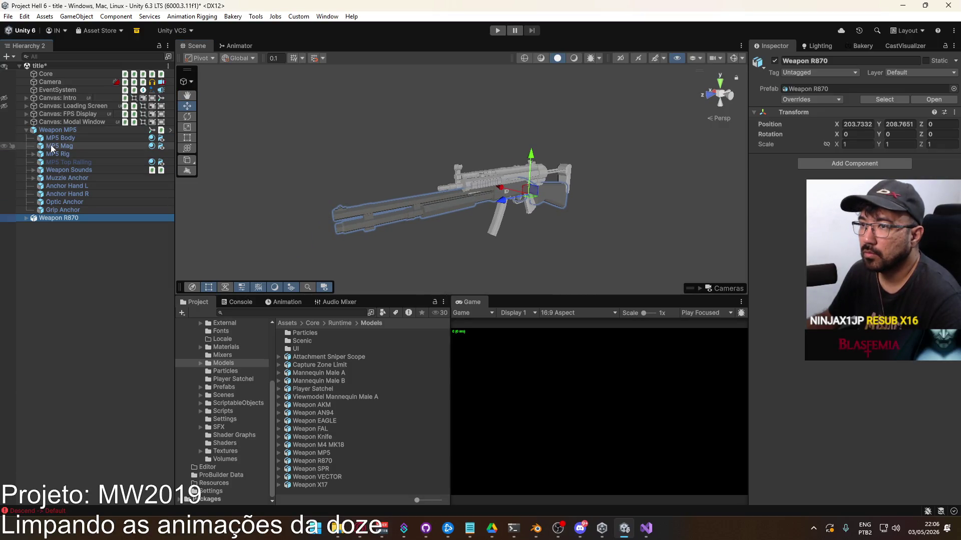
left_click(67, 178)
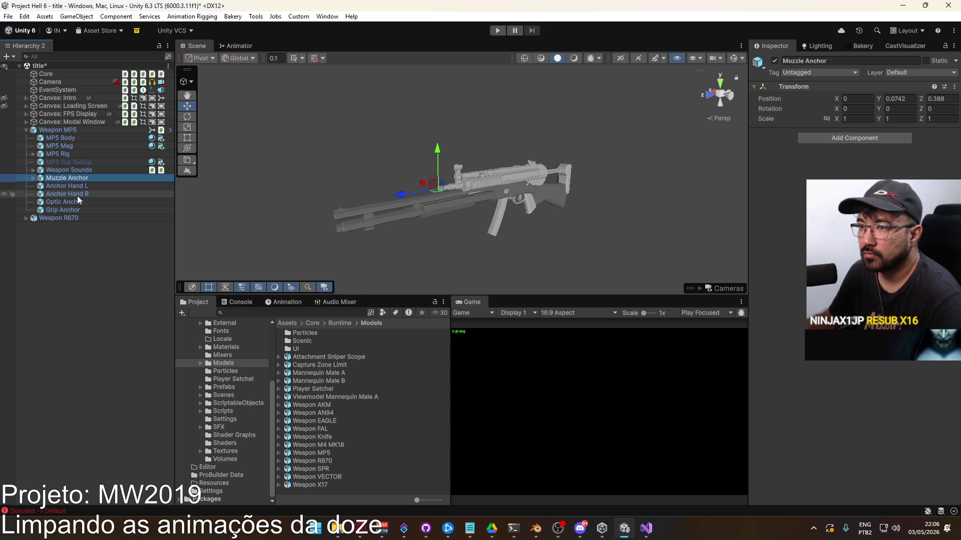
left_click(76, 209)
left_click(78, 180, "shift")
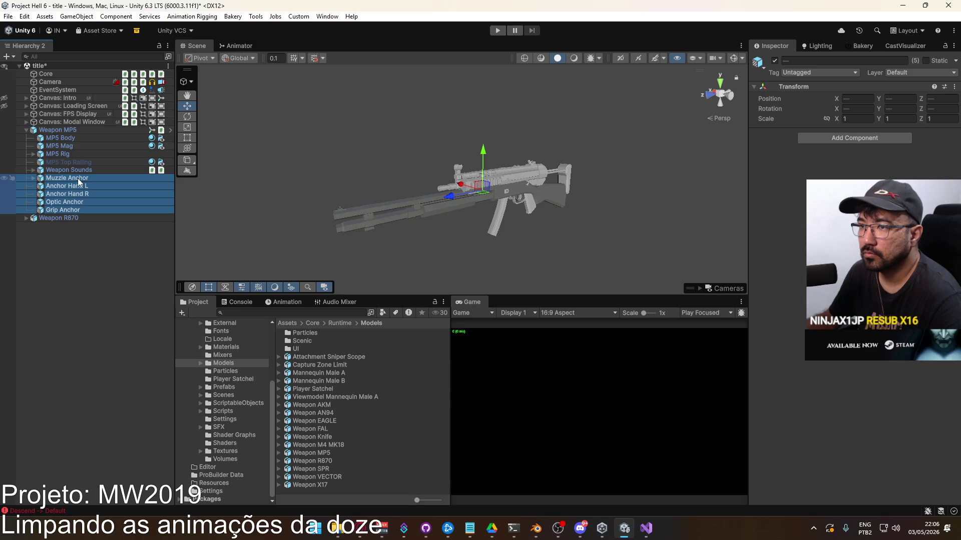
left_click(73, 173, "shift")
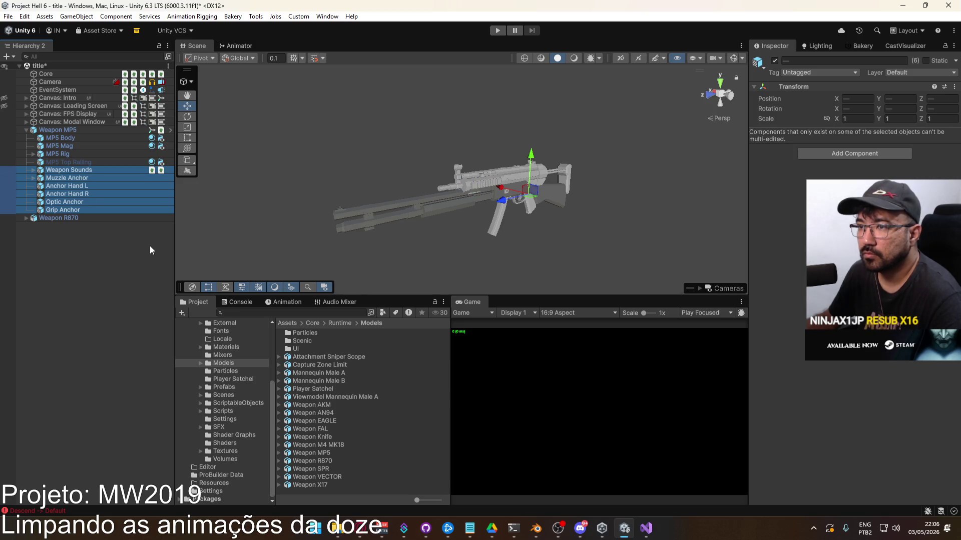
left_click(27, 218)
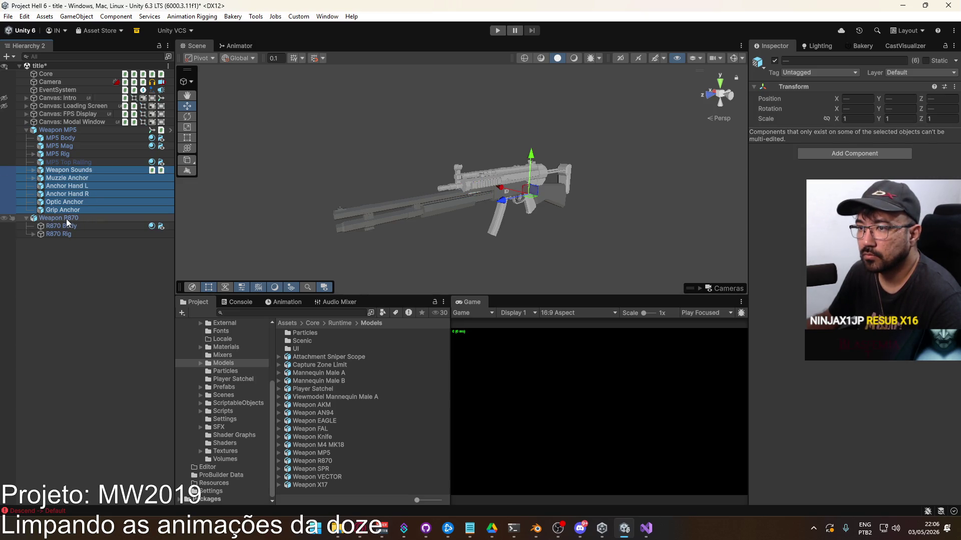
right_click(66, 218)
left_click(115, 107)
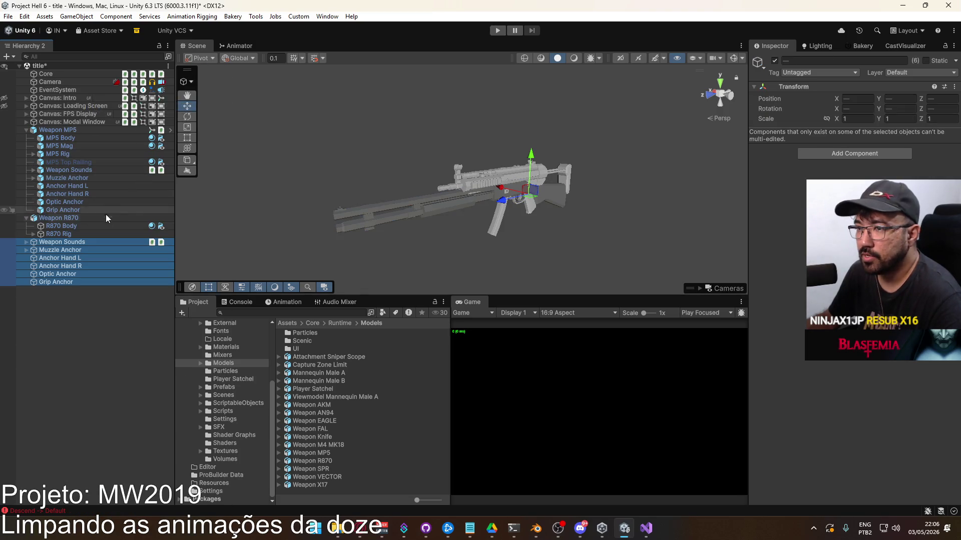
Check the pasted children under Weapon R870 and pick its Muzzle Anchor.
left_click(71, 241)
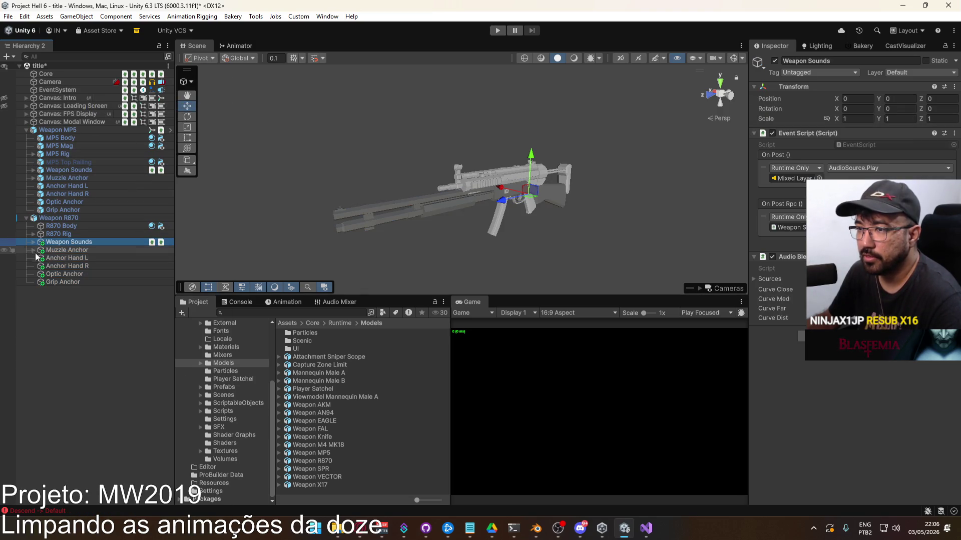
left_click(119, 233)
left_click(98, 218)
left_click(91, 234)
left_click(89, 242)
left_click(91, 251)
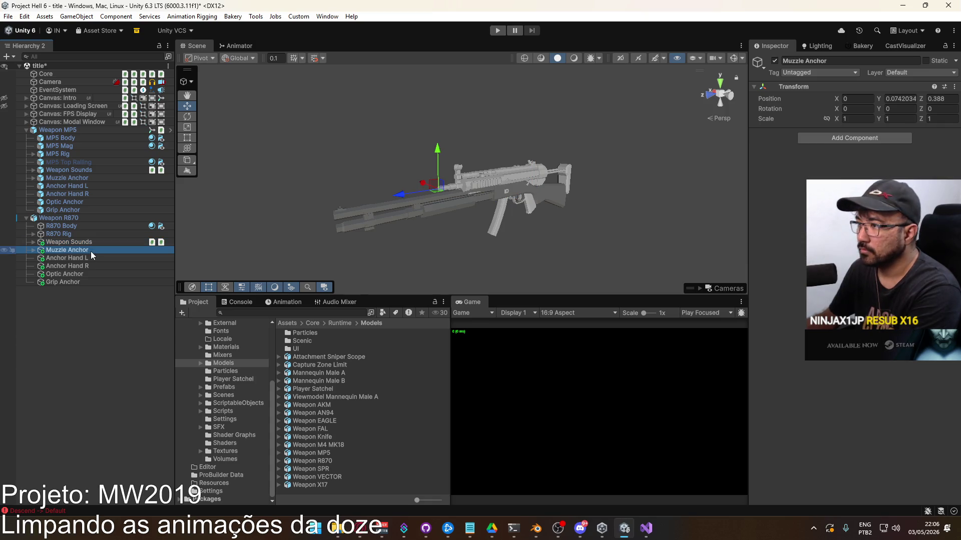
Lower the R870's Muzzle Anchor and nudge it along the barrel to fit the model.
mouse_move(456, 167)
left_mouse_down("alt")
mouse_move(386, 172)
mouse_move(476, 187)
mouse_move(472, 170)
mouse_move(479, 195)
mouse_move(382, 184)
left_mouse_up("alt")
left_click_drag(312, 238, 489, 204, "alt")
left_click_drag(460, 161, 451, 264)
scroll(261, 214, "up", 6)
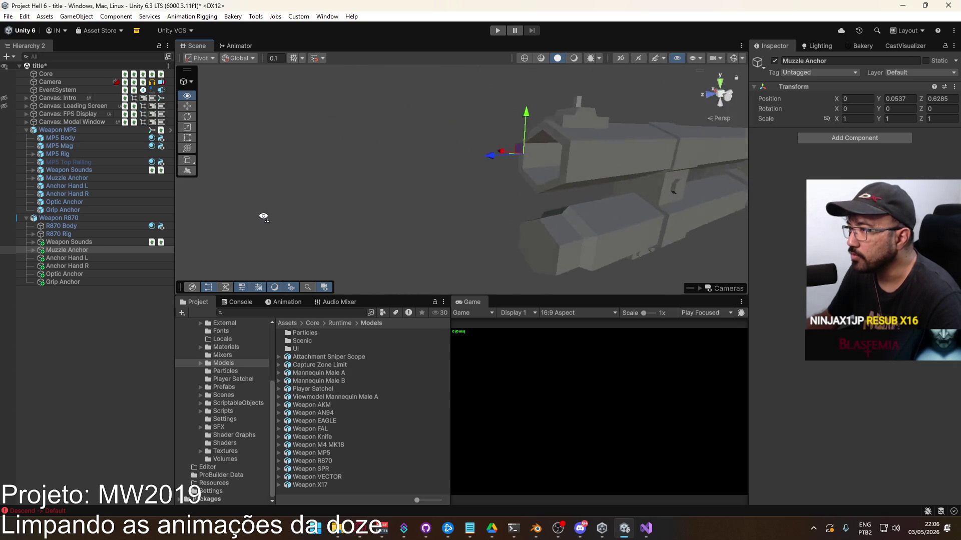
mouse_move(373, 185)
left_mouse_down()
mouse_move(493, 160)
mouse_move(389, 161)
left_mouse_up()
left_click_drag(356, 208, 357, 207)
scroll(279, 229, "down", 5)
left_click_drag(277, 235, 222, 239, "alt")
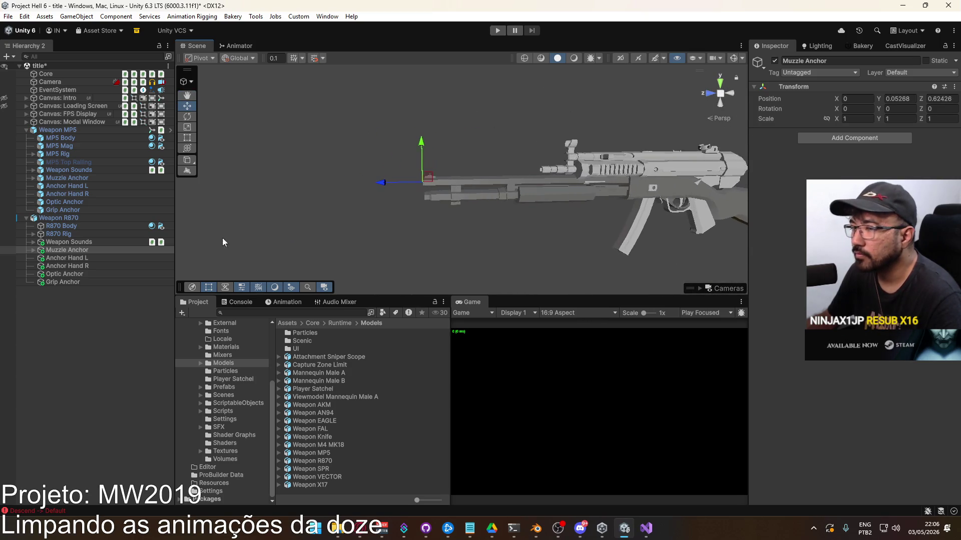
Lower the R870's Anchor Hand L to Y 0.001 and check Anchor Hand R.
left_click(82, 243)
double_click(82, 258)
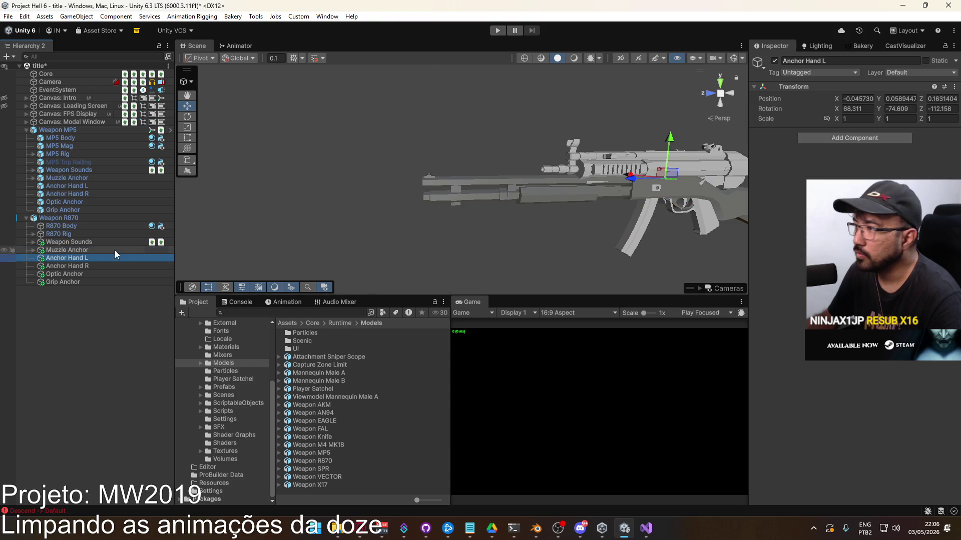
mouse_move(536, 140)
left_mouse_down()
mouse_move(525, 198)
mouse_move(471, 196)
left_mouse_up()
double_click(100, 265)
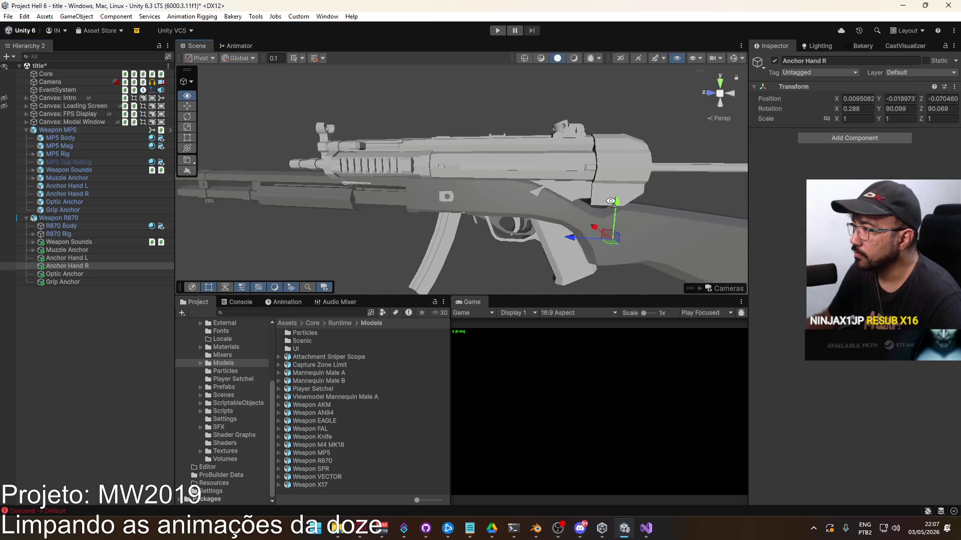
Lower the Optic Anchor to Y 0.0796 and the Grip Anchor to Y 0.0178.
left_click(83, 274)
key("f")
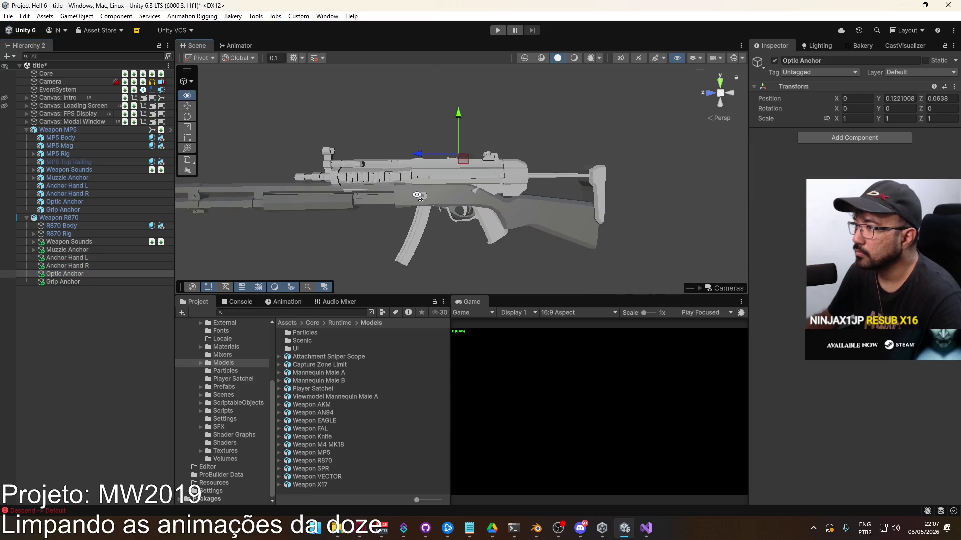
mouse_move(455, 101)
left_mouse_down()
mouse_move(453, 156)
mouse_move(407, 189)
left_mouse_up()
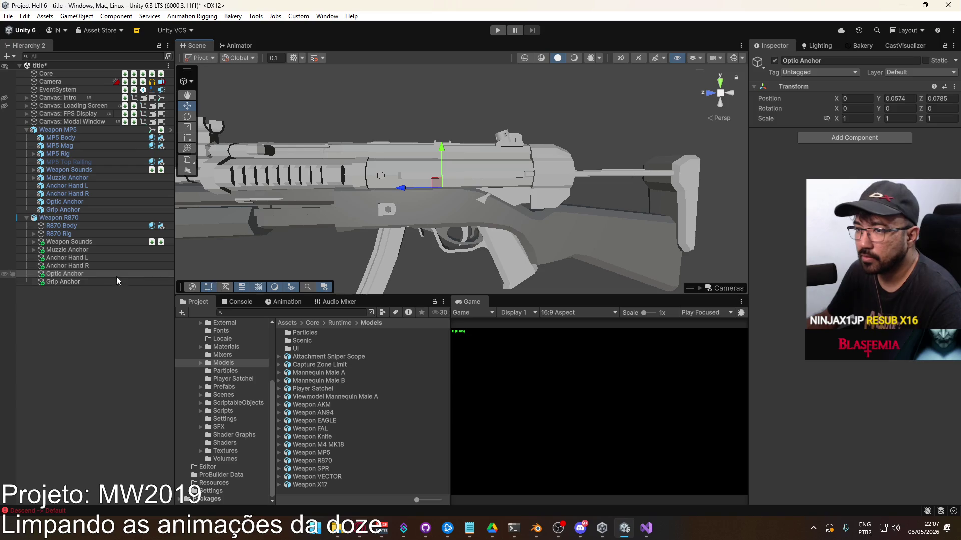
left_click(62, 282)
key("f")
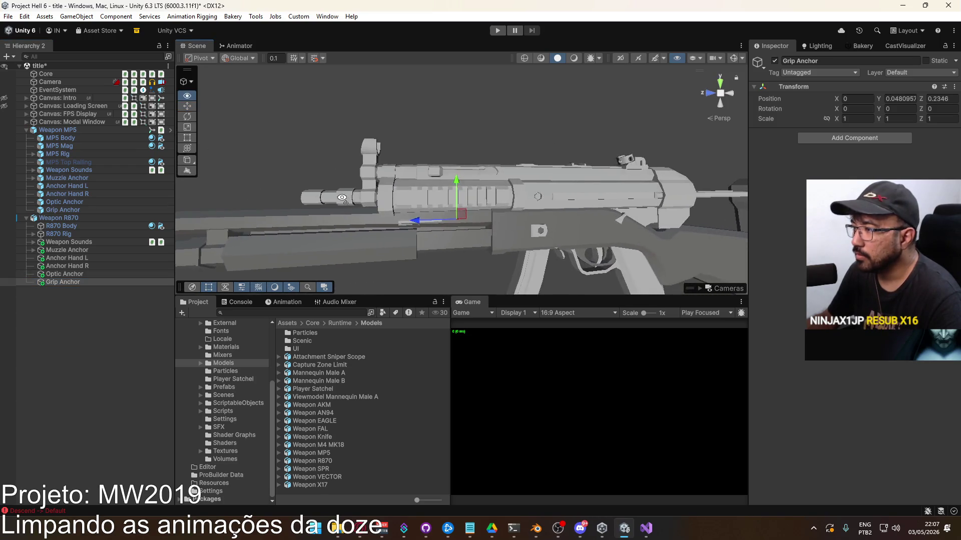
left_click_drag(459, 196, 458, 241)
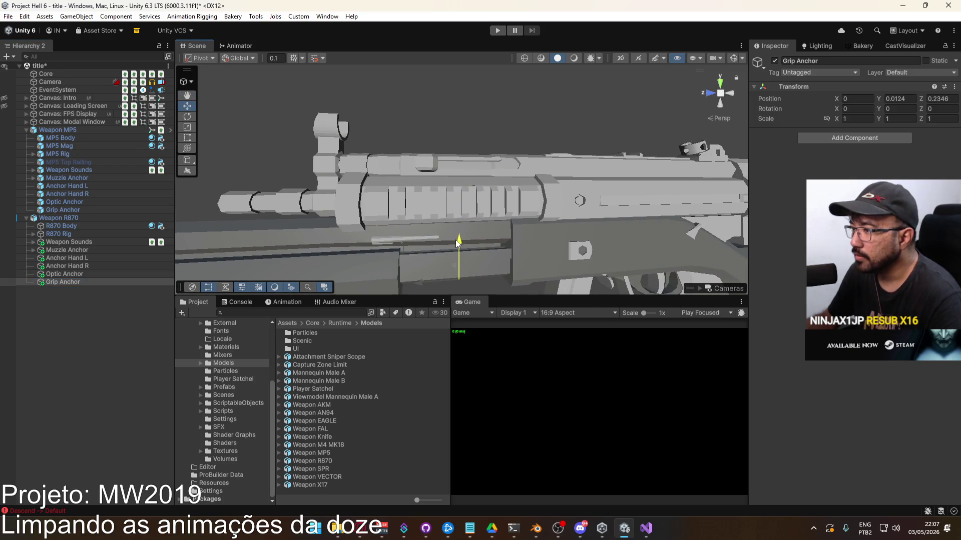
Frame the whole Weapon R870 to review the adjusted anchors.
left_click(81, 218)
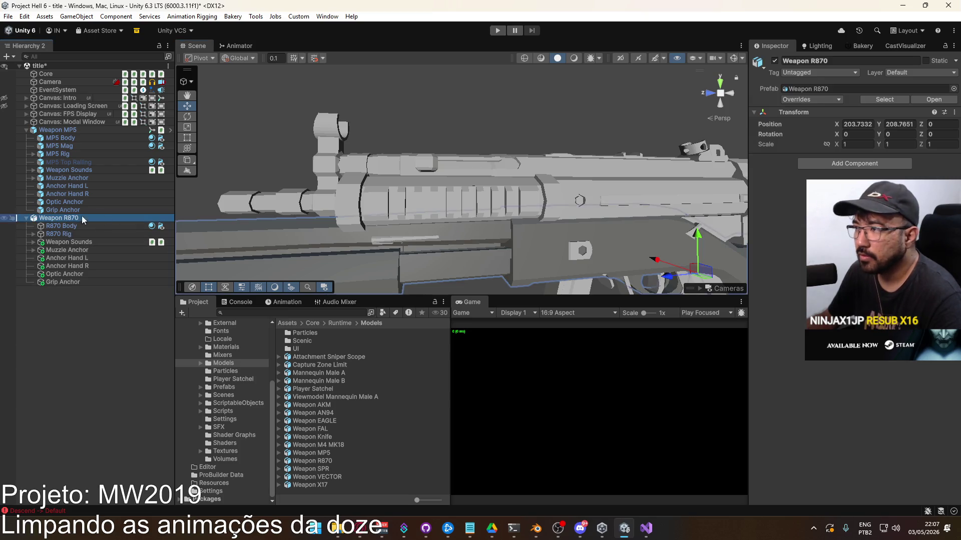
key("f")
right_click_drag(399, 207, 399, 207)
key("w")
key("f")
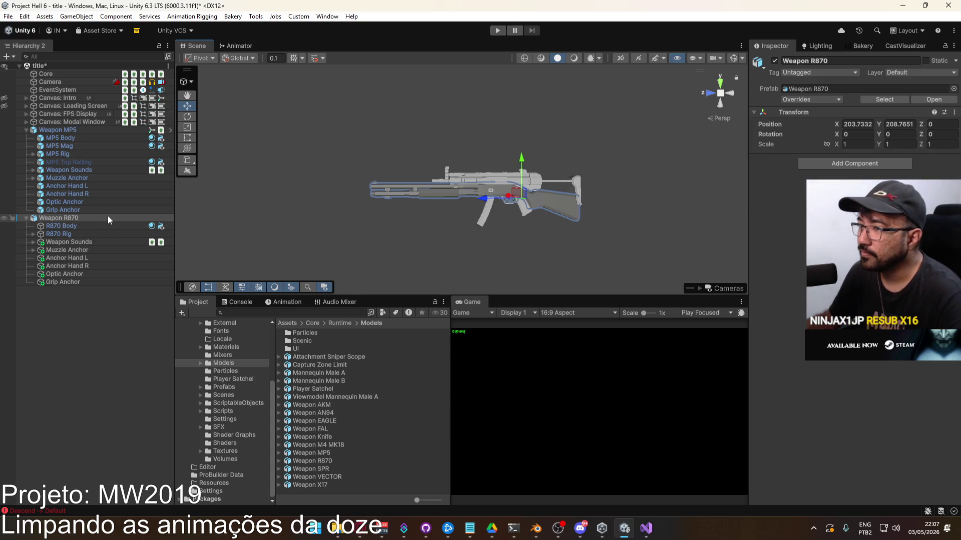
right_click(157, 130)
Copy the MP5's Mesh References component onto Weapon R870 as a new component.
left_click(205, 201)
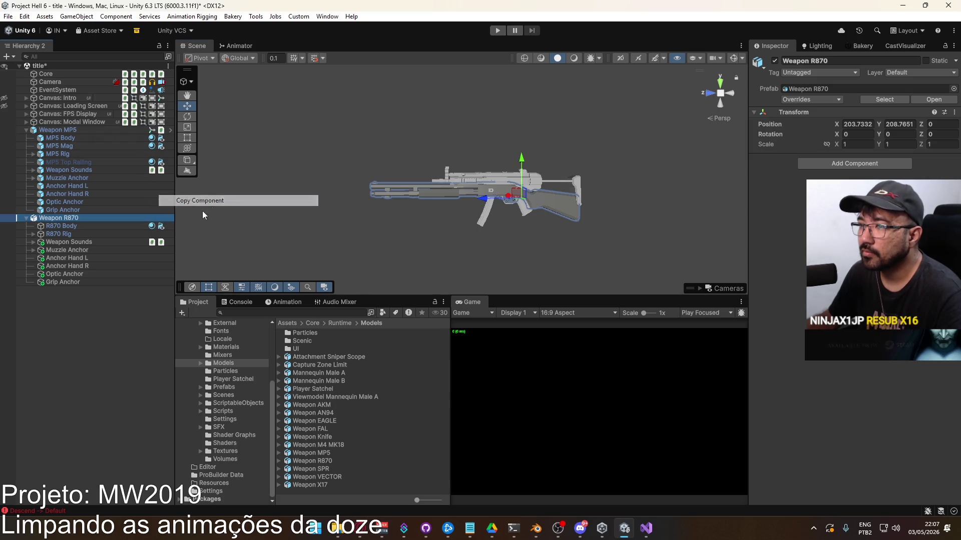
right_click(795, 116)
mouse_move(803, 205)
left_click(749, 257)
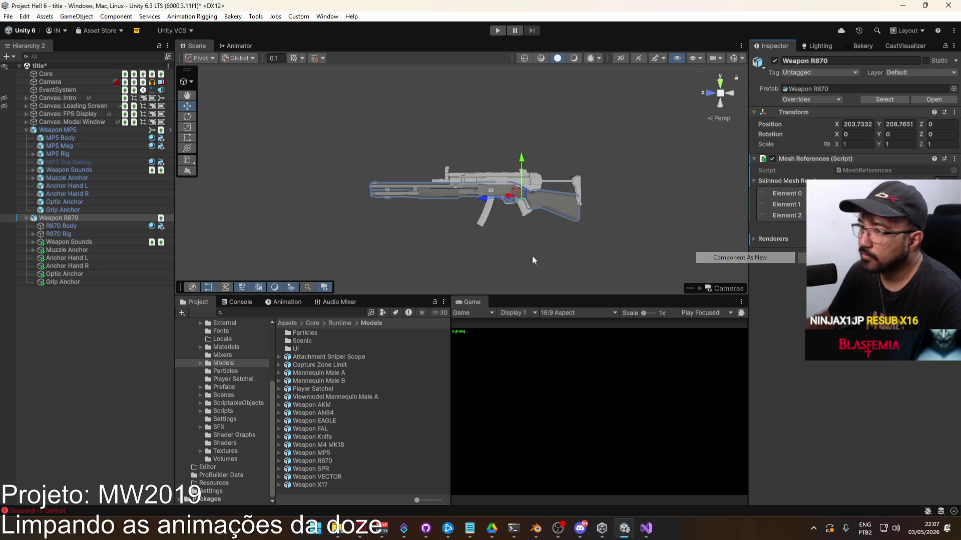
Copy Weapon MP5's Animator component onto Weapon R870.
right_click(154, 131)
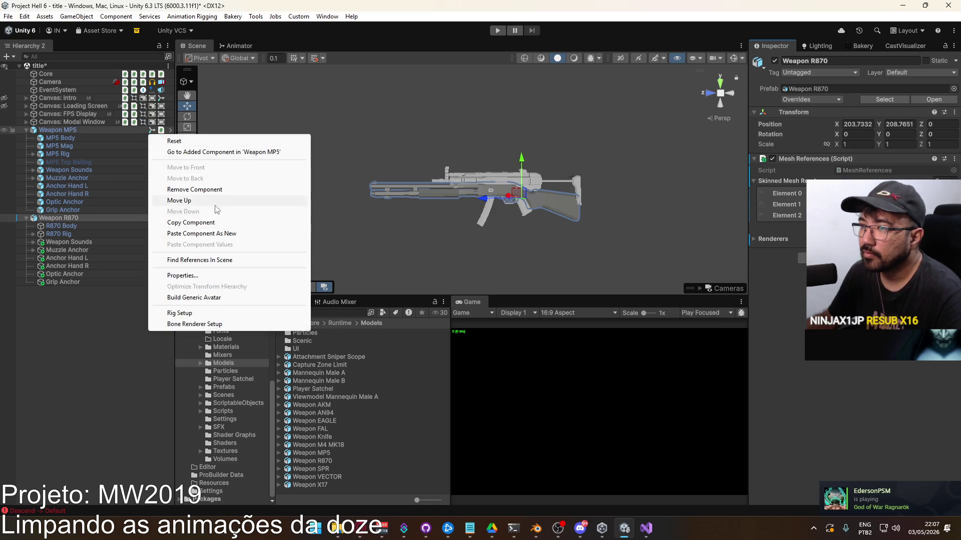
left_click(210, 220)
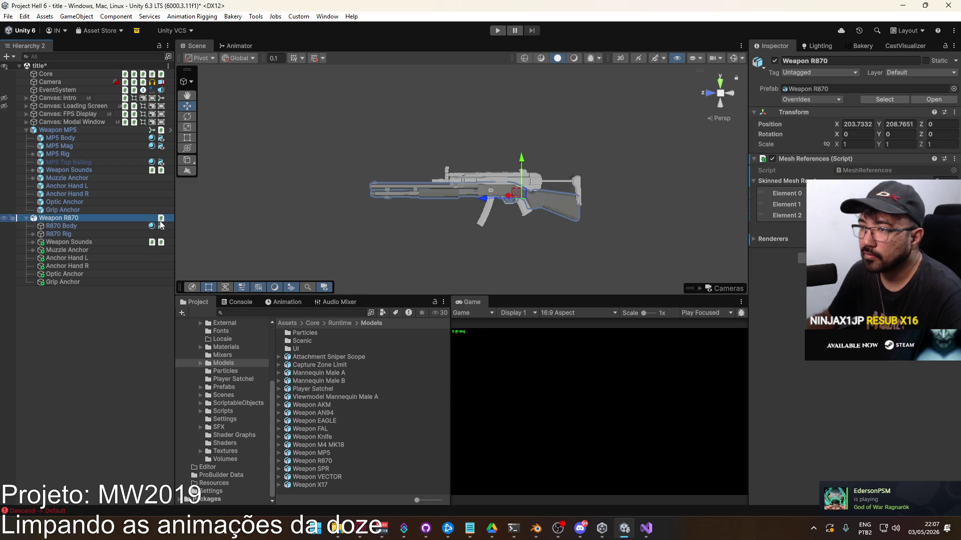
right_click(160, 218)
left_click(210, 322)
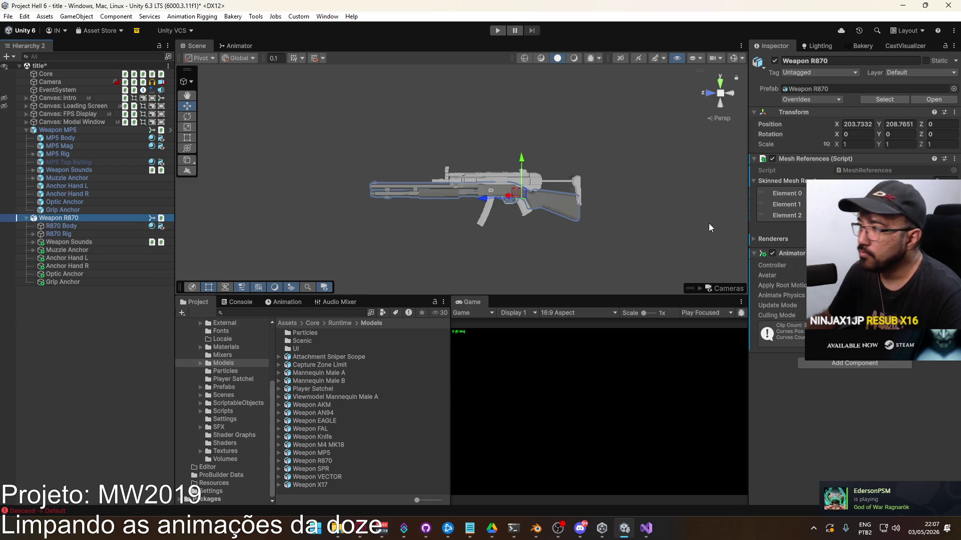
Duplicate the Weapon MP5 override controller as Weapon R870, then reselect Weapon R870 in the scene.
left_click(875, 265)
left_click(313, 428)
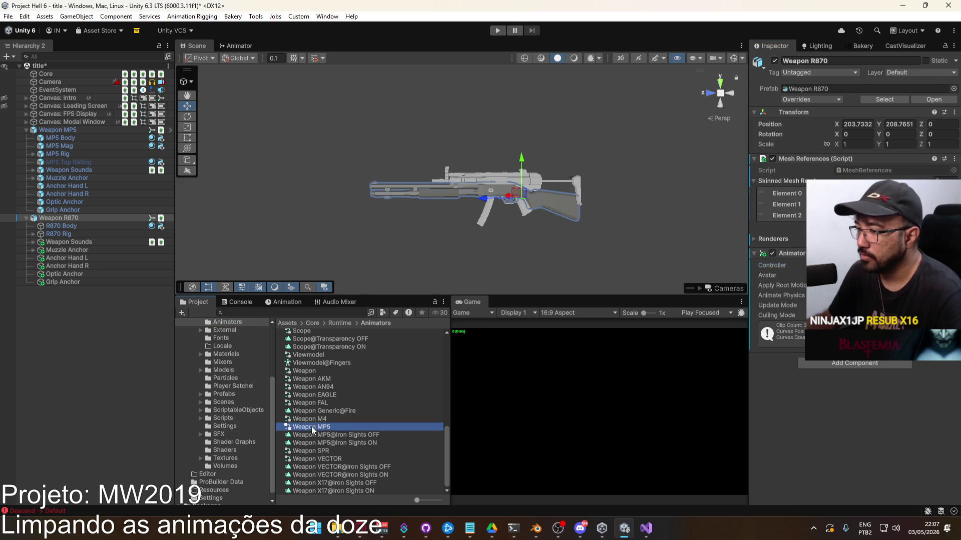
key("ctrl+d")
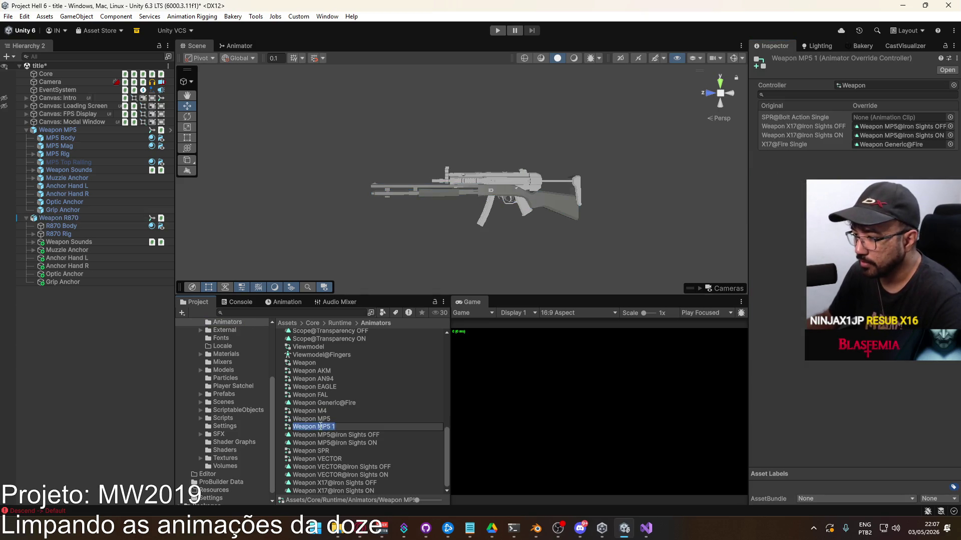
type("70")
key("Return")
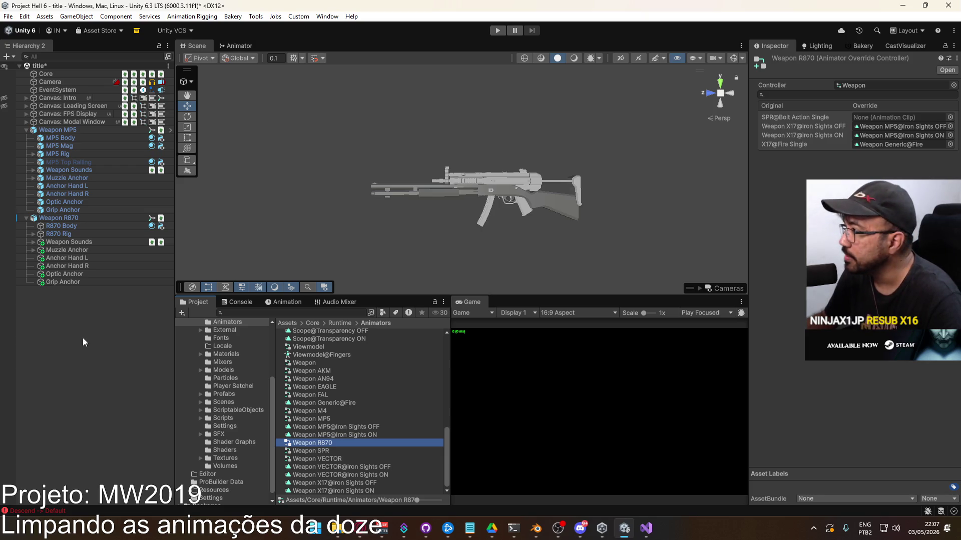
left_click(64, 219)
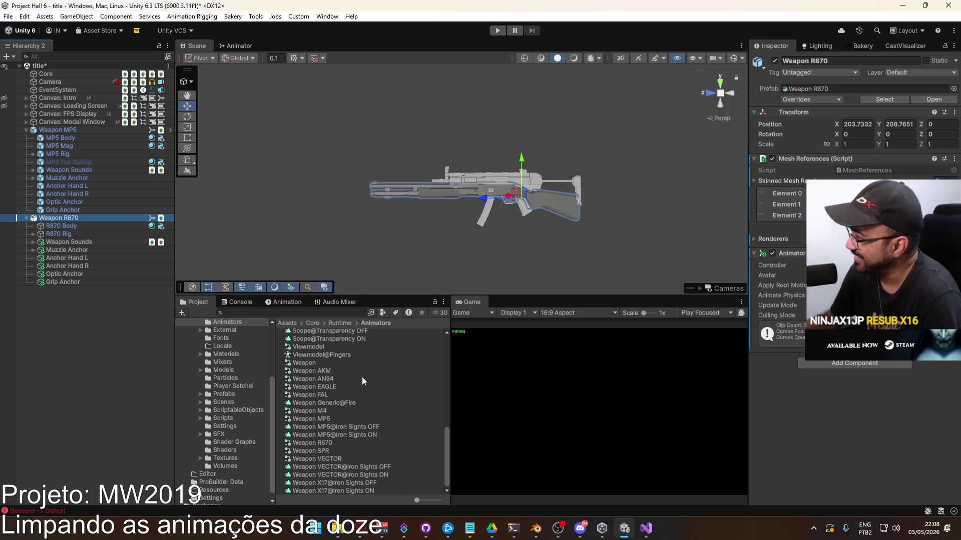
left_click(350, 527)
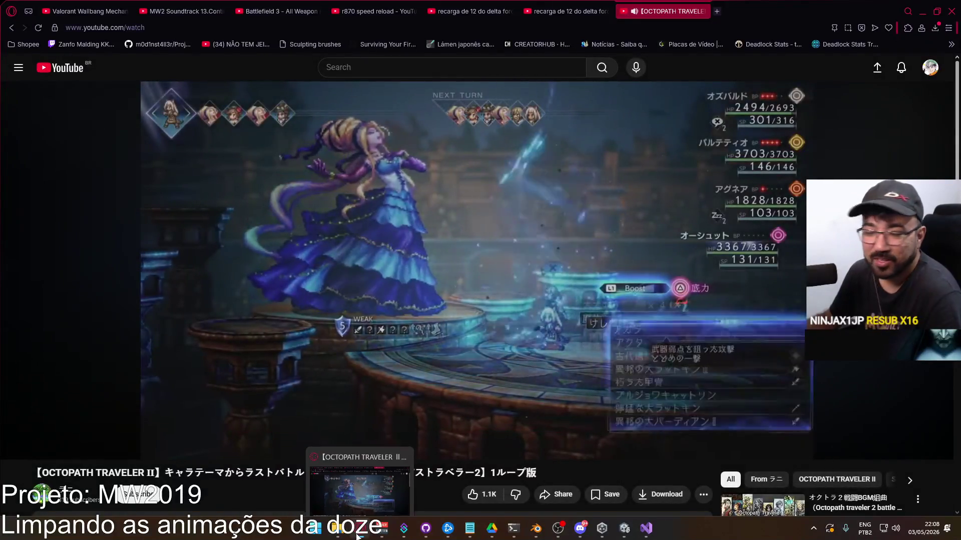
left_click(354, 533)
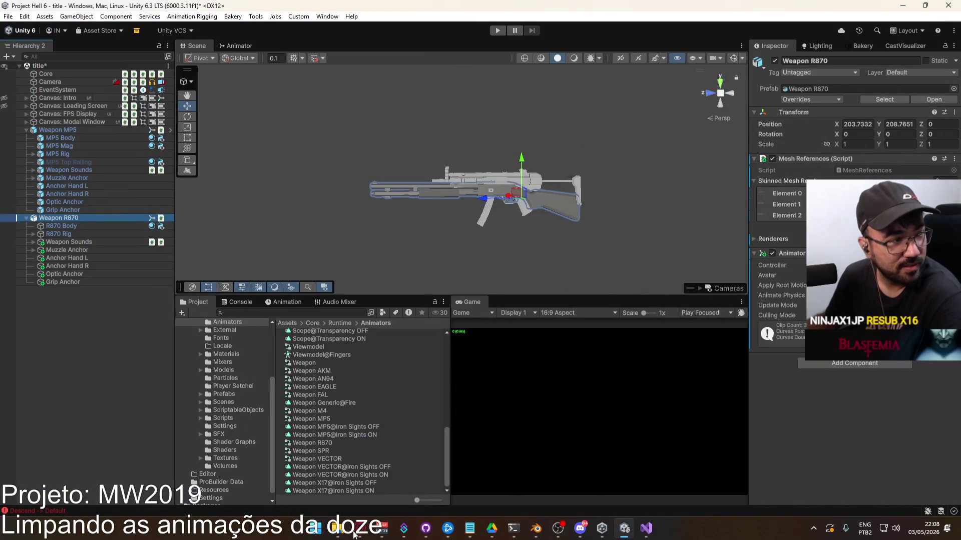
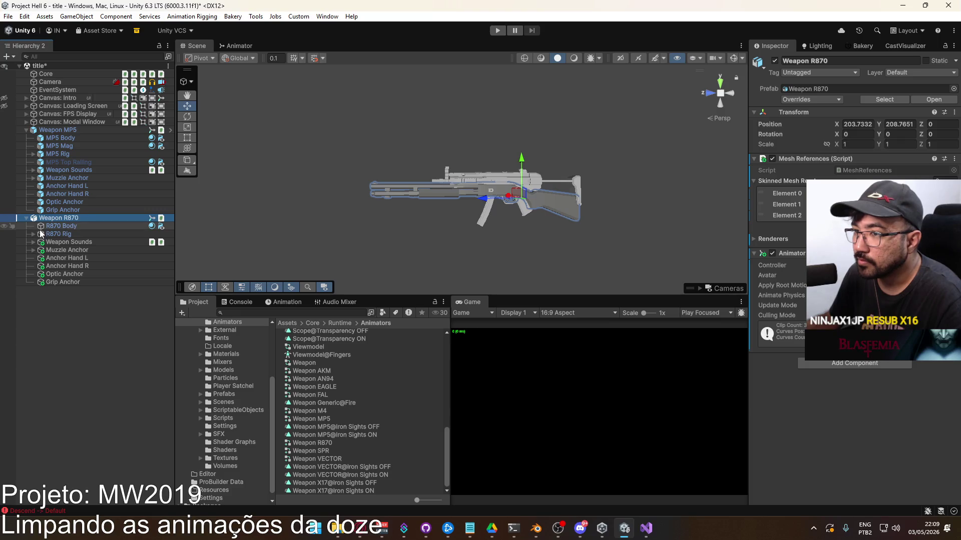
Delete Elements 1–2 of Skinned Mesh References, leaving a single element.
left_click(826, 204)
left_click(781, 216)
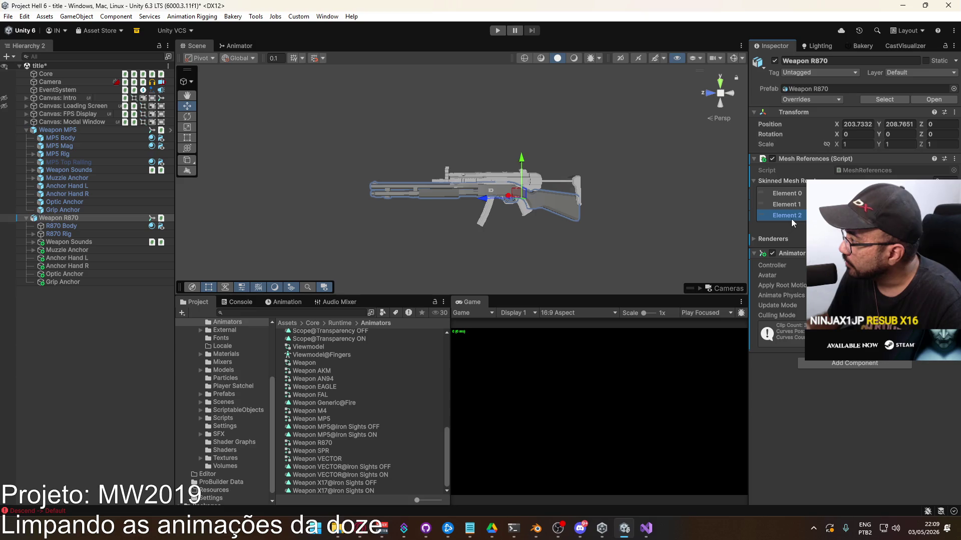
key("Delete")
key("Delete")
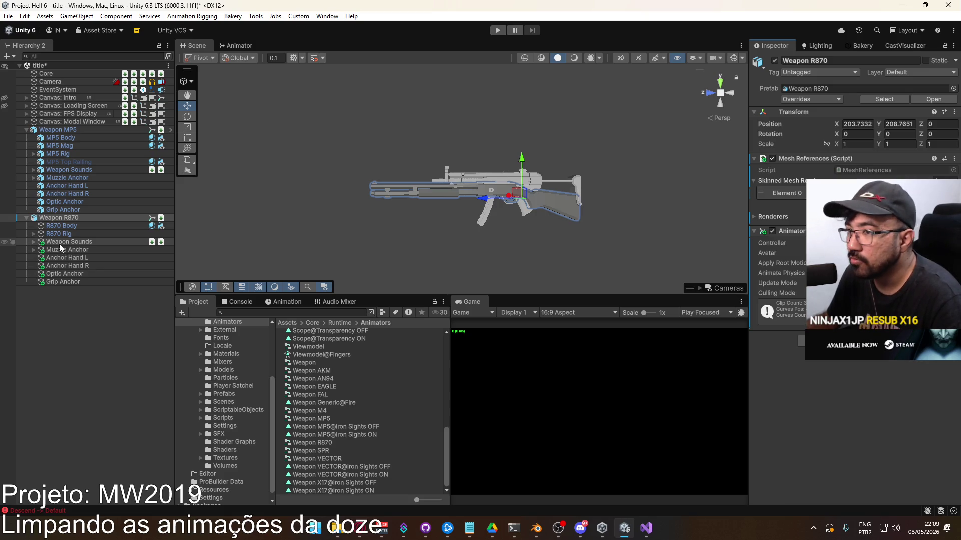
Assign the Grayscale material to Element 0 of R870 Body.
left_click(66, 226)
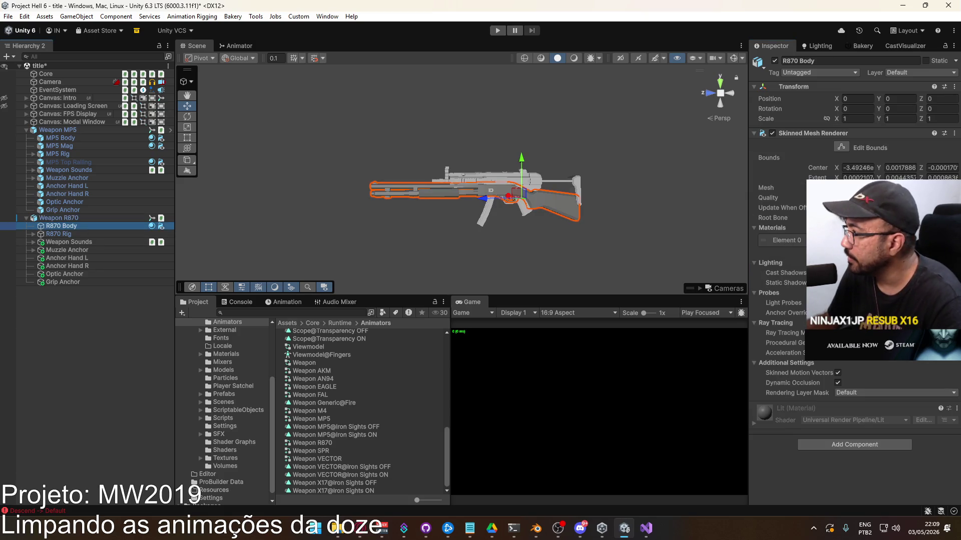
left_click(951, 240)
type("gray")
double_click(729, 271)
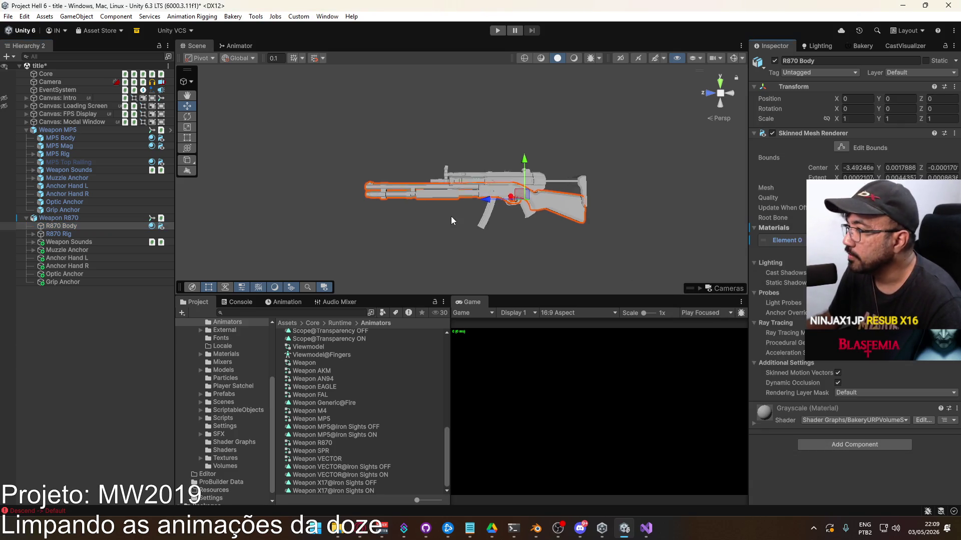
Review the R870's anchor objects, including Grip Anchor and Weapon Sounds.
scroll(509, 210, "up", 2)
scroll(509, 209, "up", 3)
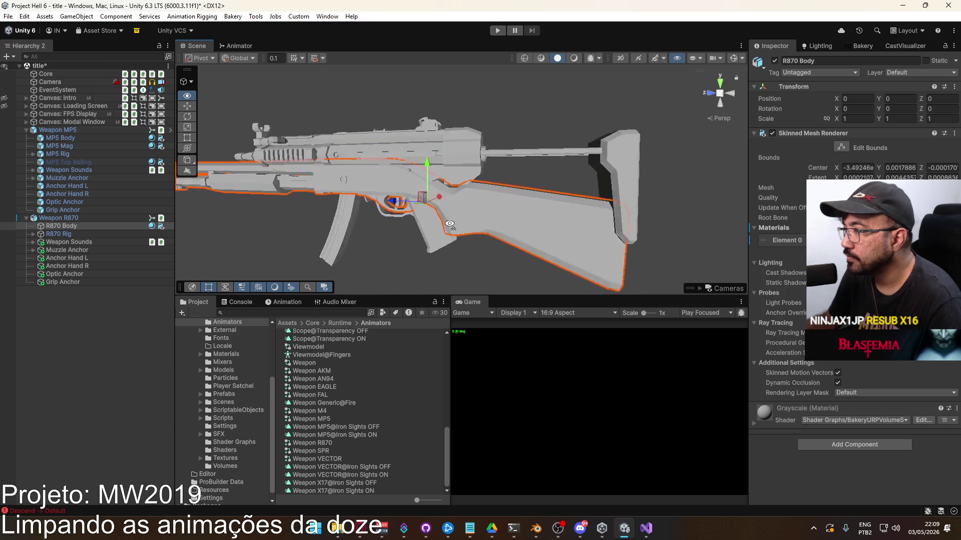
left_click(75, 242)
left_click(78, 257)
left_click(78, 265)
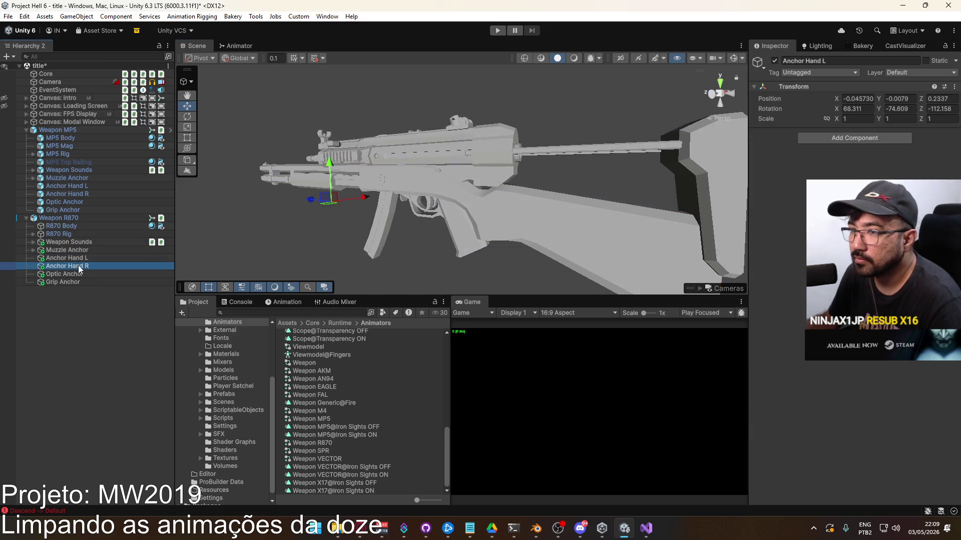
left_click(78, 274)
left_click(79, 282)
key("Up")
key("Up")
key("Up")
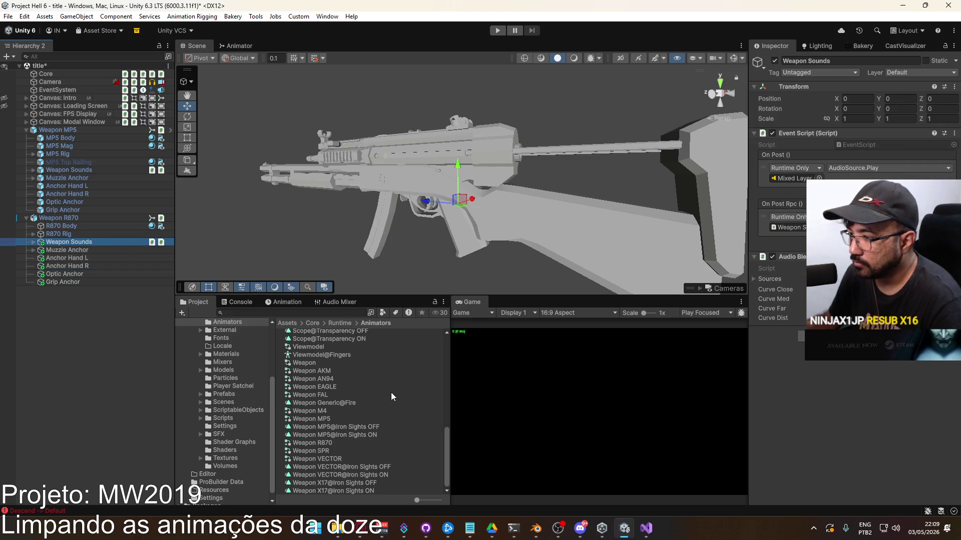
Browse to the SFX/Weapons/R870 sound folder in the Project window.
left_click(219, 433)
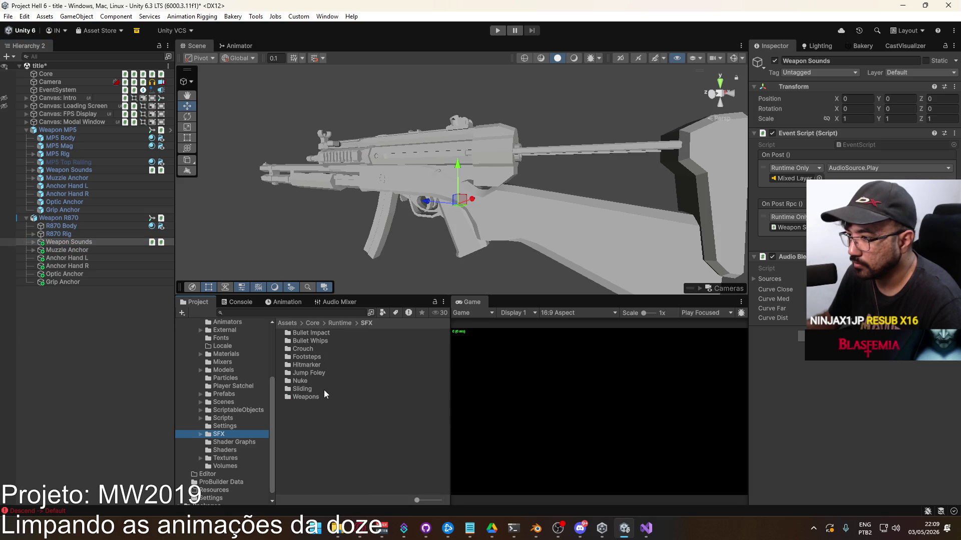
double_click(311, 396)
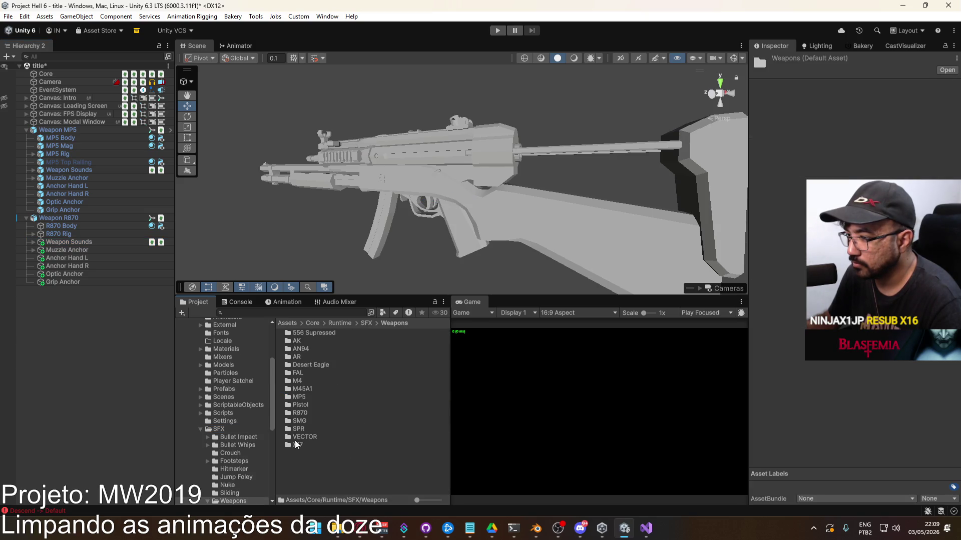
double_click(308, 414)
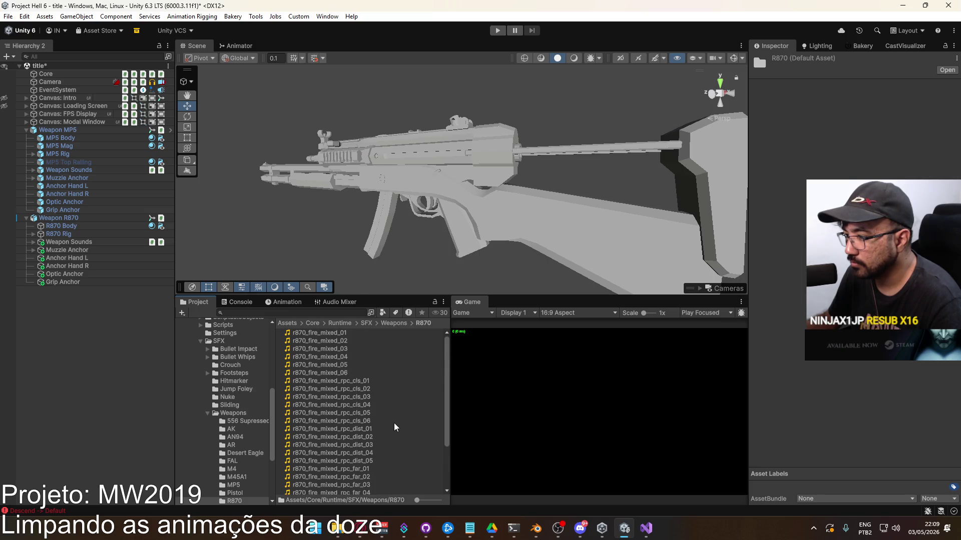
scroll(395, 429, "down", 3)
right_click(418, 419)
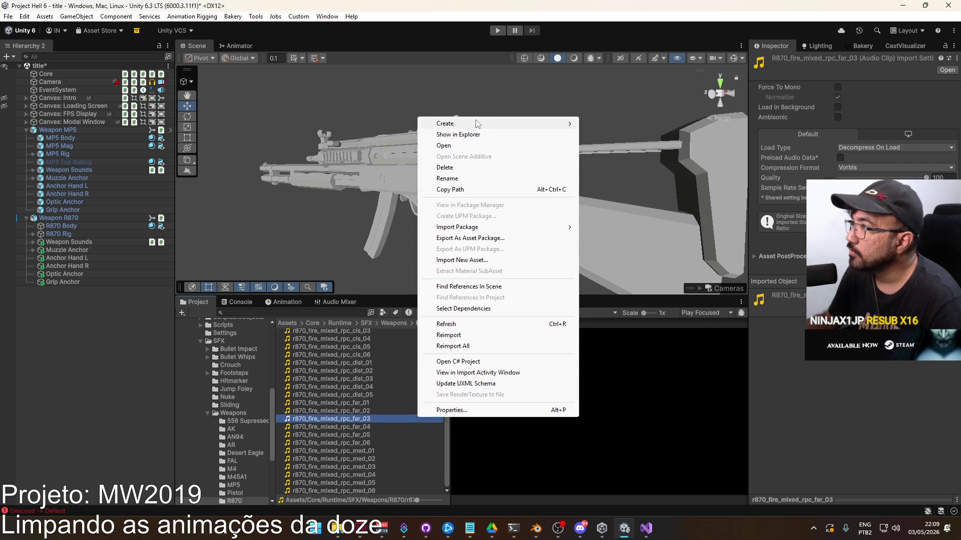
mouse_move(471, 125)
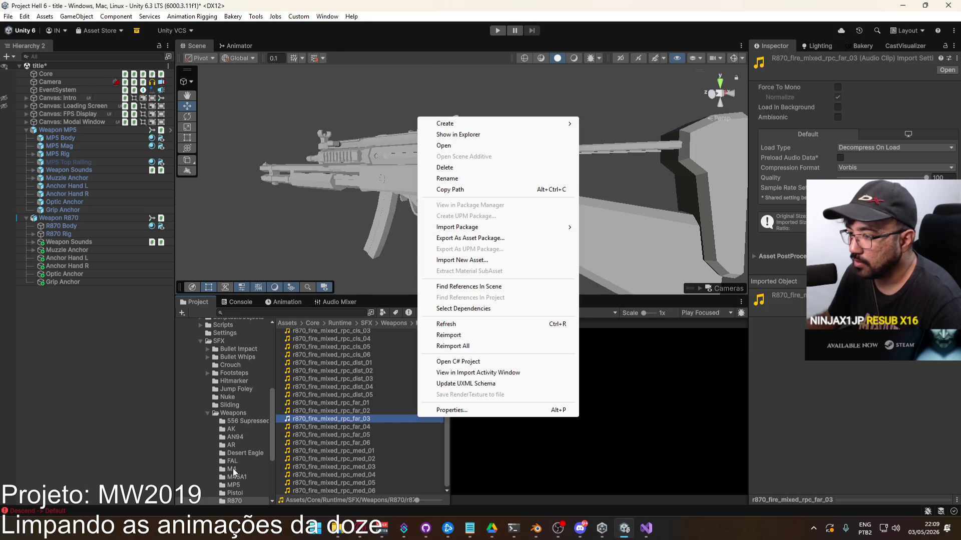
Select the five random containers in the MP5 sound folder.
left_click(244, 486)
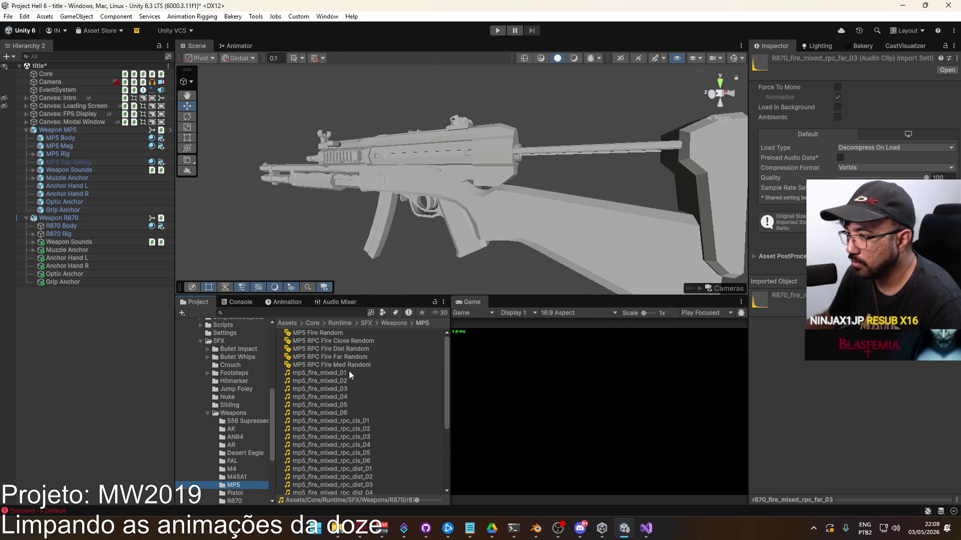
left_click(350, 363)
left_click(336, 333, "shift")
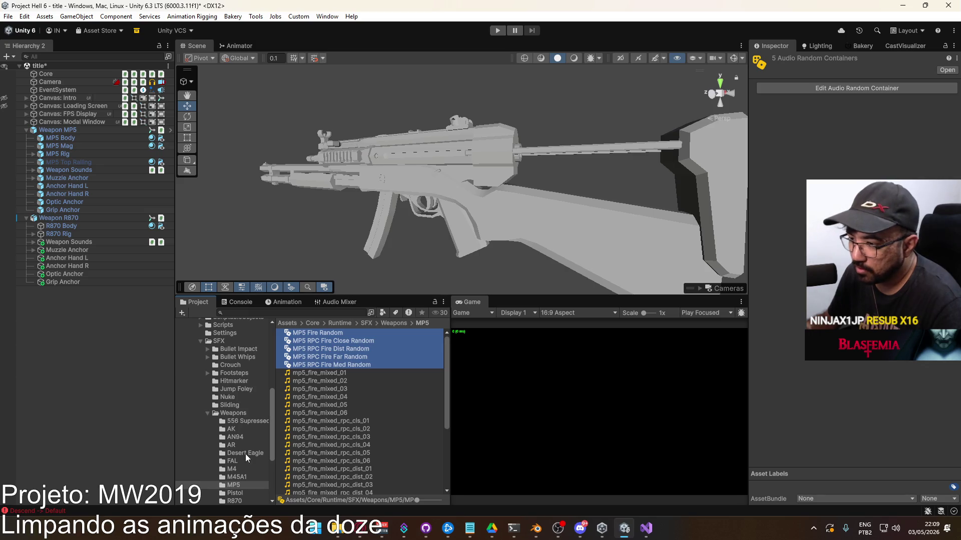
scroll(245, 454, "down", 5)
Paste the five MP5 random containers into the R870 sound folder.
left_click(243, 427)
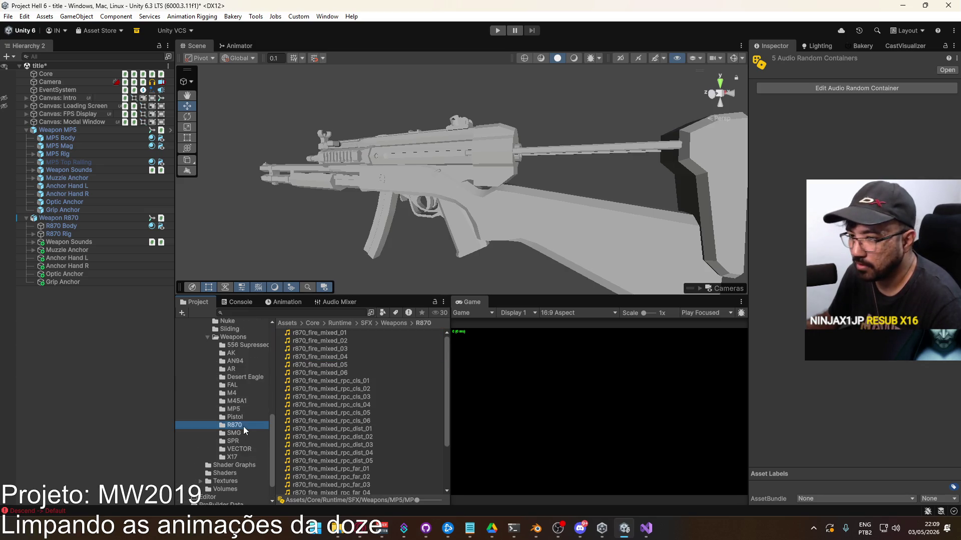
right_click(418, 396)
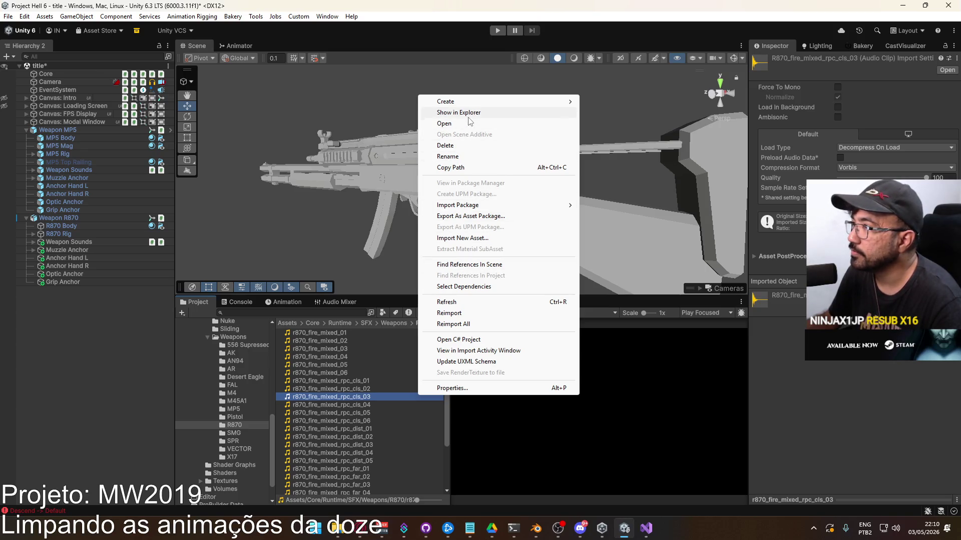
left_click(354, 341)
key("ctrl+v")
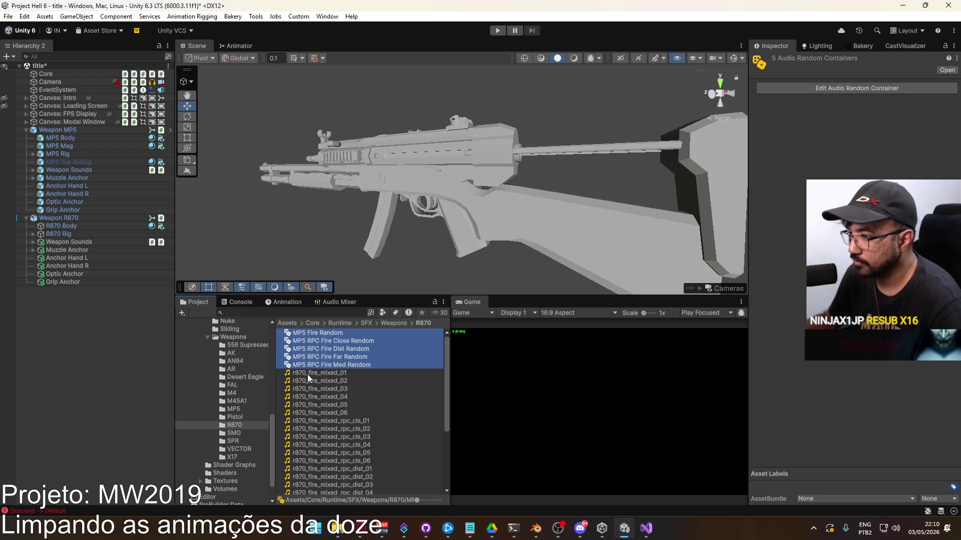
Rename MP5 Fire Random and MP5 RPC Fire Med Random to their R870 names.
left_click(324, 335)
left_click(298, 333)
double_click(299, 332)
type("R870")
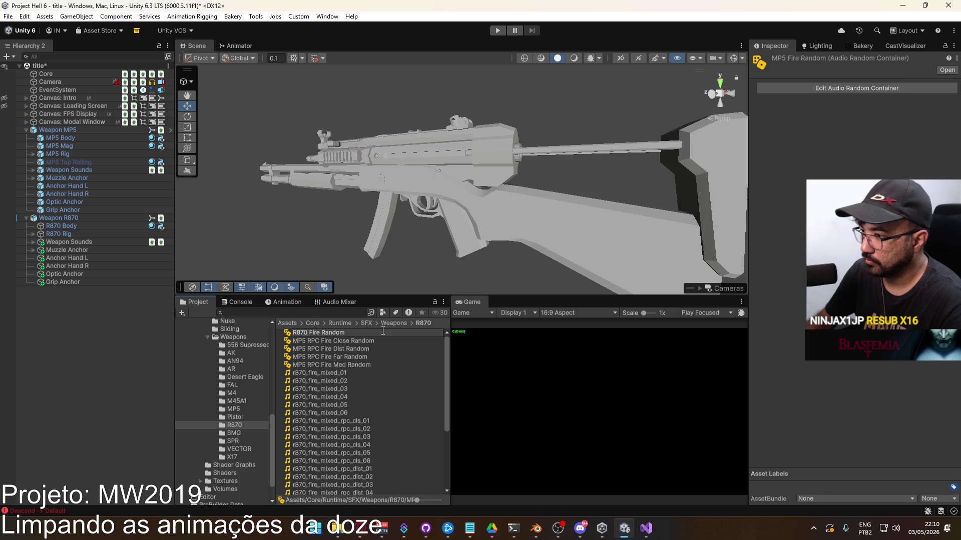
key("Return")
left_click(308, 350)
left_click(302, 357)
left_click(296, 359)
double_click(296, 358)
type("R870")
key("Return")
Rename the Far, Dist and Close random containers from MP5 to R870.
left_click(298, 348)
left_click(298, 348)
type("R870")
left_click(300, 340)
left_click(296, 344)
type("R870")
key("Return")
left_click(307, 332)
type("R870")
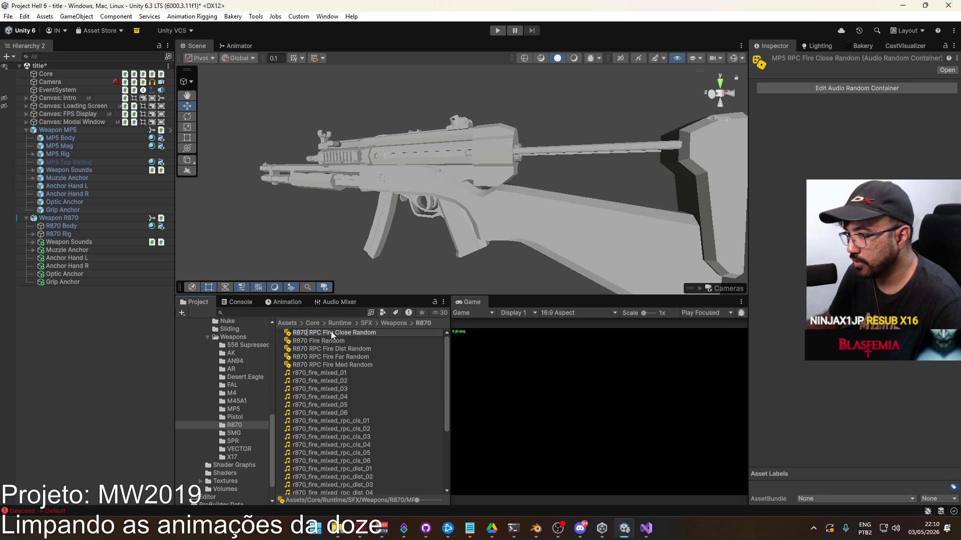
key("Return")
left_click(337, 364)
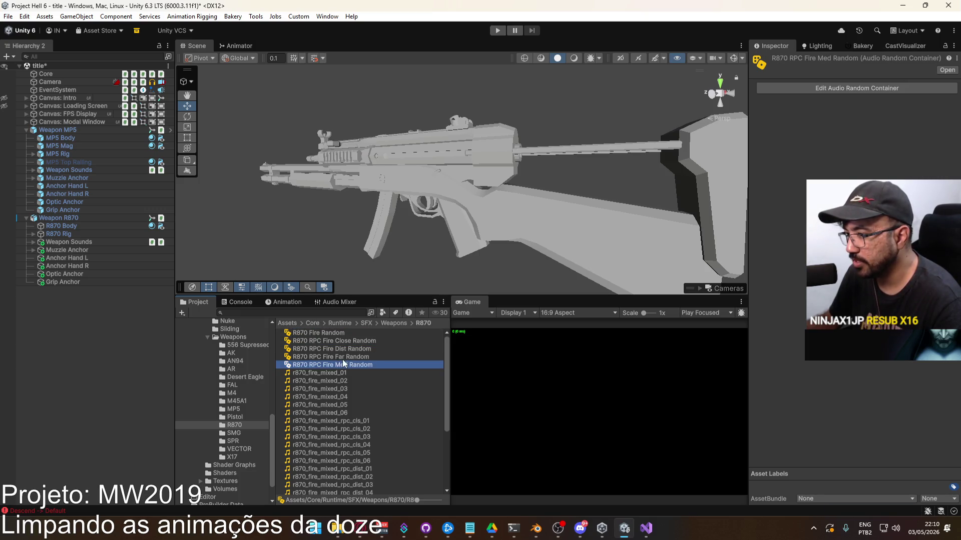
key("Up")
key("Up")
key("Up")
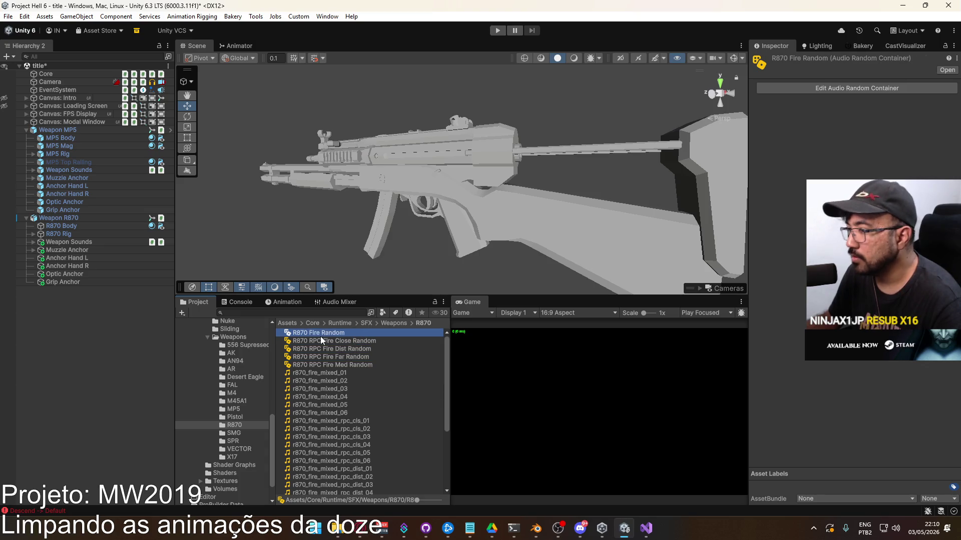
Replace R870 Fire Random's mp5 clips with the six r870_fire_mixed clips.
double_click(296, 334)
left_click(777, 250)
key("ctrl+a")
key("Delete")
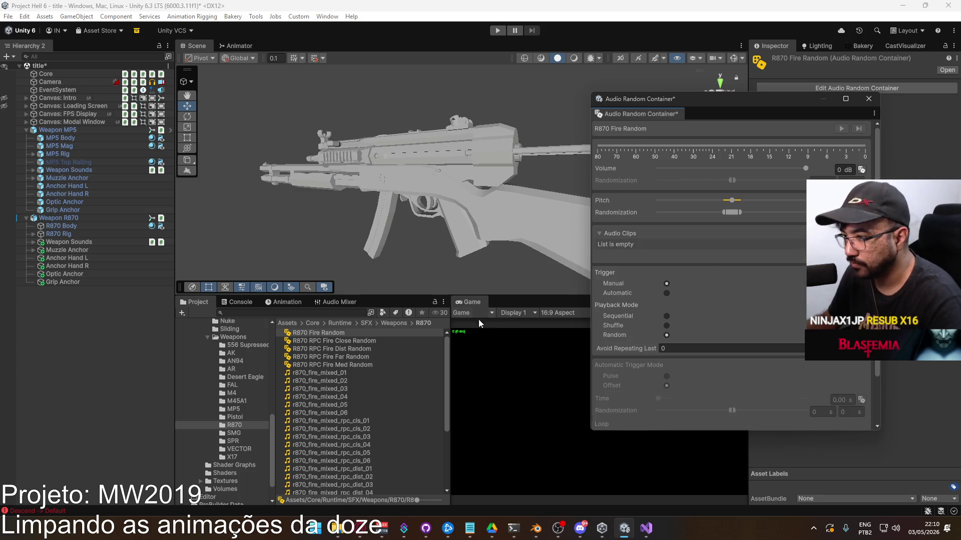
left_click(346, 412)
left_click(339, 374, "shift")
left_click_drag(338, 374, 658, 235)
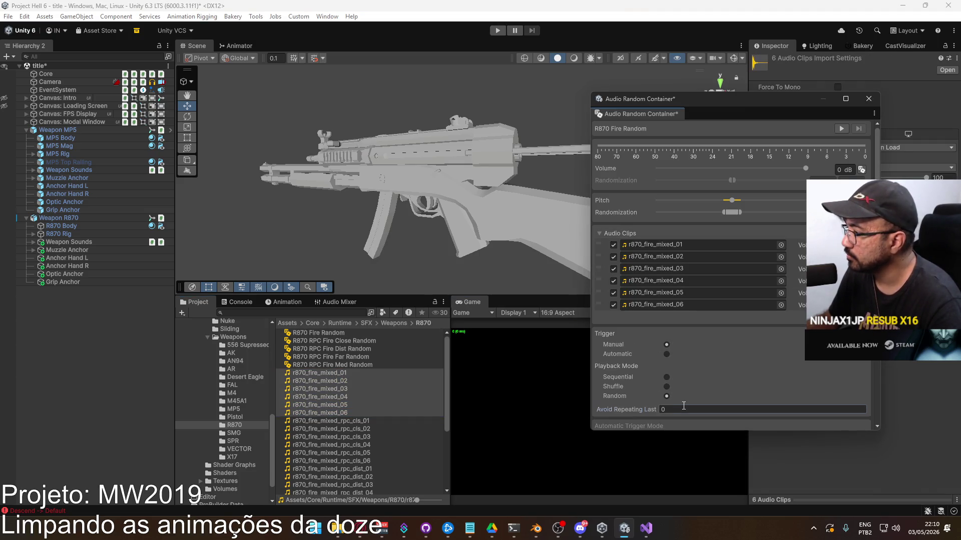
left_click(868, 99)
Fill R870 RPC Fire Close Random with r870 rpc_cls clips 01–06, Avoid Repeating Last 1.
double_click(345, 341)
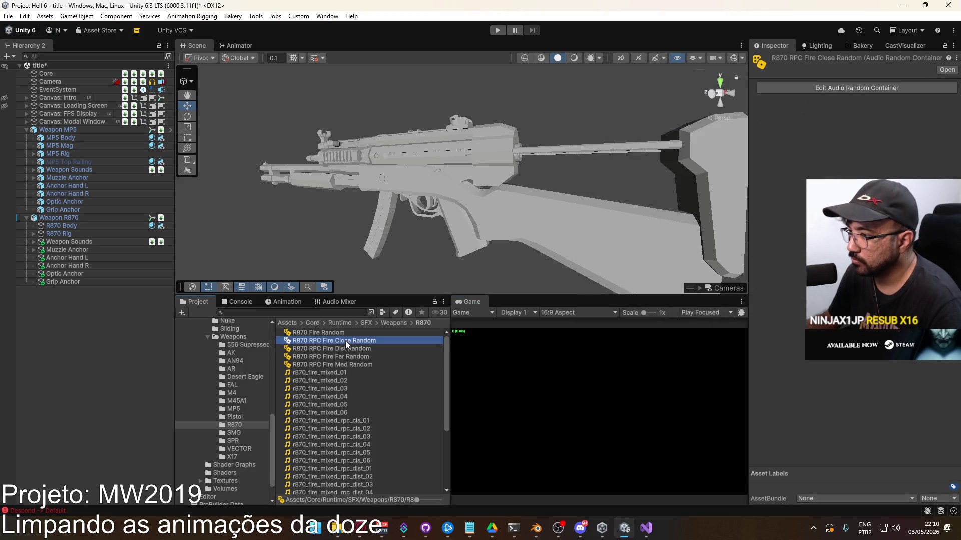
left_click_drag(625, 409, 496, 407)
left_click(350, 421)
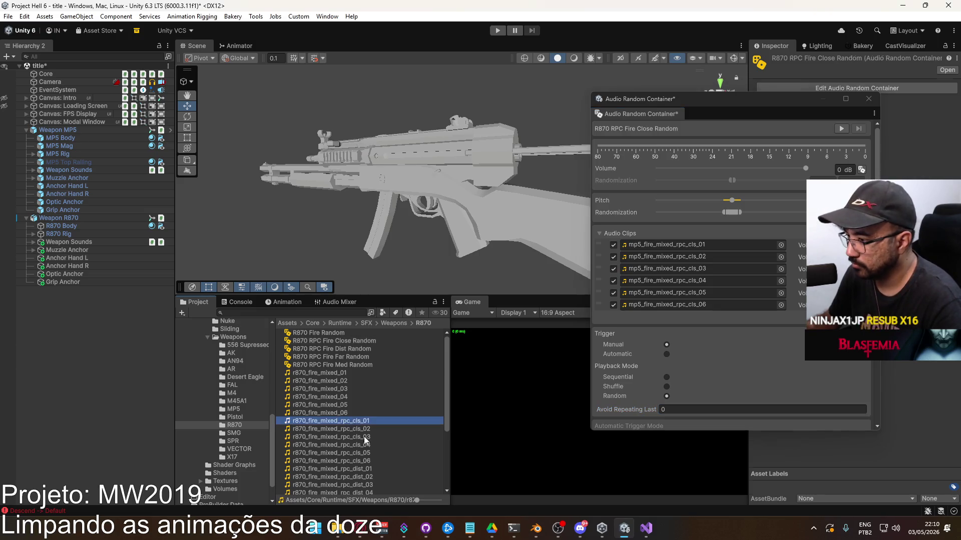
left_click(362, 460, "shift")
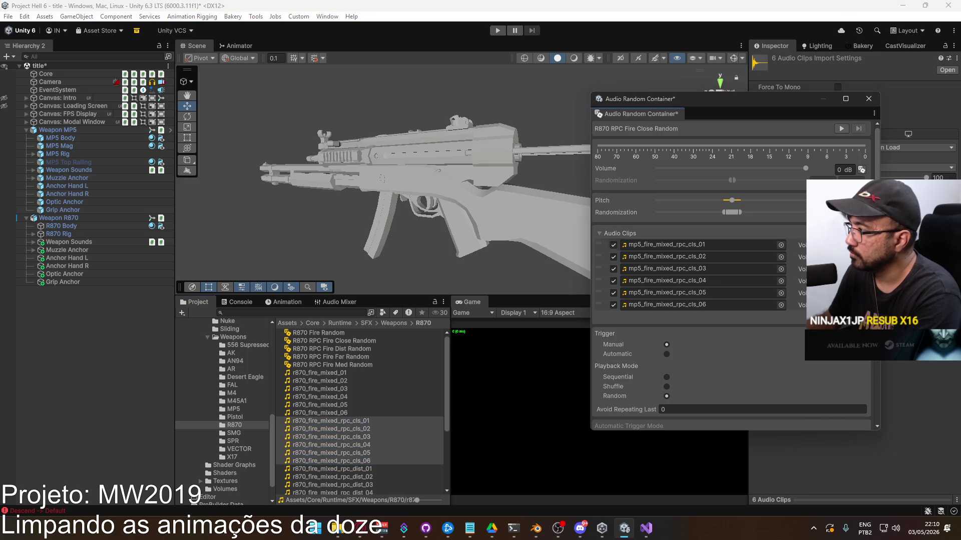
mouse_move(330, 437)
left_mouse_down()
mouse_move(620, 267)
mouse_move(637, 237)
left_mouse_up()
left_click(690, 407)
type("1")
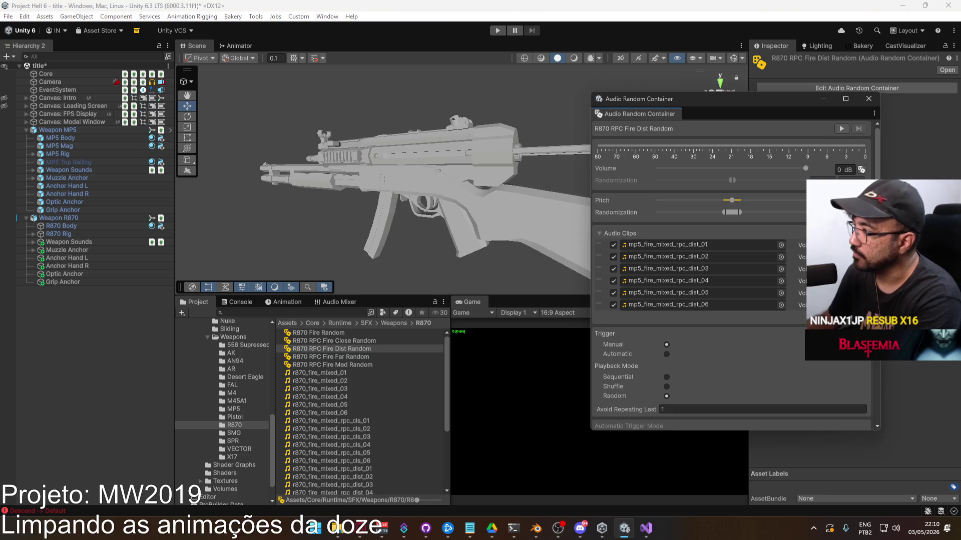
Swap the Dist container's mp5 clips for r870 rpc_dist 01–05, Avoid Repeating Last 1.
key("Delete")
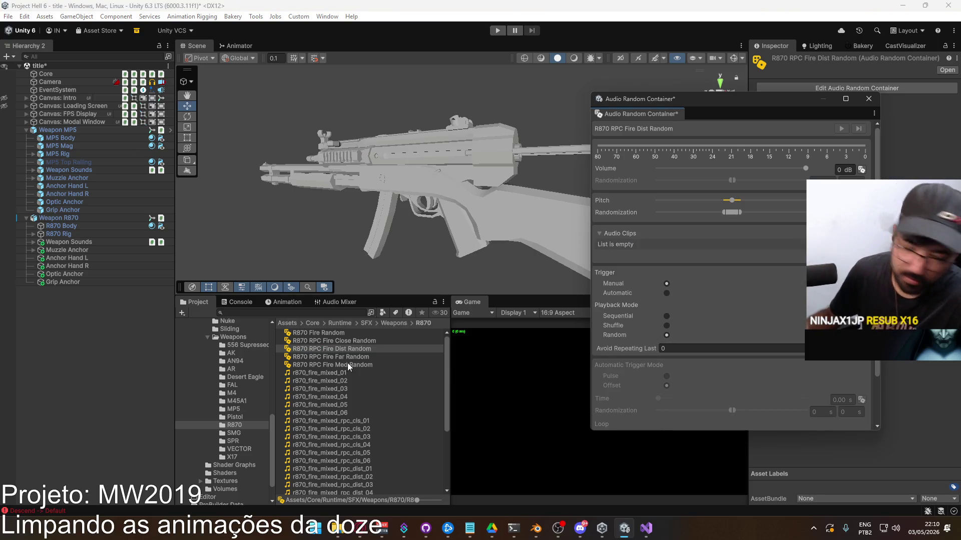
scroll(371, 423, "down", 2)
left_click(361, 439)
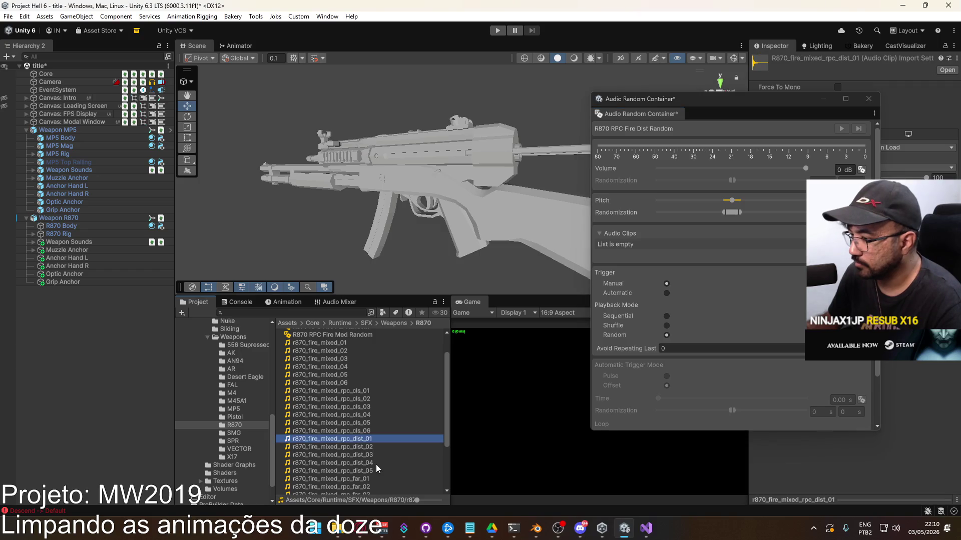
left_click(368, 470, "shift")
mouse_move(358, 447)
left_mouse_down()
mouse_move(619, 339)
mouse_move(680, 240)
left_mouse_up()
left_click(728, 397)
type("1")
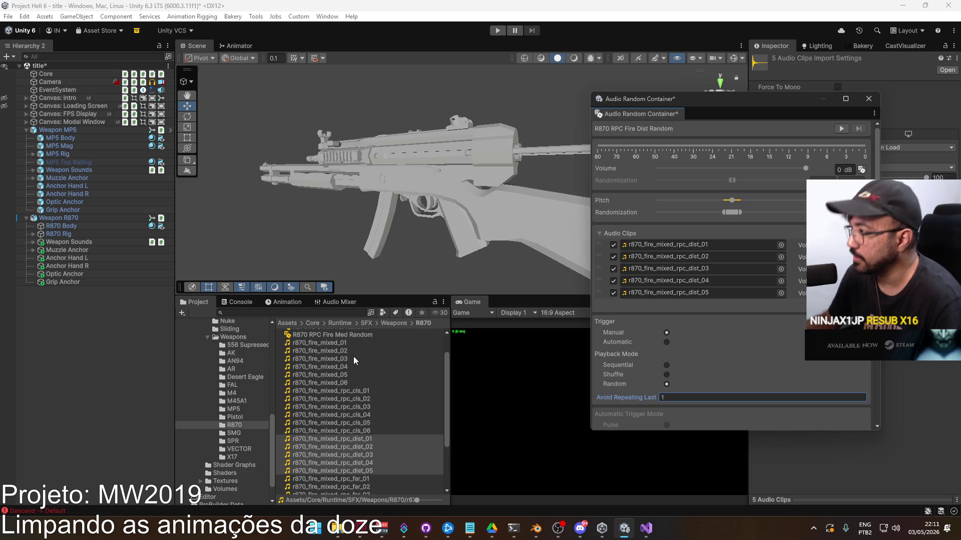
scroll(354, 358, "up", 2)
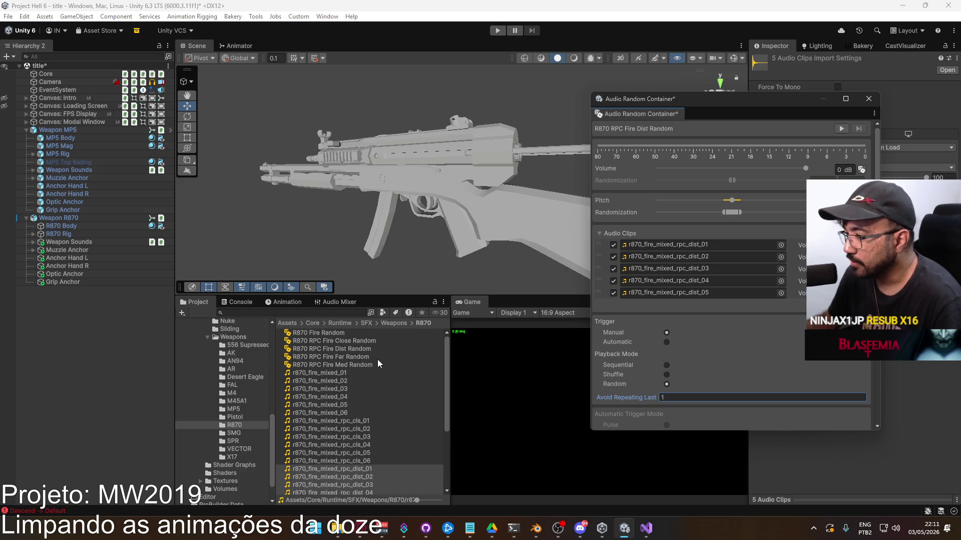
Clear the mp5 far clips from the R870 RPC Fire Far Random container.
left_click(365, 350)
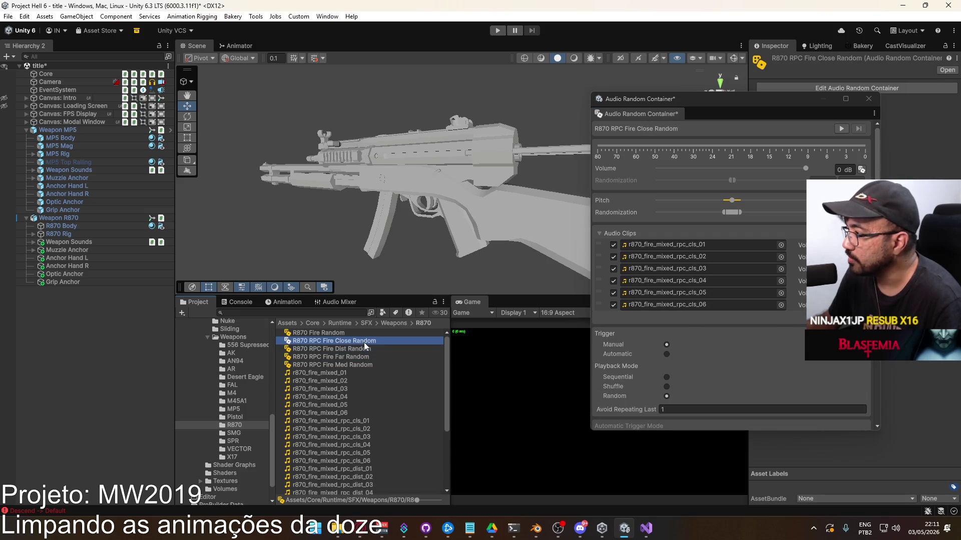
left_click(359, 358)
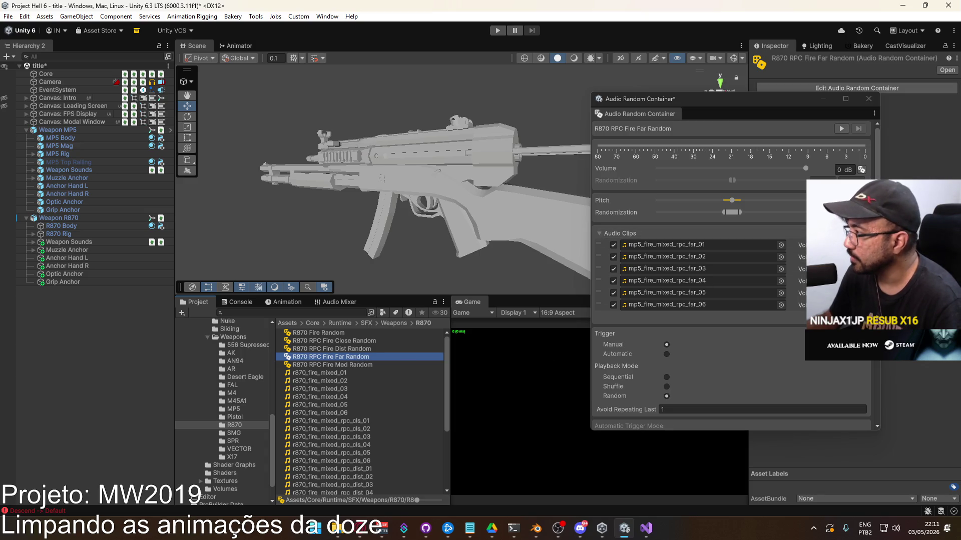
key("Delete")
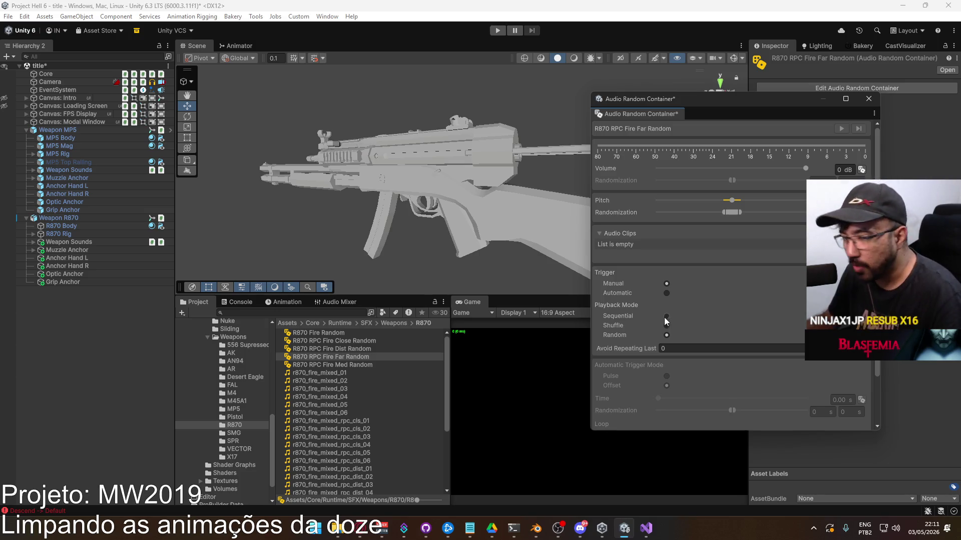
scroll(402, 360, "down", 5)
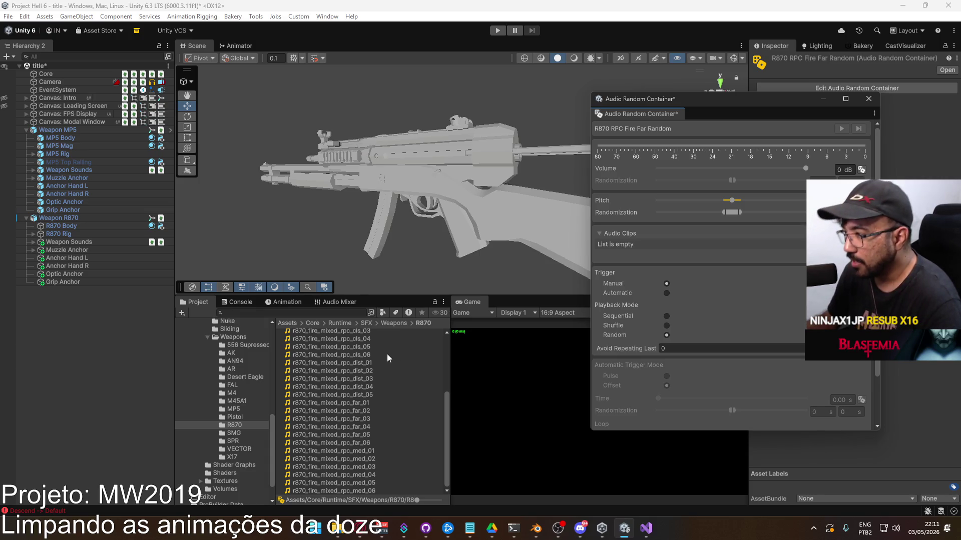
scroll(385, 359, "up", 5)
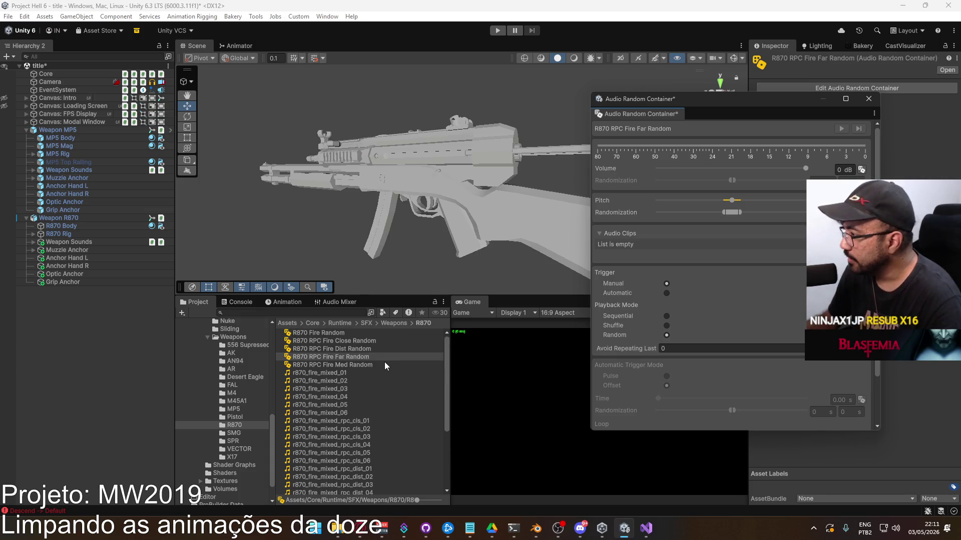
scroll(383, 362, "down", 5)
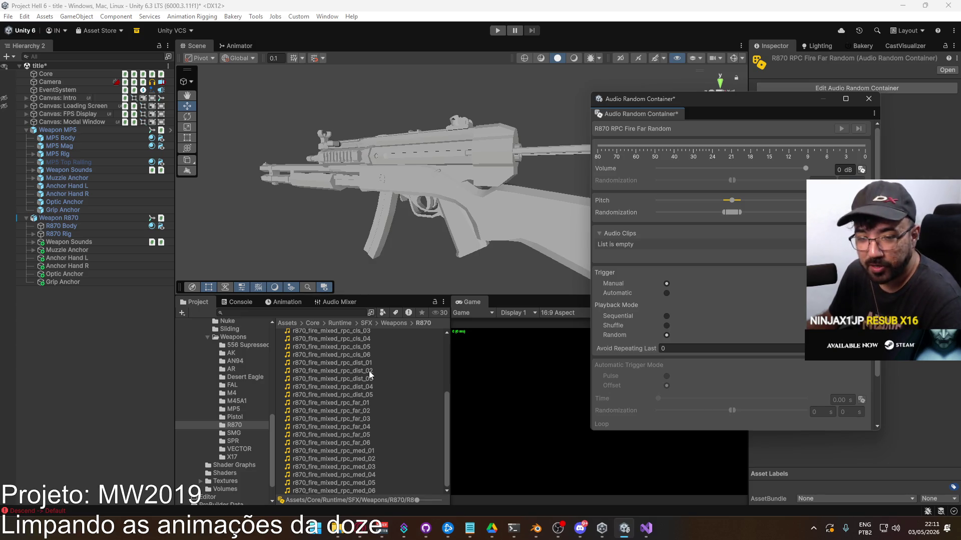
scroll(389, 388, "up", 3)
scroll(386, 392, "down", 3)
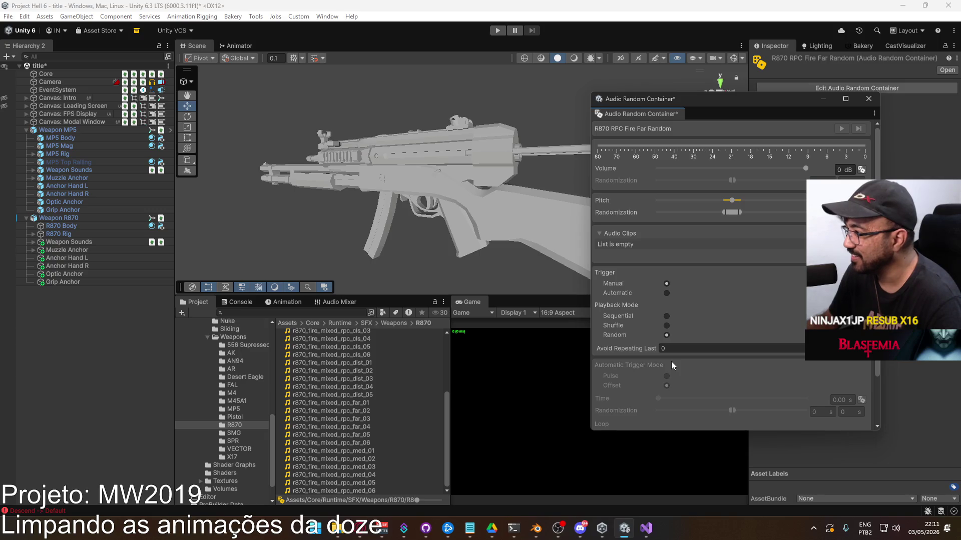
scroll(665, 362, "down", 2)
scroll(659, 368, "up", 2)
scroll(395, 425, "down", 1)
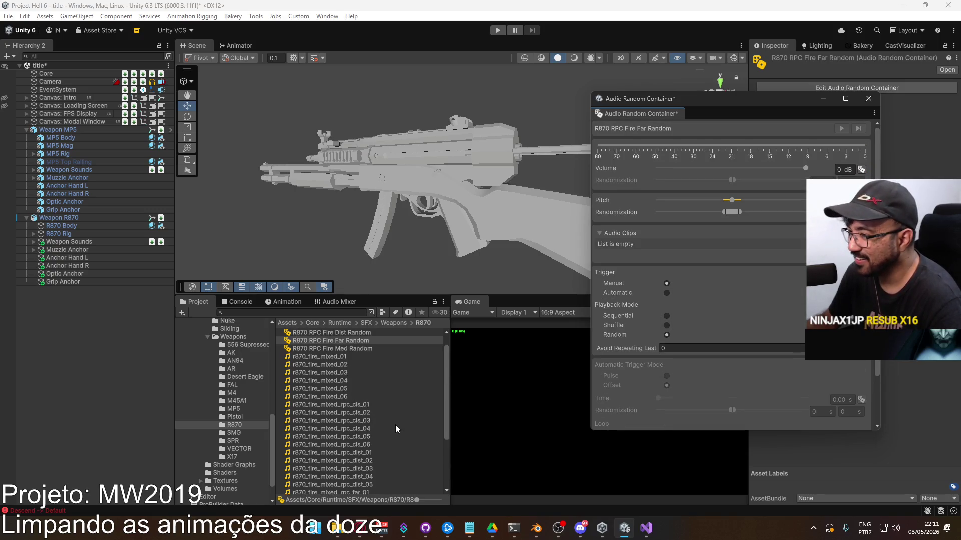
scroll(395, 422, "up", 1)
Add r870_fire_mixed_rpc_far_01–06 to the Far container with Avoid Repeating Last 1.
left_click(364, 402)
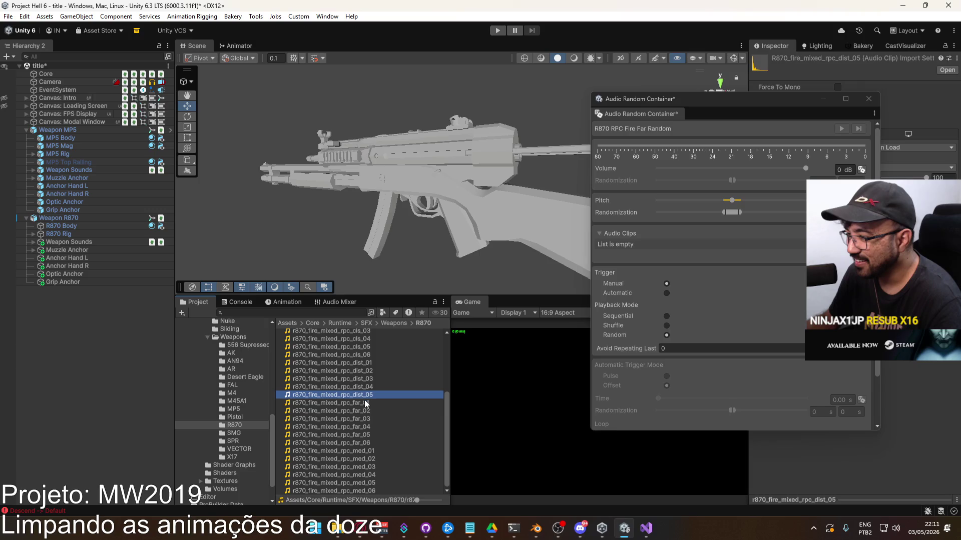
left_click(377, 442, "shift")
mouse_move(339, 407)
left_mouse_down()
mouse_move(418, 391)
mouse_move(682, 284)
mouse_move(690, 230)
mouse_move(707, 285)
left_mouse_up()
left_click(700, 409)
type("1")
left_click(380, 403)
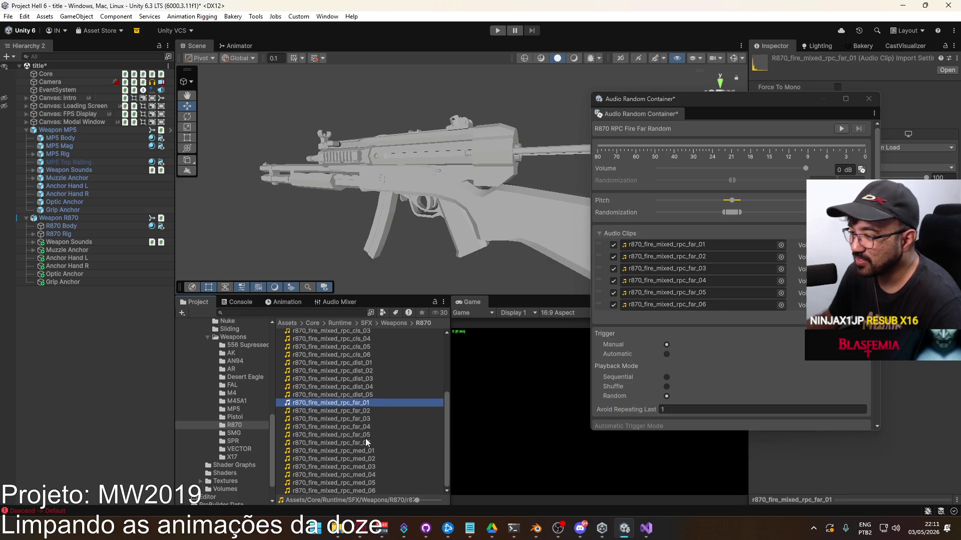
Replace R870 RPC Fire Med Random's mp5 clips with six r870 med clips, Avoid Repeating Last 1.
scroll(365, 426, "up", 4)
left_click(356, 348)
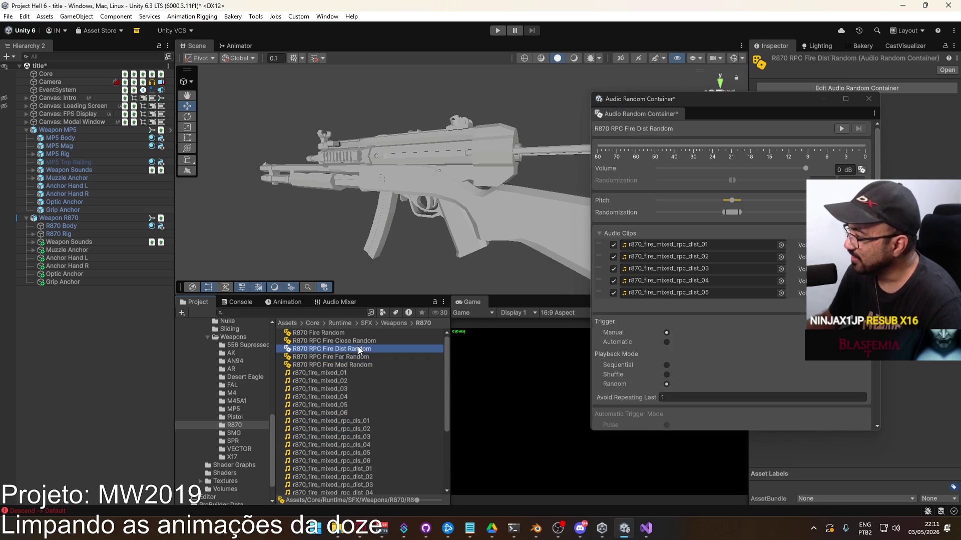
left_click(364, 333)
key("Down")
left_click(357, 365)
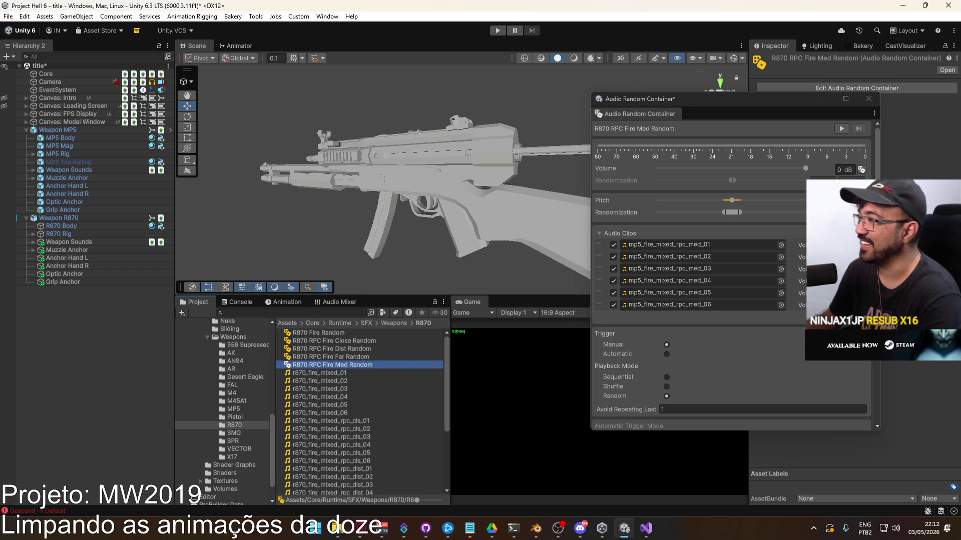
left_click(716, 299)
key("Delete")
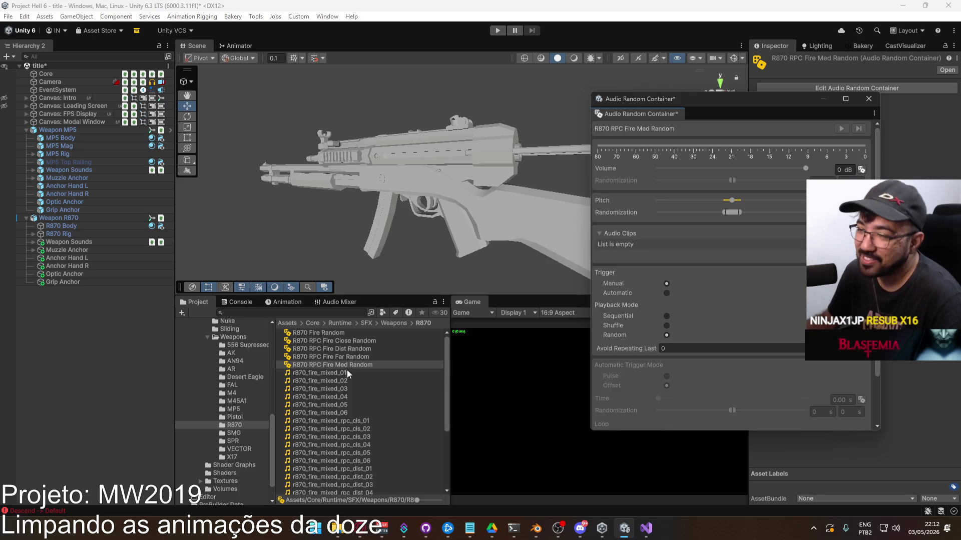
scroll(339, 366, "down", 4)
left_click(366, 453, "shift")
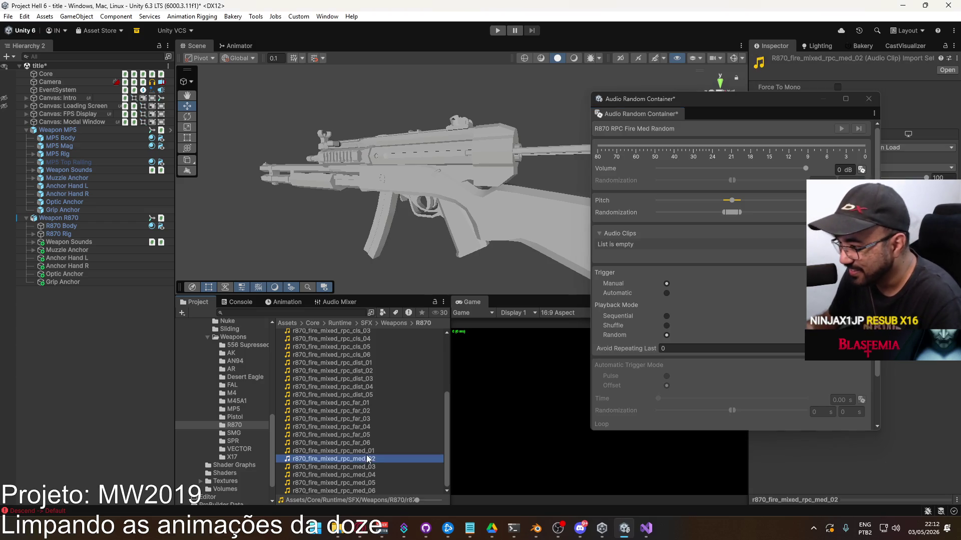
mouse_move(370, 453)
left_mouse_down()
mouse_move(482, 396)
mouse_move(682, 242)
mouse_move(674, 233)
left_mouse_up()
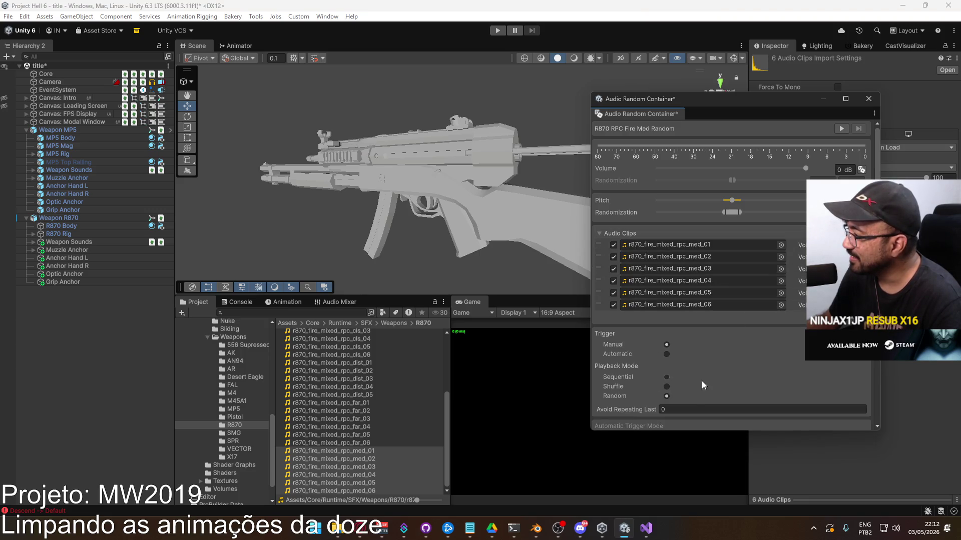
left_click(680, 408)
type("1")
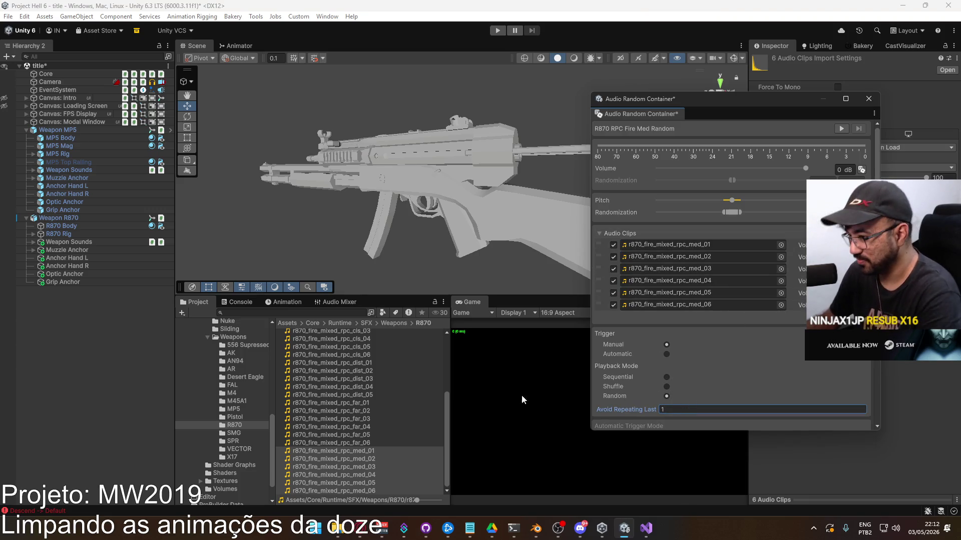
left_click(367, 442)
Review all five R870 random containers and their clips, then close the container editor.
left_click(367, 434)
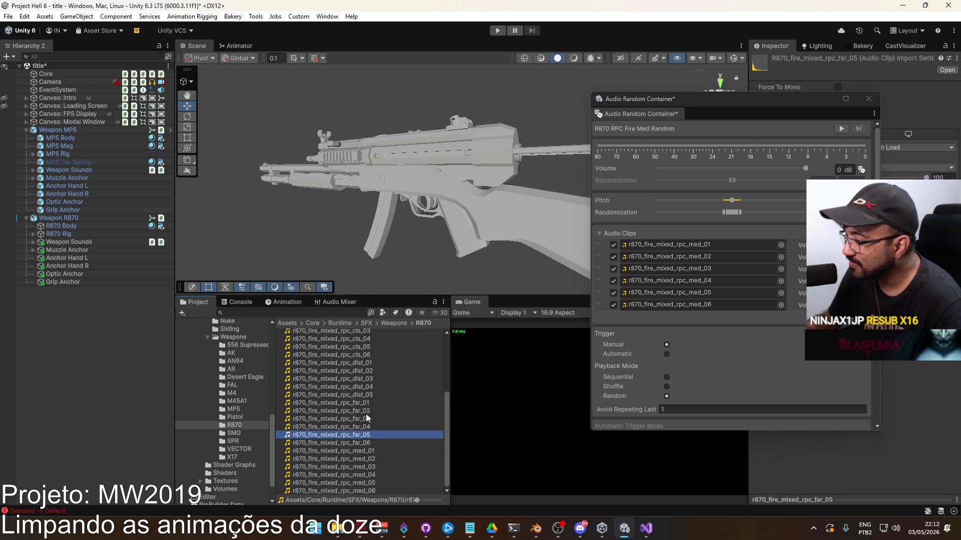
scroll(366, 413, "up", 5)
left_click(347, 405)
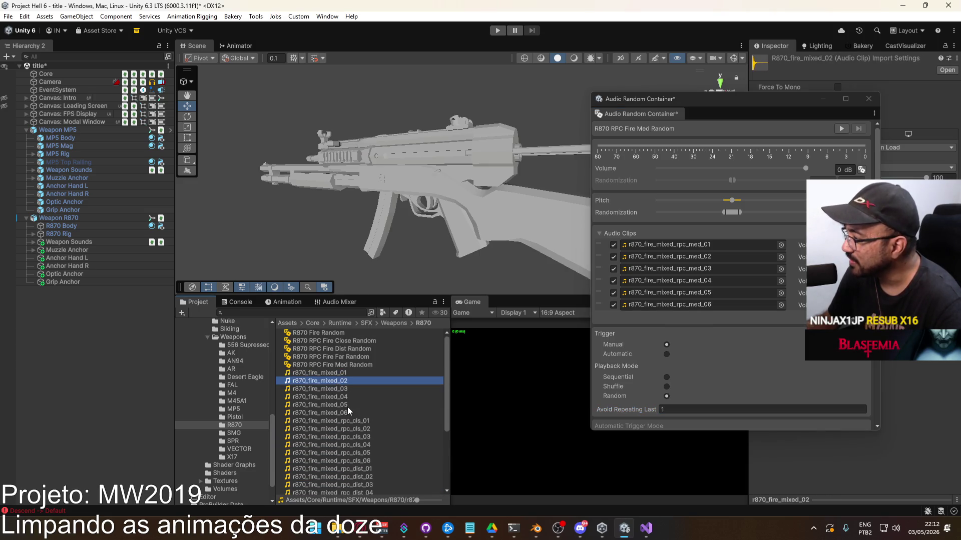
left_click(346, 363)
left_click(349, 357)
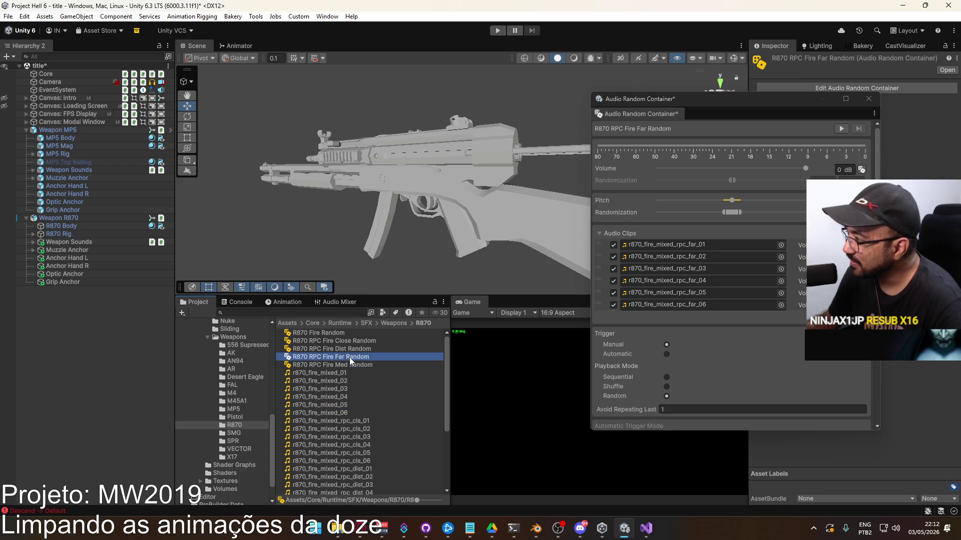
left_click(353, 342)
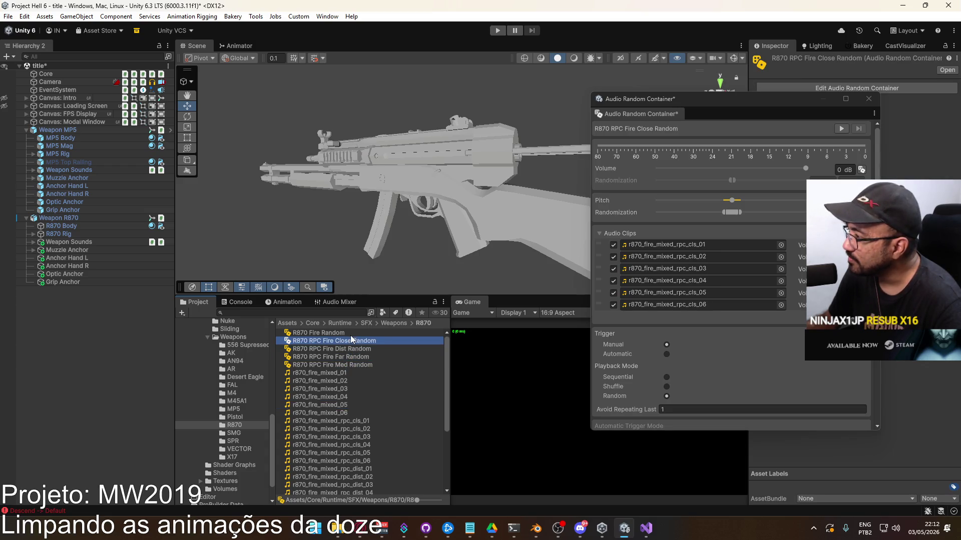
left_click(350, 348)
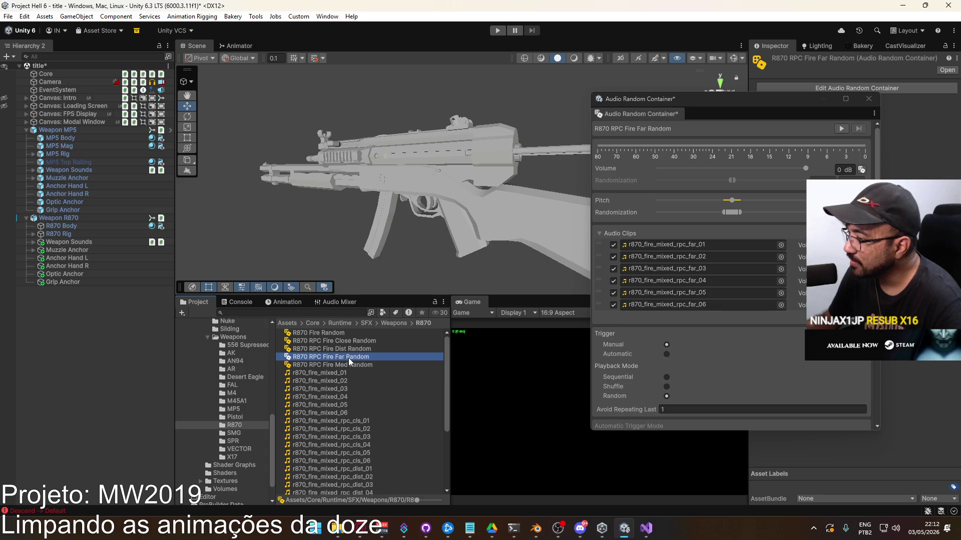
left_click(349, 365)
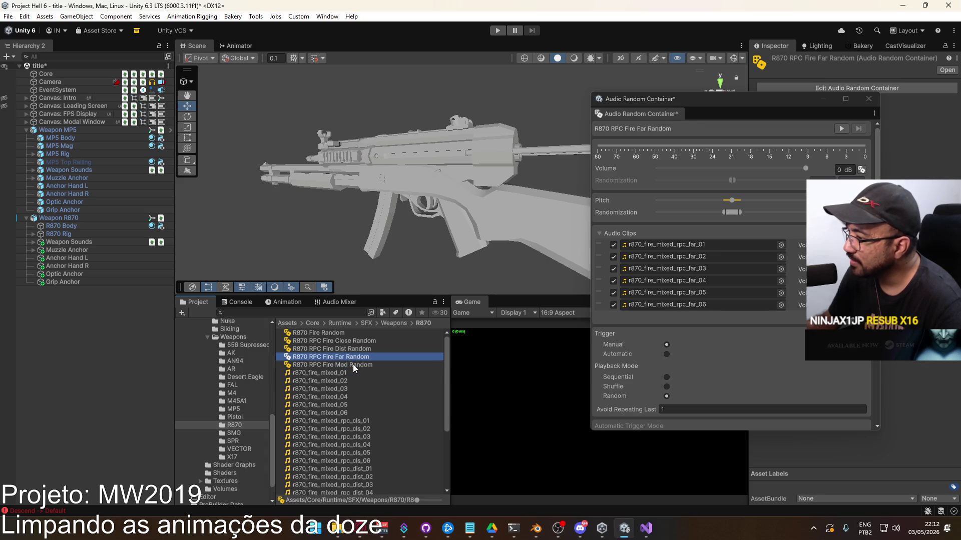
left_click(355, 357)
left_click(357, 350)
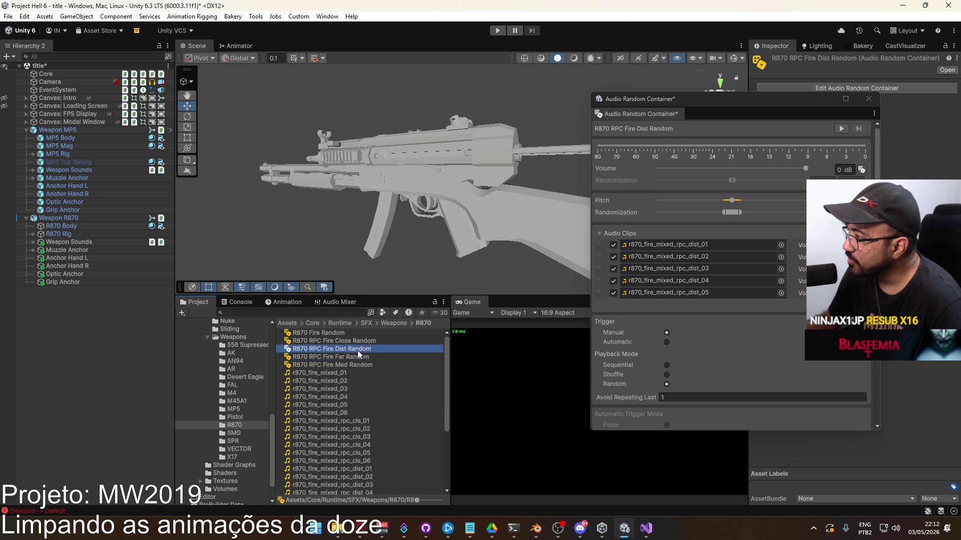
left_click(363, 341)
left_click(367, 333)
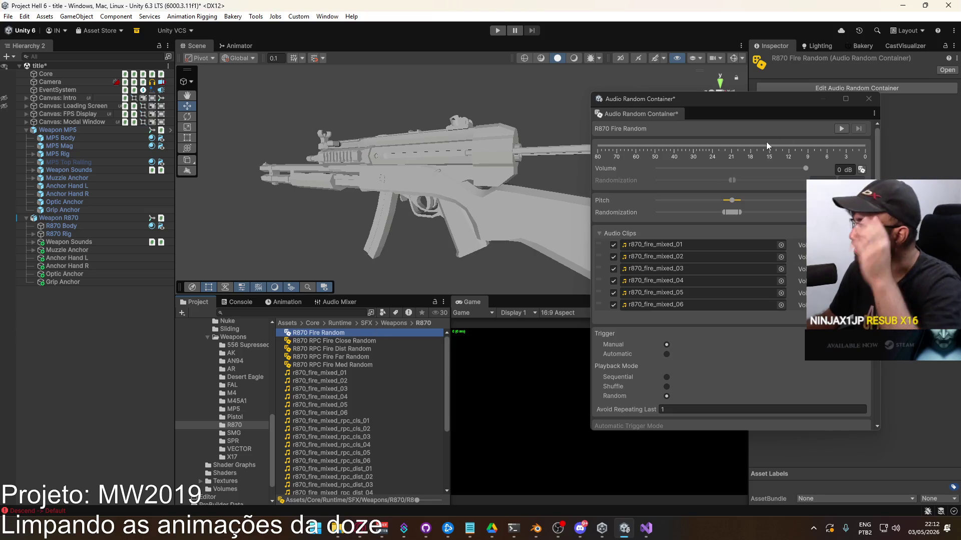
left_click(869, 98)
Duplicate the Weapon MP5 override controller and name the copy Weapon R870.
left_click(26, 218)
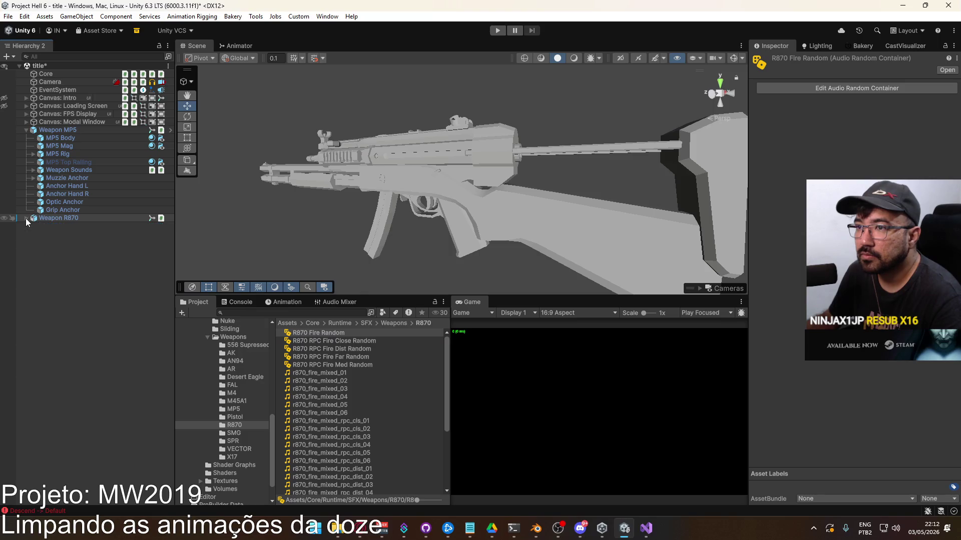
left_click(51, 219)
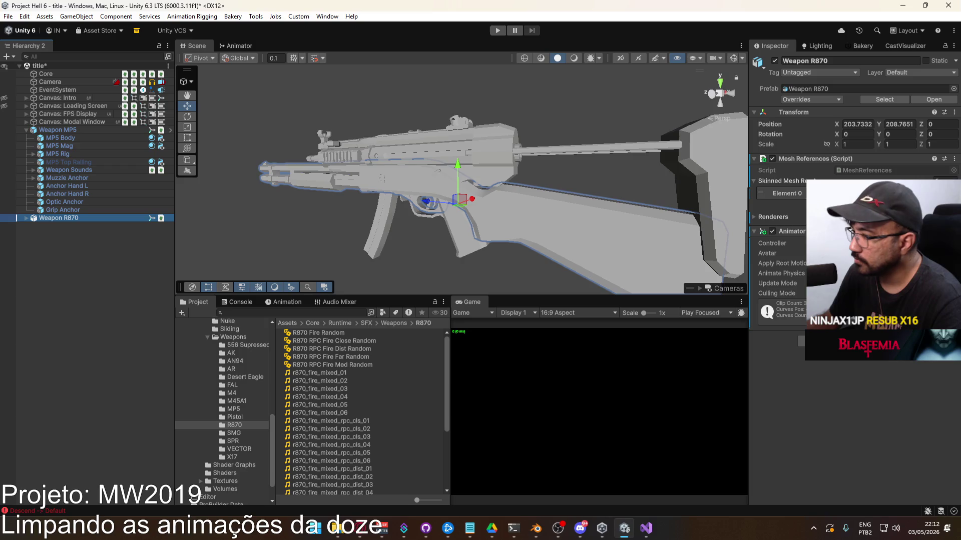
left_click(860, 244)
left_click(328, 418)
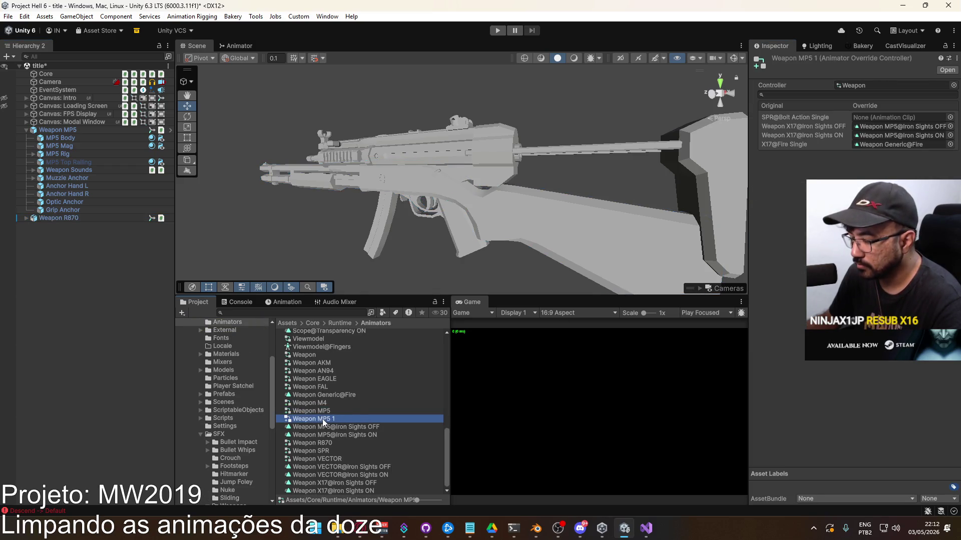
key("ctrl+d")
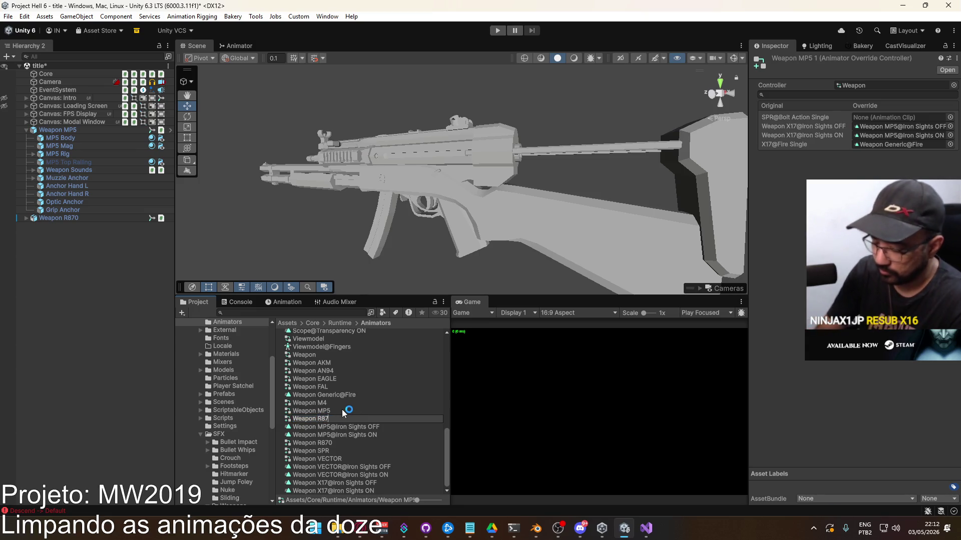
type("R870")
key("Return")
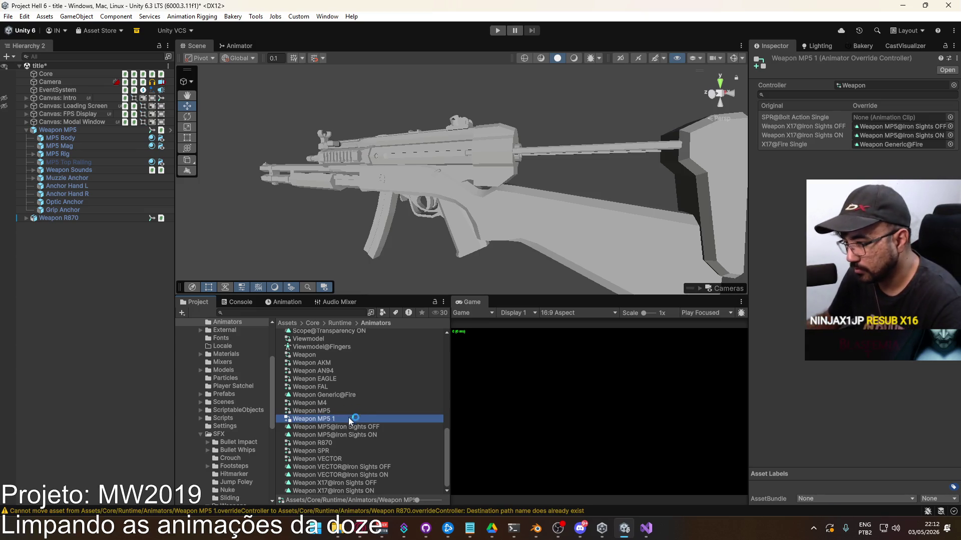
Set Weapon R870's X17@Iron Sights OFF/ON overrides to None, keep the fire clip, then switch to Blender.
left_click(320, 444)
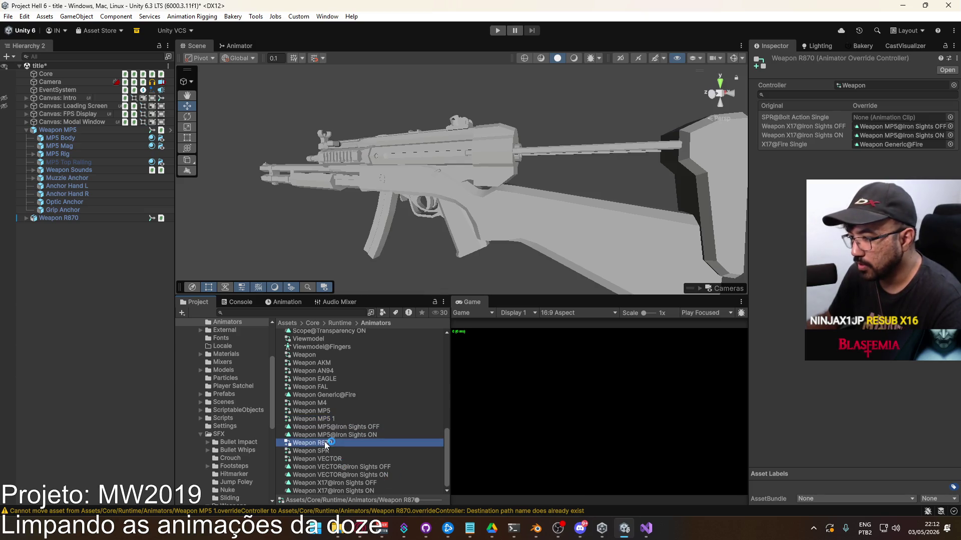
left_click(950, 126)
left_click(950, 140)
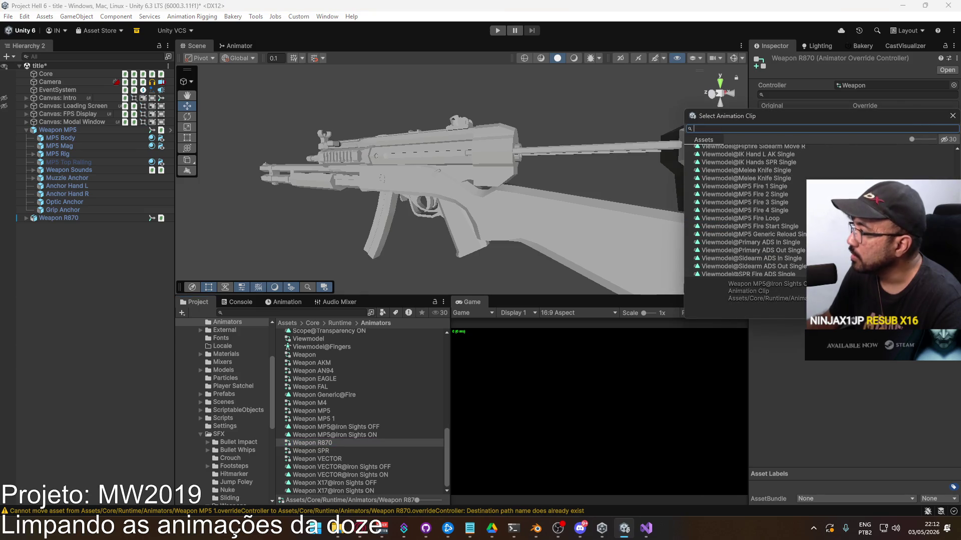
left_click(951, 142)
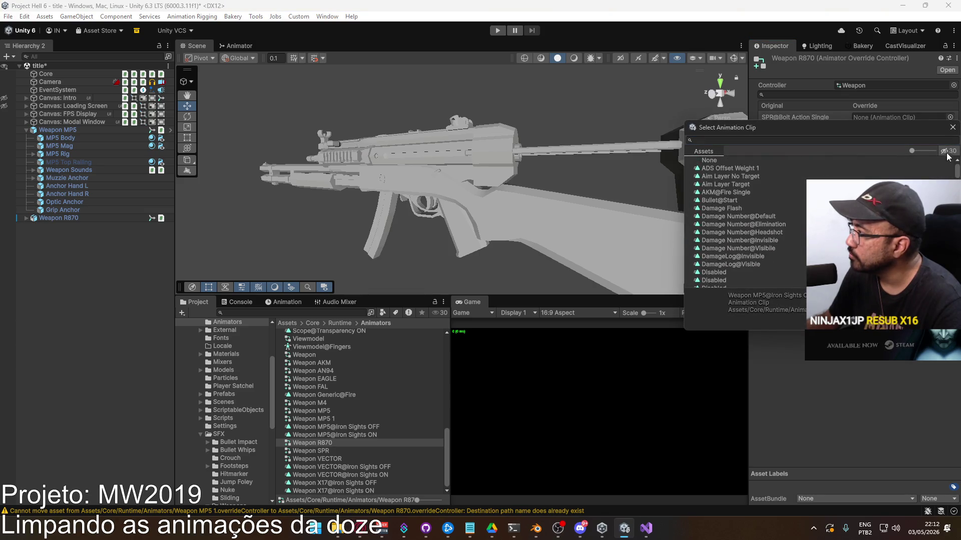
double_click(823, 161)
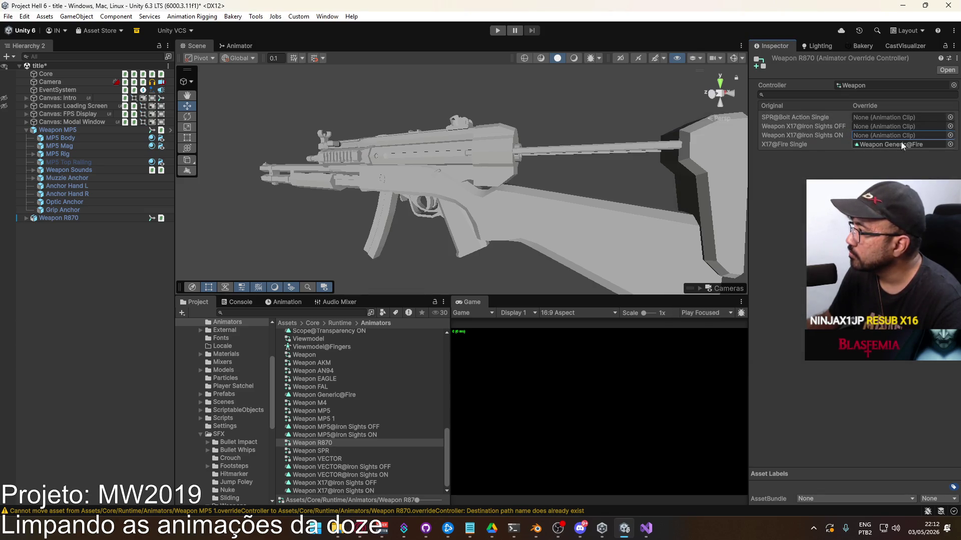
left_click(950, 145)
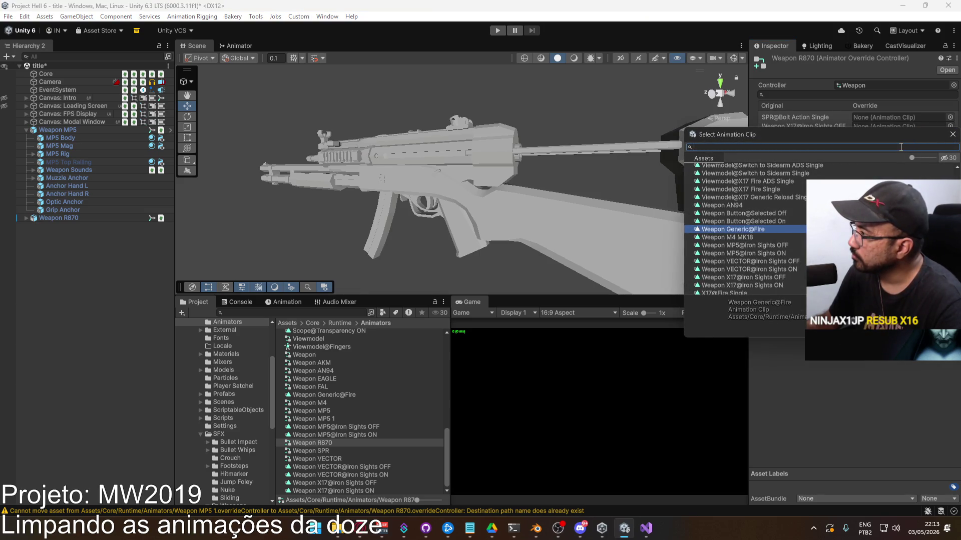
type("we")
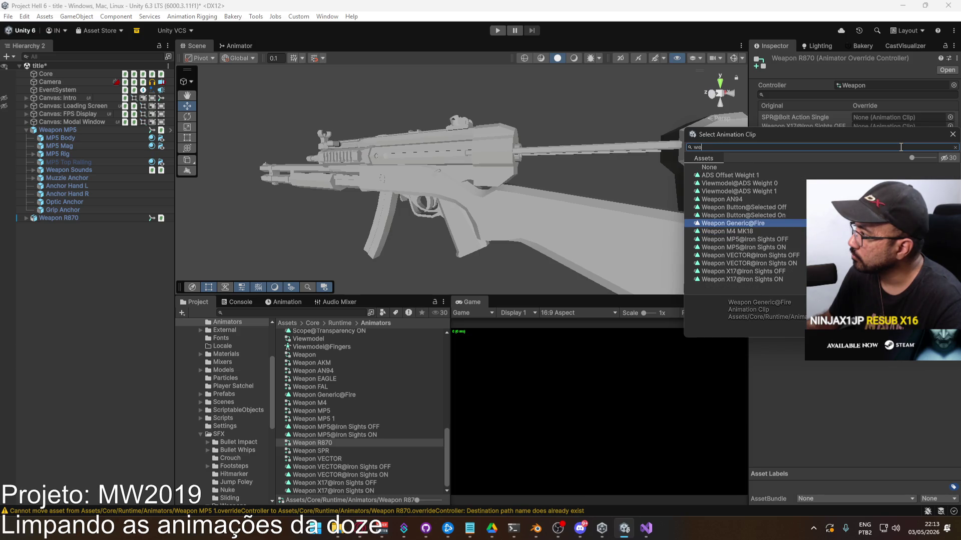
type("a")
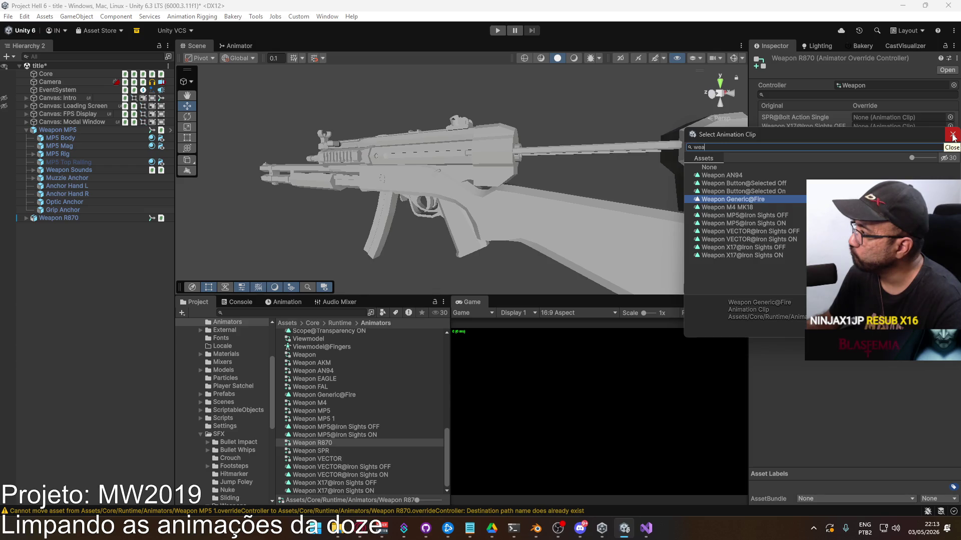
left_click(953, 138)
left_click(536, 527)
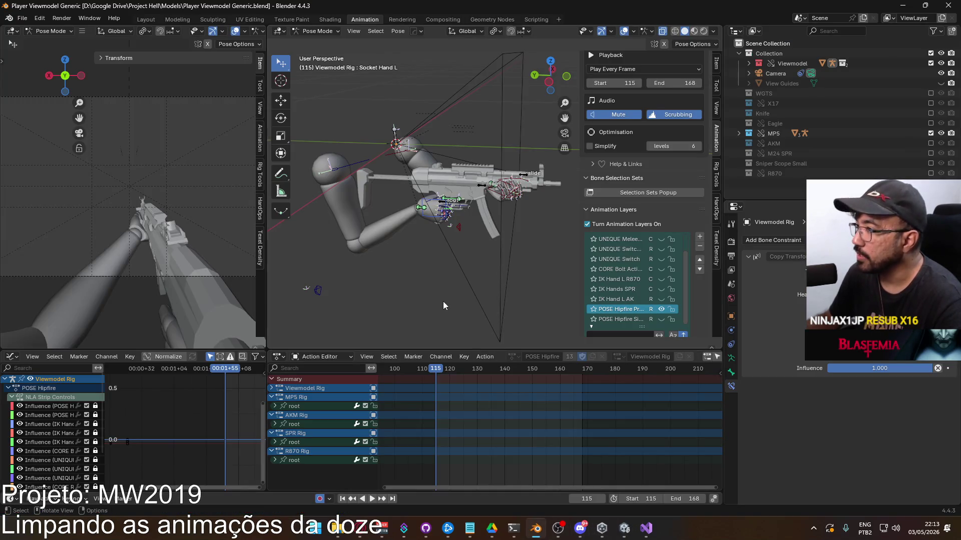
Open R870 Export.blend from the recent files list.
left_click(22, 18)
mouse_move(40, 45)
left_click(180, 59)
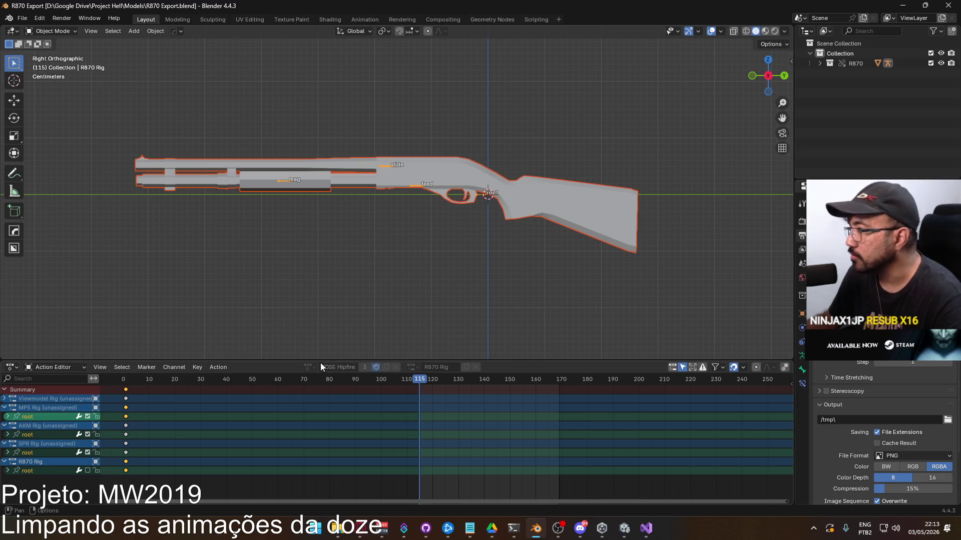
Expand R870 and R870 Rig in the Outliner, then select the R870 Body mesh.
left_click(413, 187)
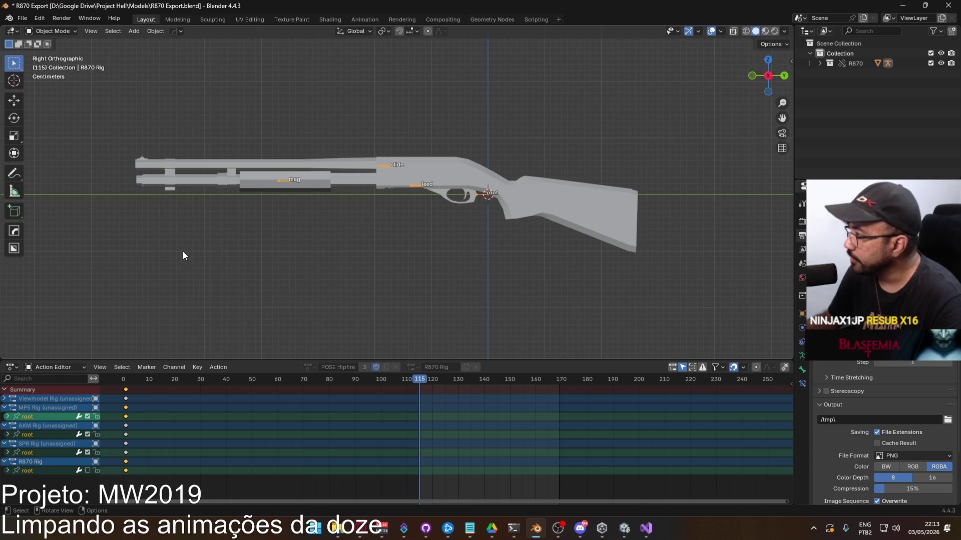
left_click(818, 63)
left_click(829, 73)
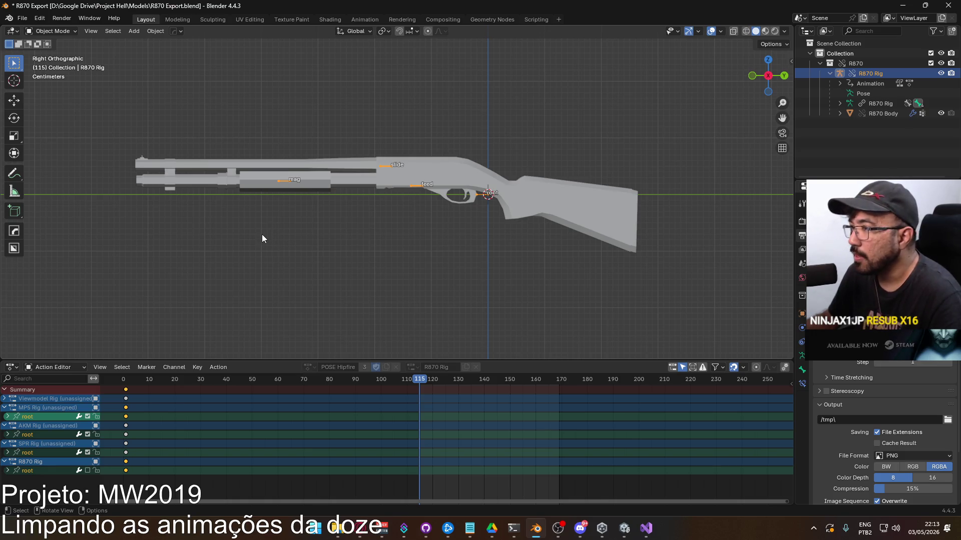
left_click(485, 177)
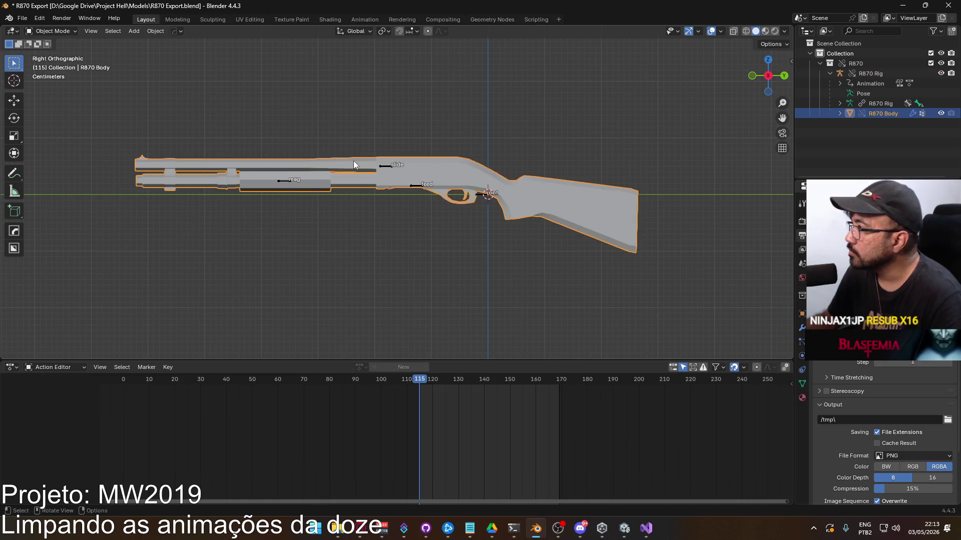
Select R870 Rig and, in Pose Mode, inspect the feed, slide, mag and root bones.
left_click(282, 181)
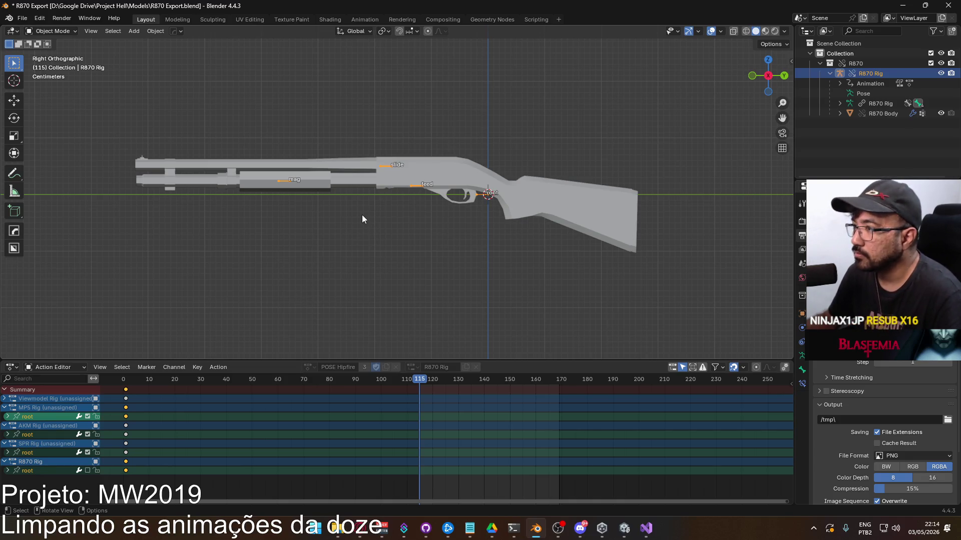
left_click(53, 32)
left_click(66, 62)
left_click(419, 182)
left_click(388, 167)
left_click(279, 183)
left_click(414, 186)
mouse_move(400, 221)
middle_mouse_down()
mouse_move(477, 269)
mouse_move(581, 235)
mouse_move(673, 254)
mouse_move(272, 255)
mouse_move(430, 248)
mouse_move(476, 256)
middle_mouse_up()
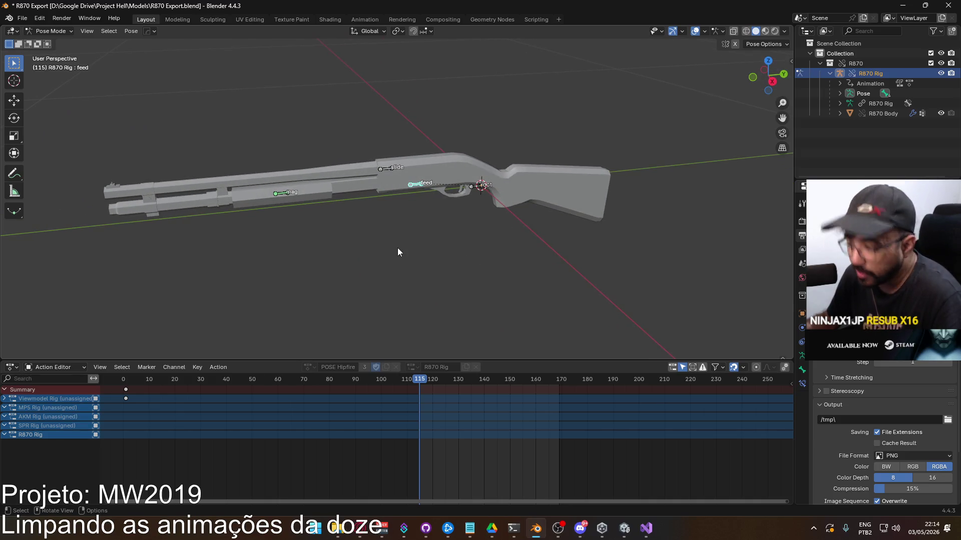
left_click(475, 187)
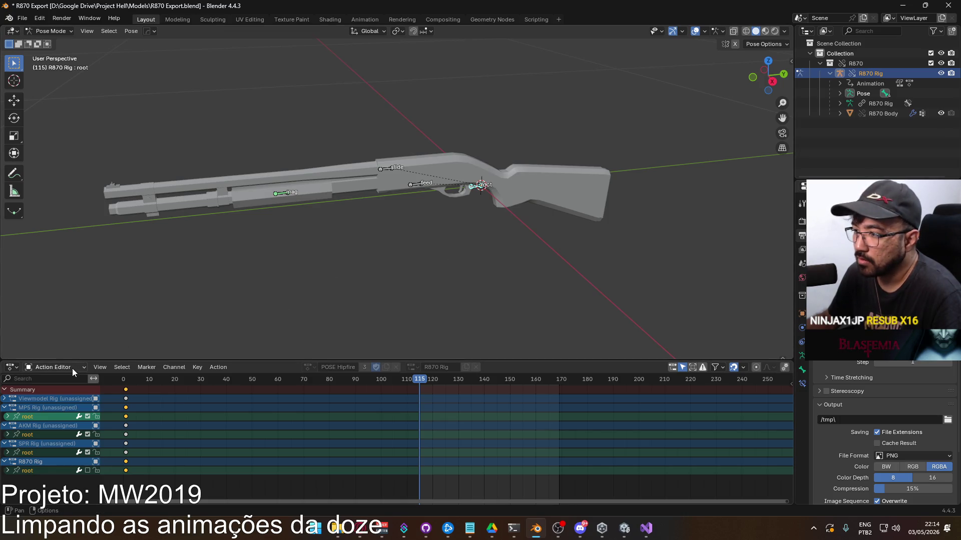
Return the rig to Object Mode and switch the animation editor to Dope Sheet.
left_click(50, 31)
left_click(53, 44)
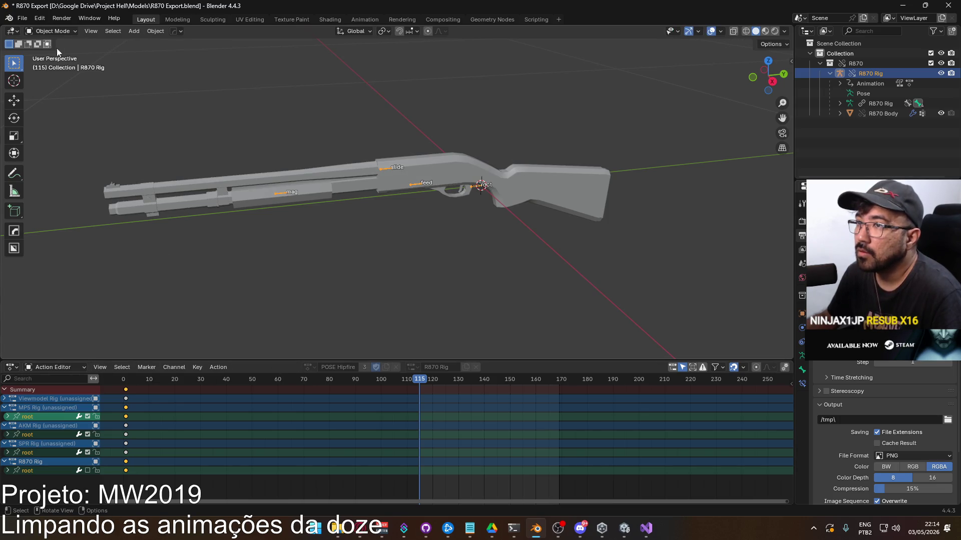
left_click(69, 366)
left_click(69, 393)
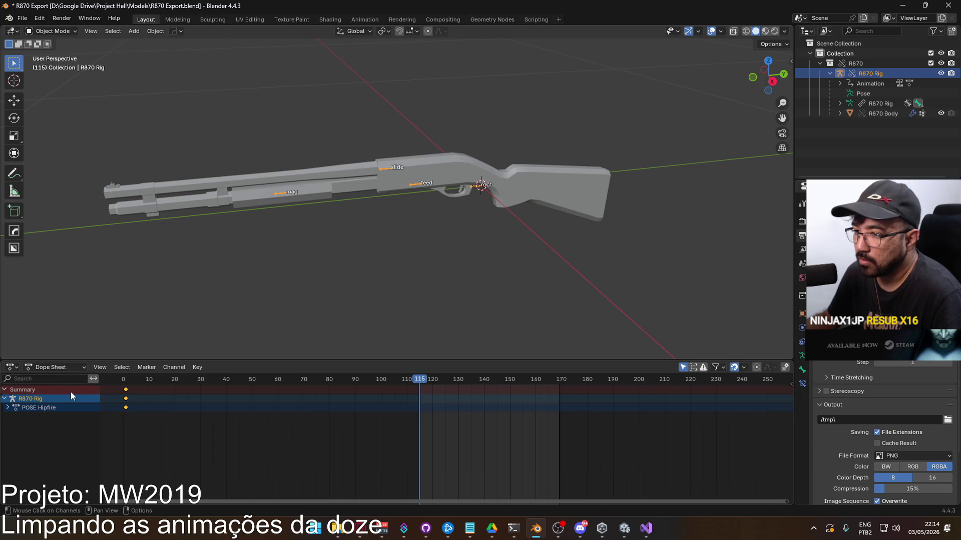
Switch the animation editor back to Action Editor and reselect R870 Rig.
left_click(59, 368)
left_click(56, 403)
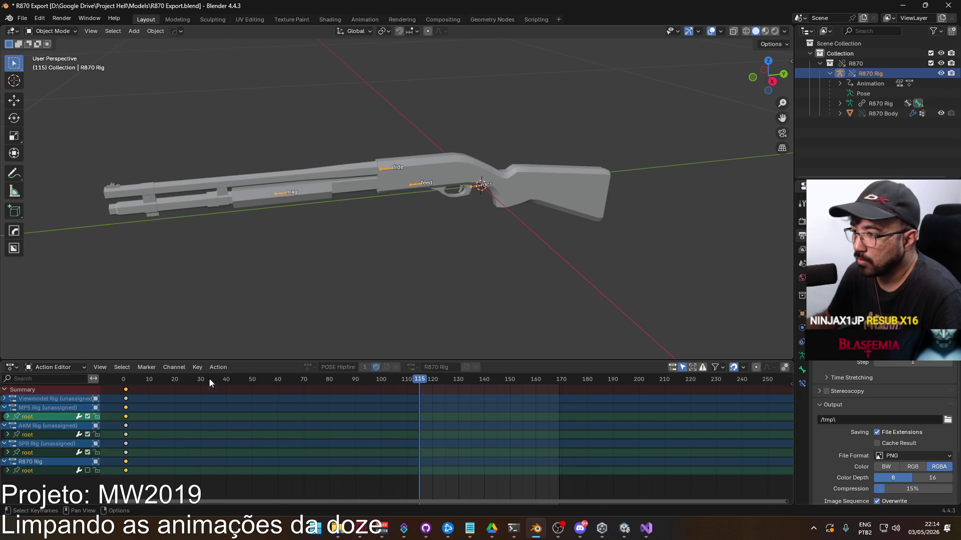
left_click(556, 219)
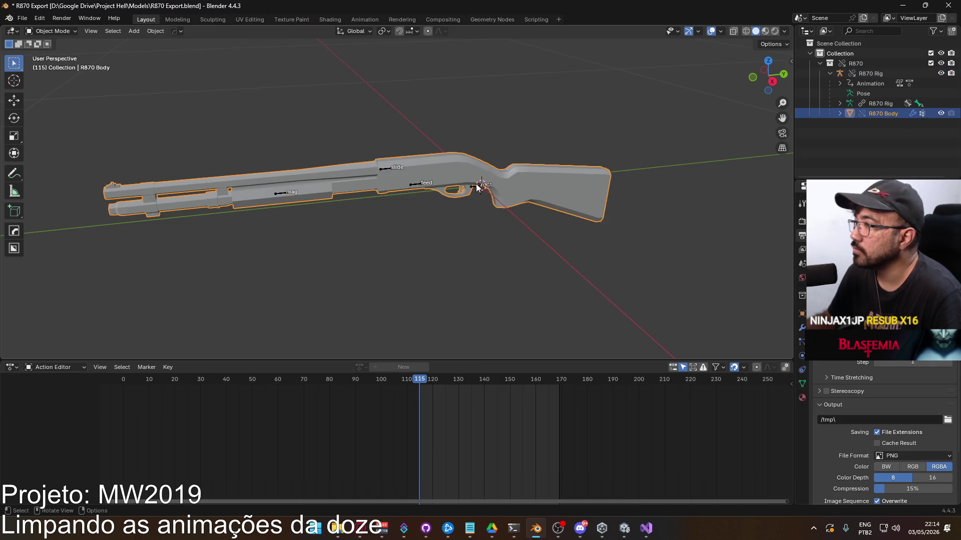
left_click(476, 192)
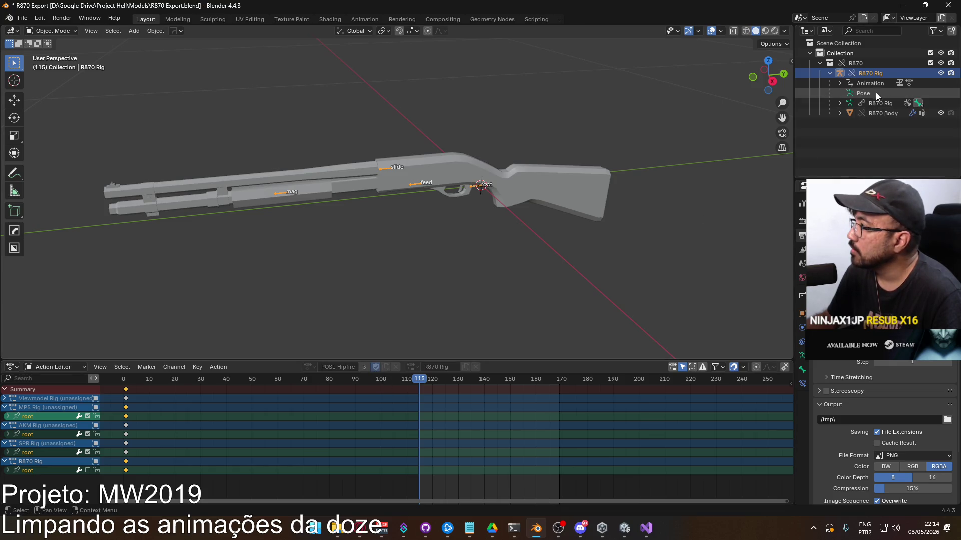
Expand the rig's Animation data and make a library override of R870 Rig.
left_click(837, 83)
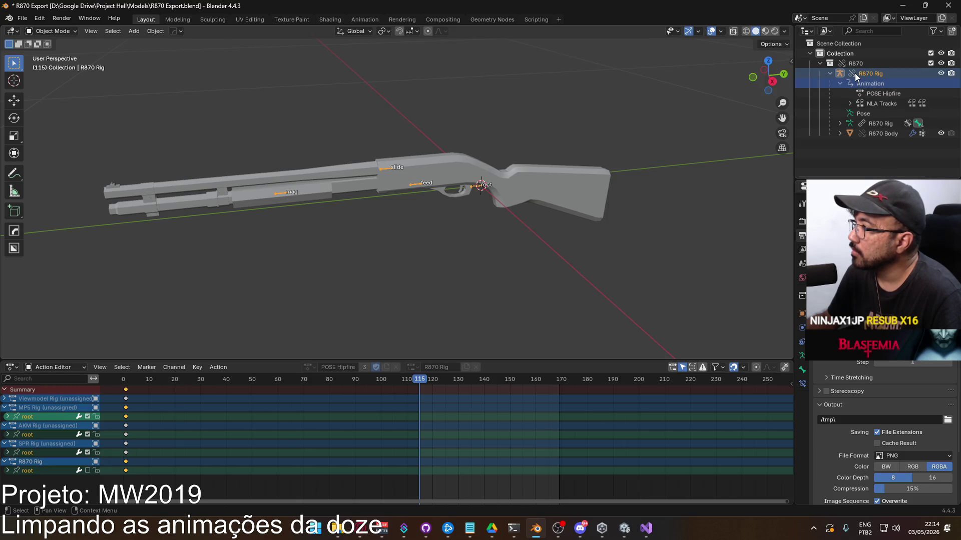
right_click(854, 73)
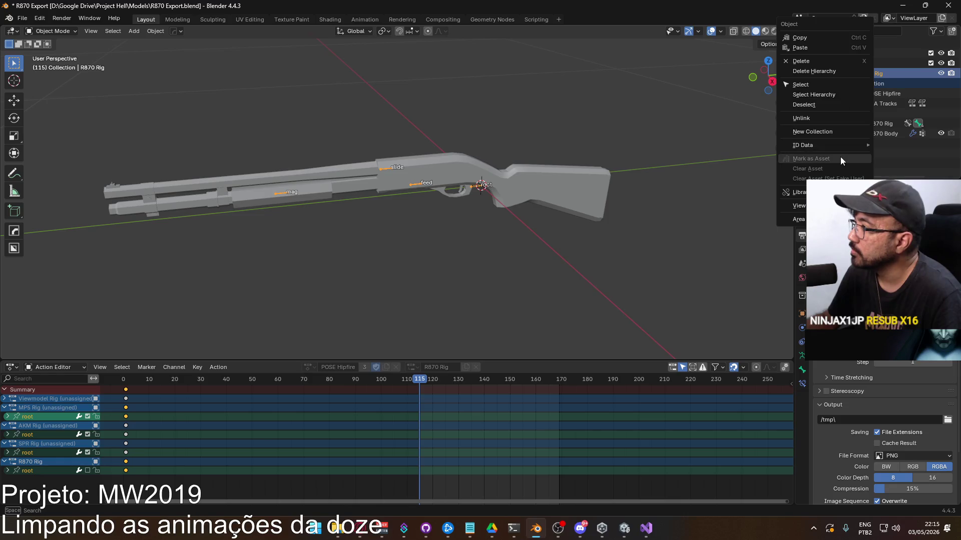
mouse_move(801, 192)
mouse_move(749, 191)
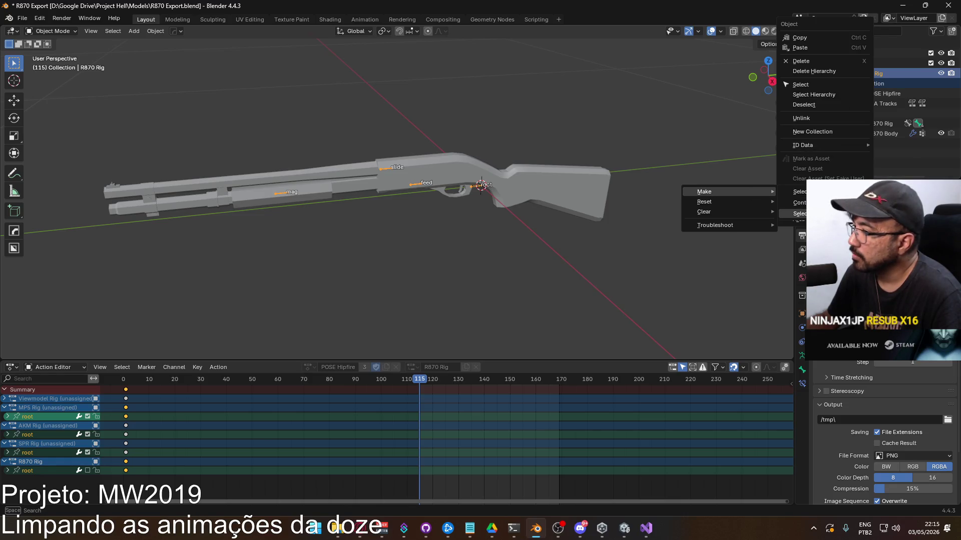
left_click(612, 245)
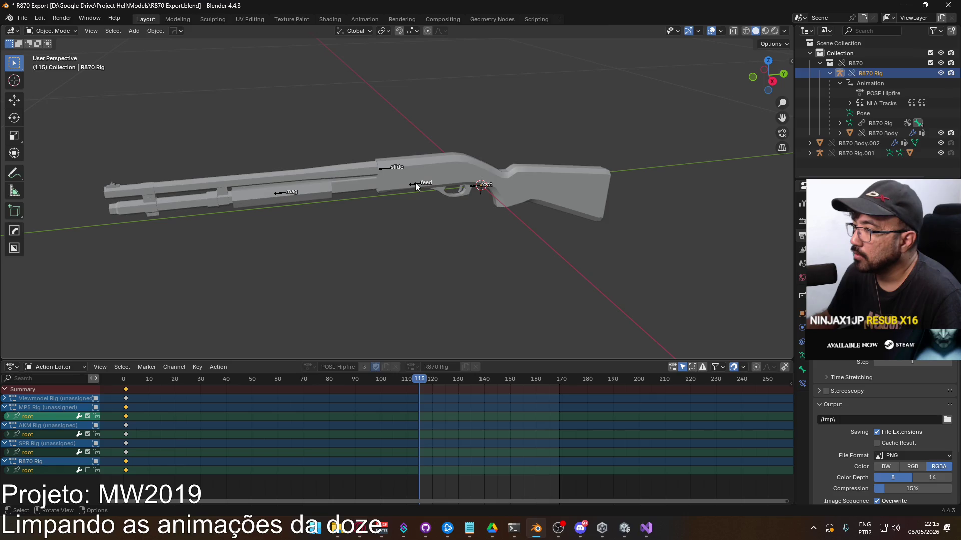
Select R870 Rig.001, then revert R870 Export.blend to its saved state.
left_click(415, 184)
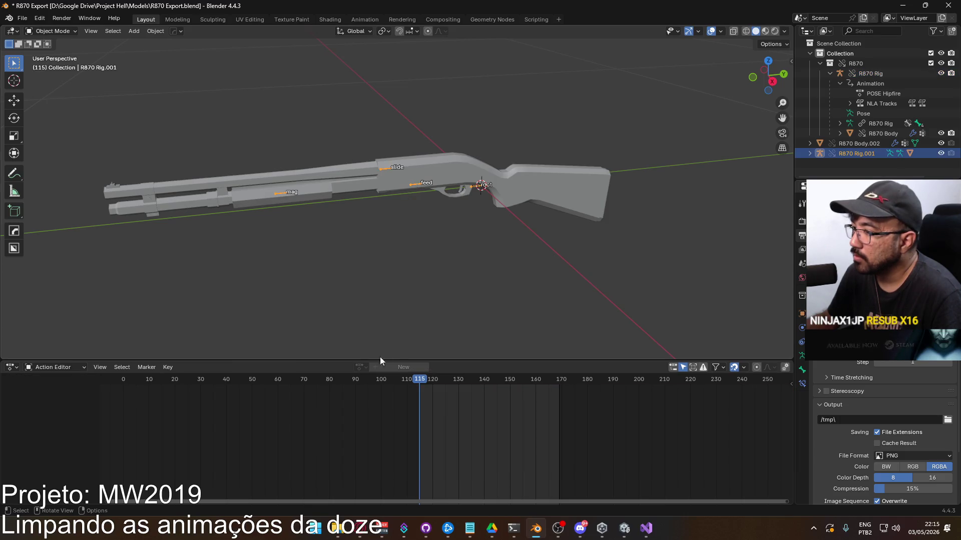
left_click(53, 31)
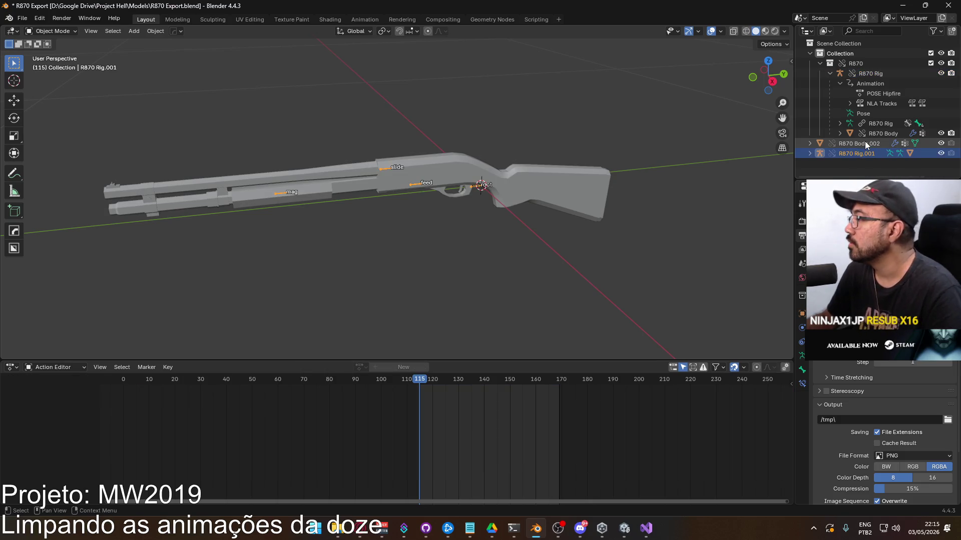
left_click(22, 18)
left_click(47, 60)
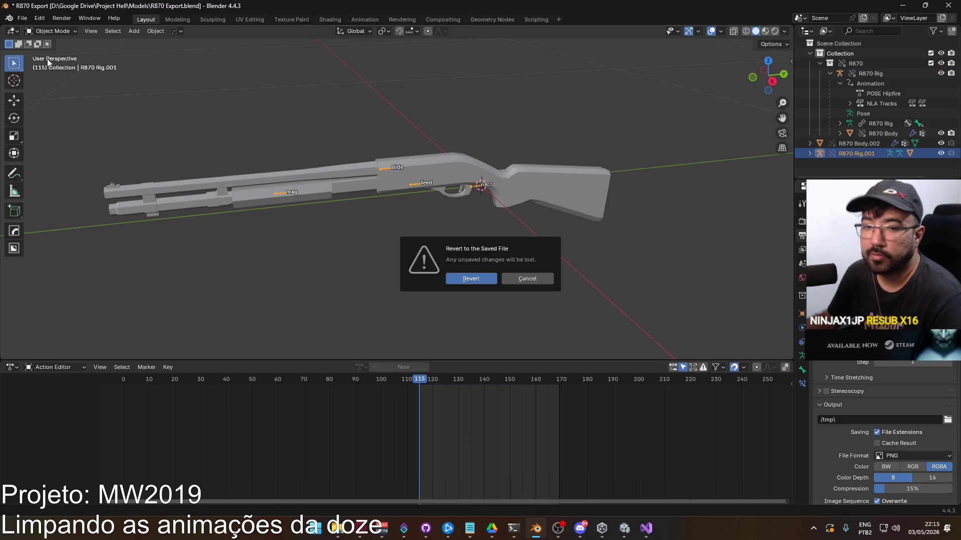
left_click(480, 277)
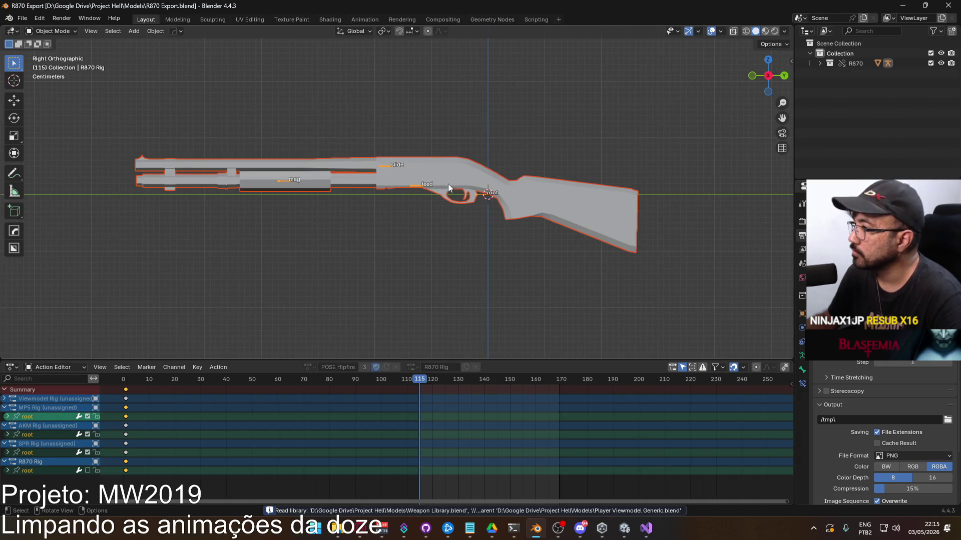
Expand R870 in the Outliner, select R870 Rig, and show the animation editor's mode list.
left_click(419, 184)
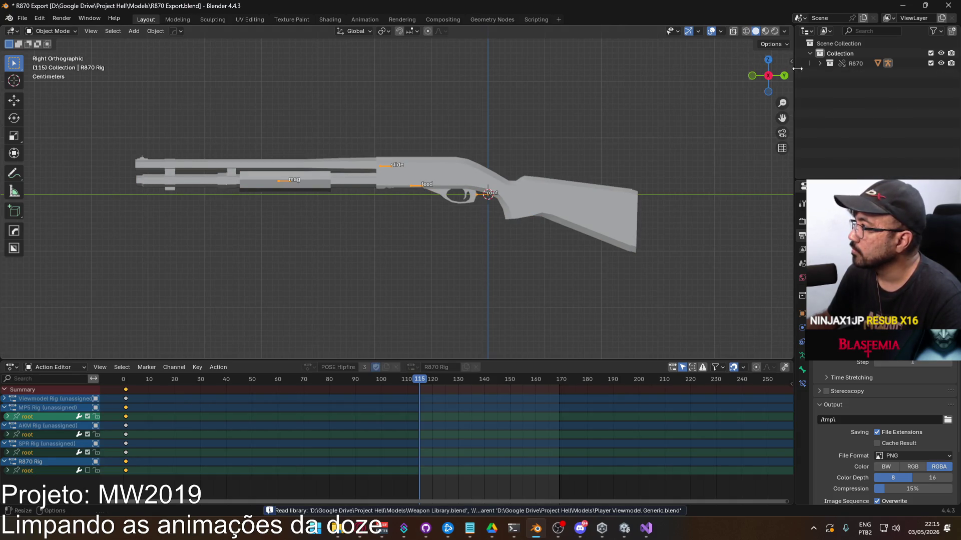
left_click(819, 63)
left_click(860, 75)
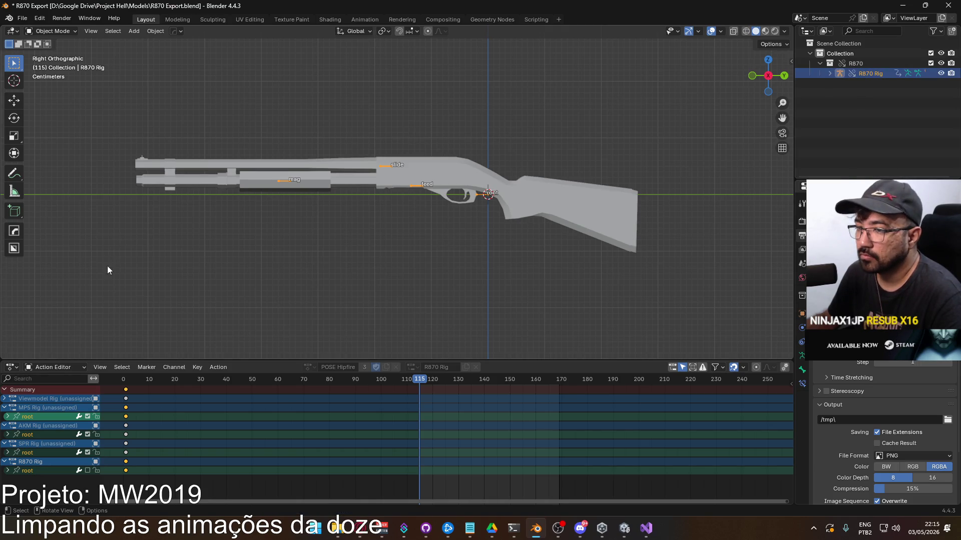
left_click(38, 368)
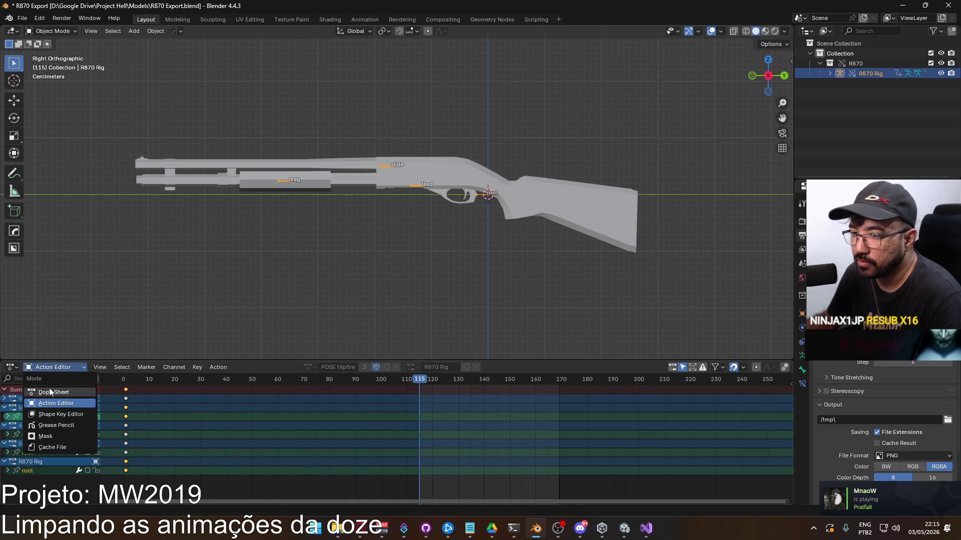
left_click(50, 390)
left_click(53, 367)
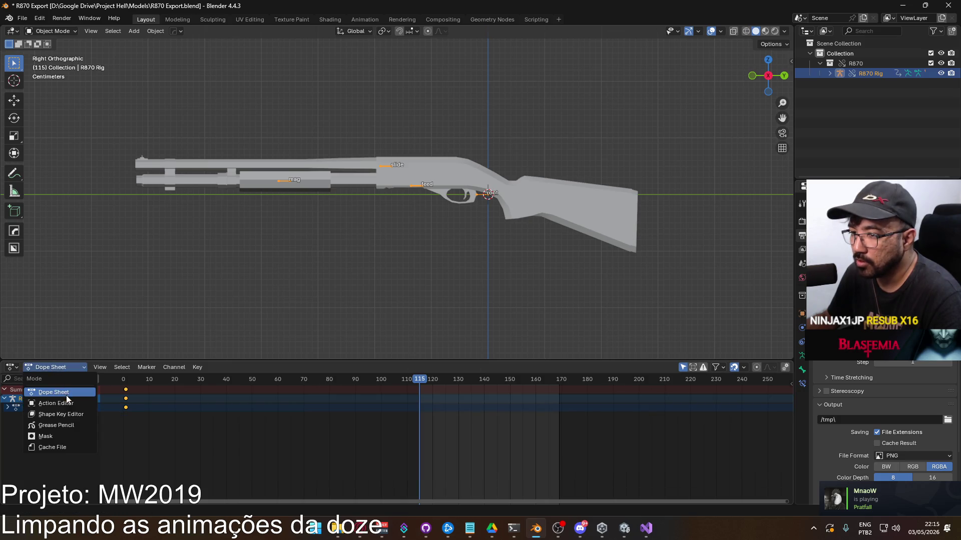
left_click(50, 399)
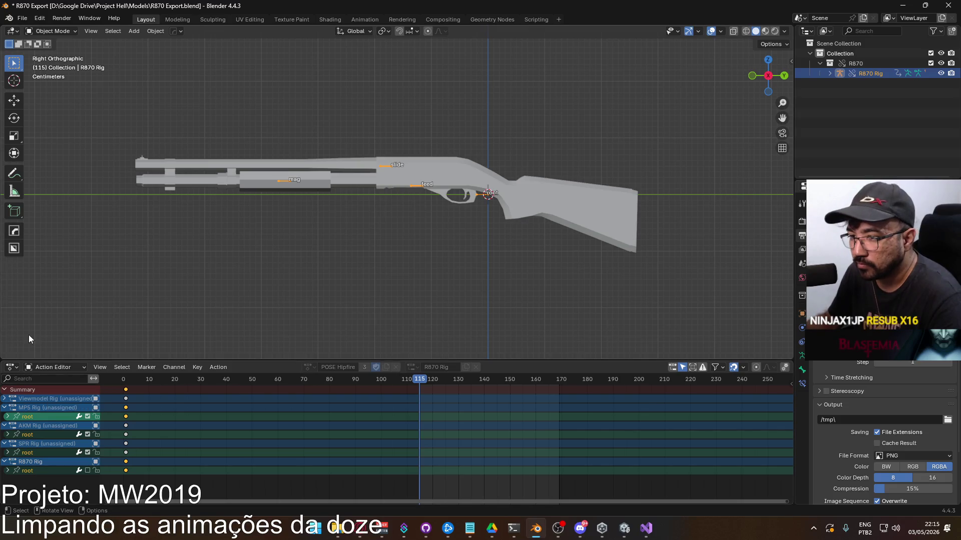
left_click(32, 366)
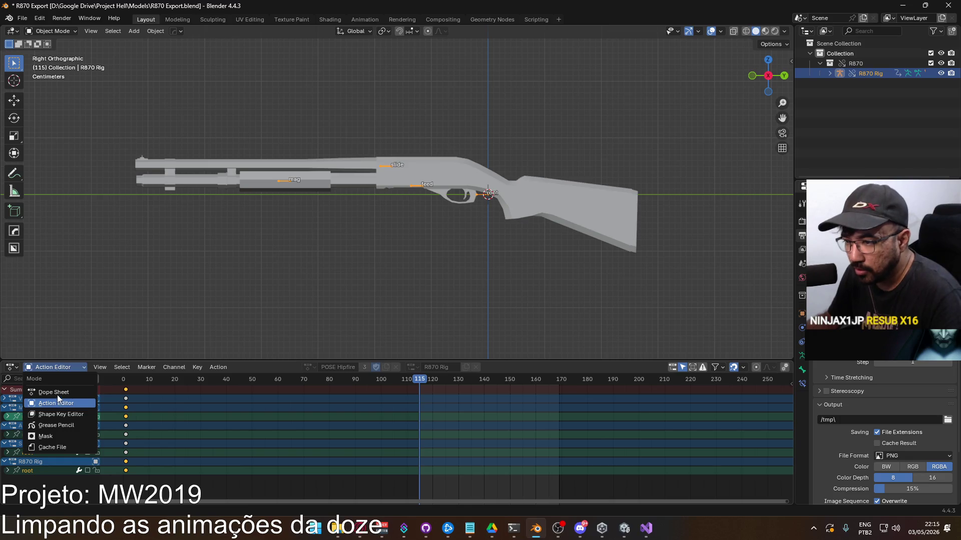
left_click(57, 393)
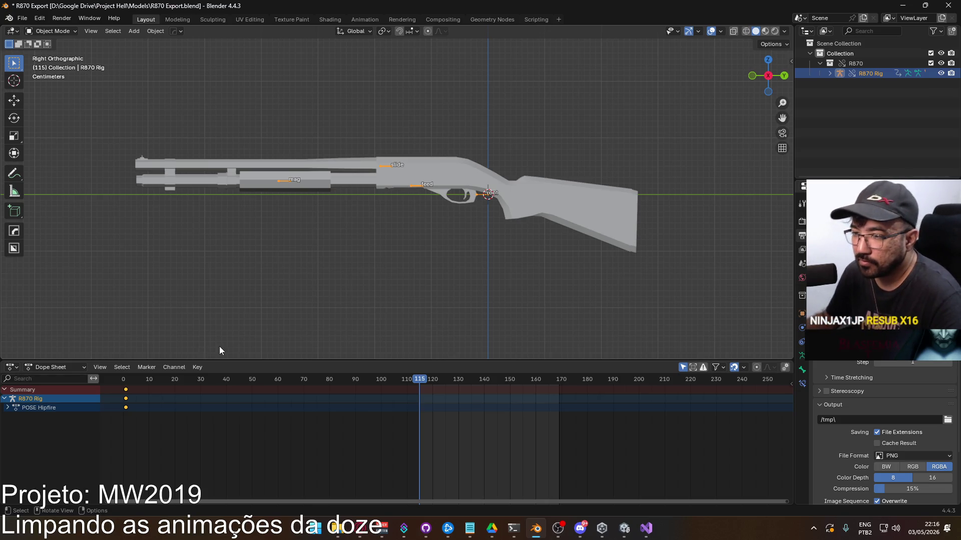
left_click(42, 408)
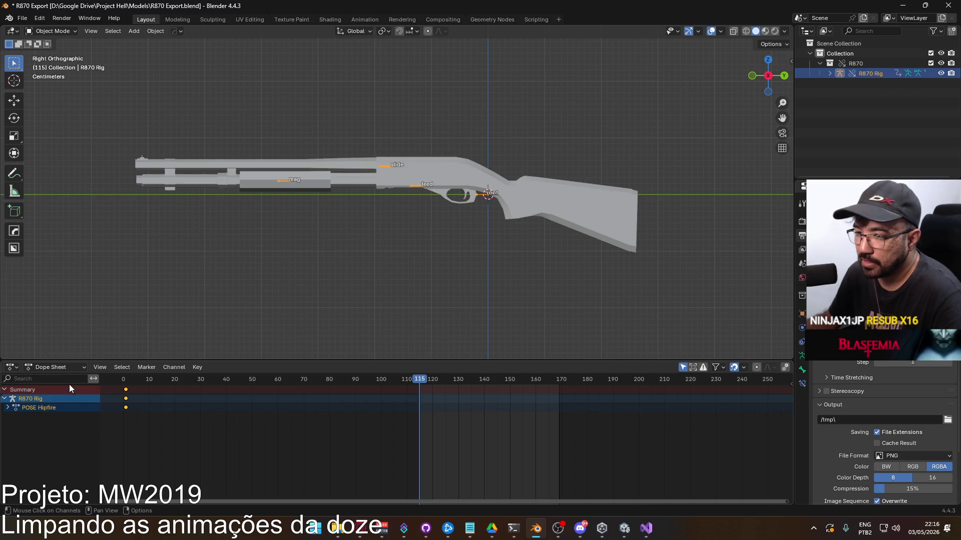
left_click(8, 408)
left_click(58, 434)
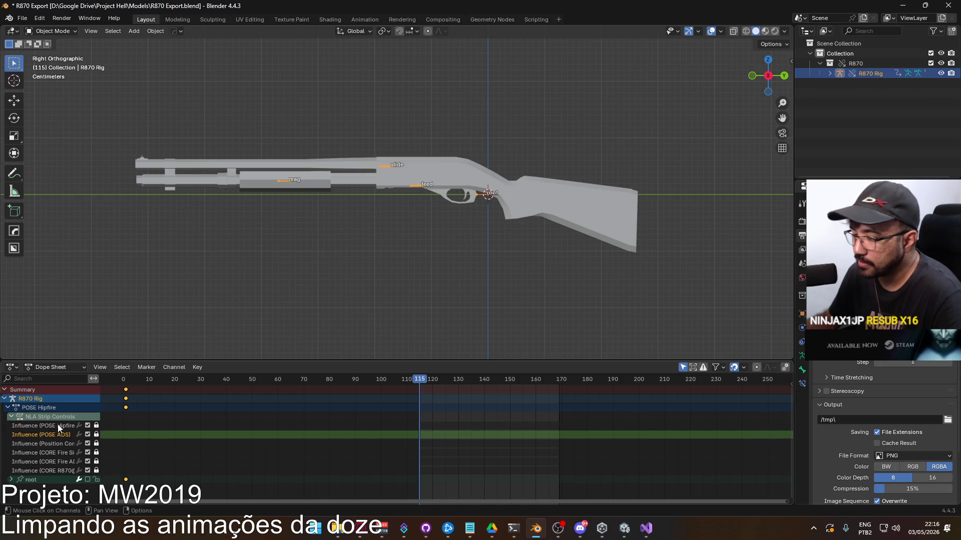
left_click(53, 478)
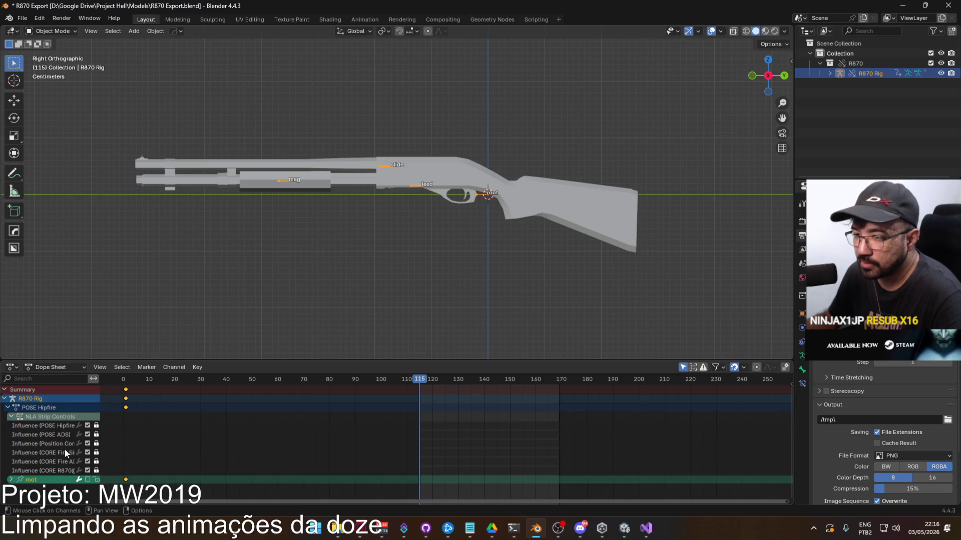
left_click(59, 369)
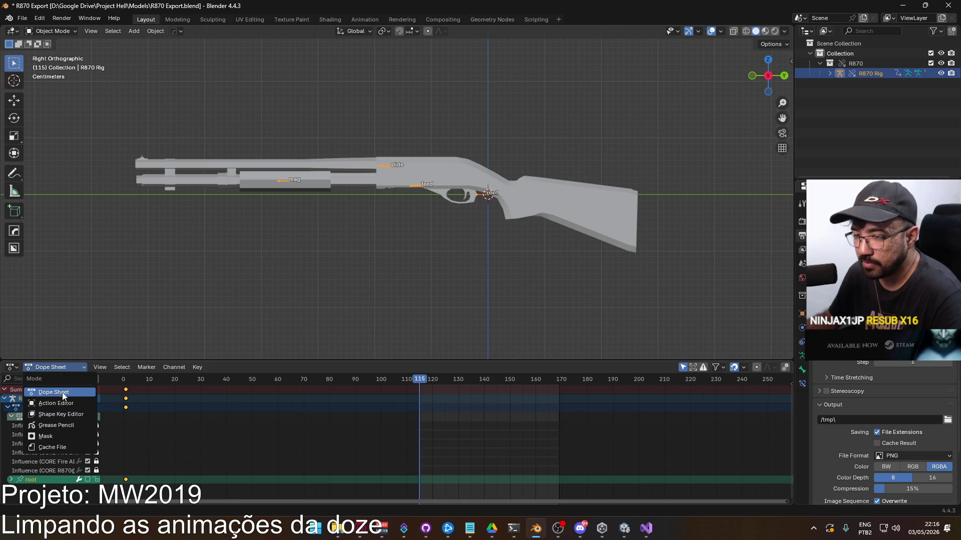
left_click(56, 403)
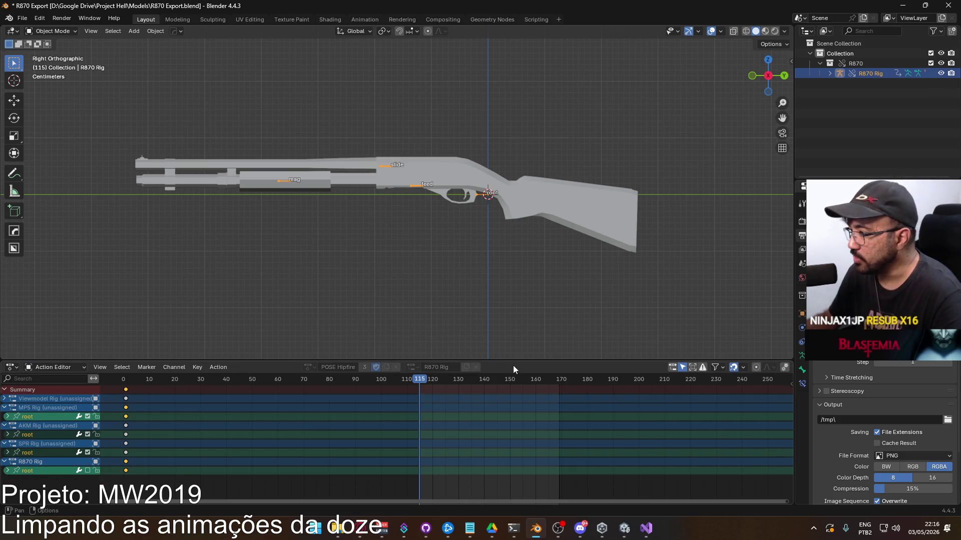
left_click(674, 367)
left_click(674, 367)
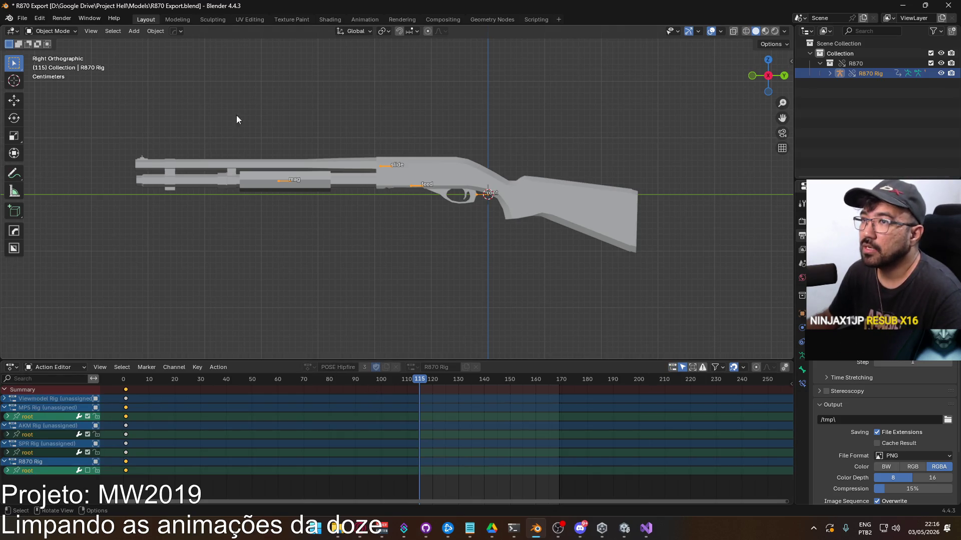
Delete the R870 collection hierarchy, removing the shotgun and all its rigs.
left_click(619, 235)
left_click(858, 63)
right_click(858, 63)
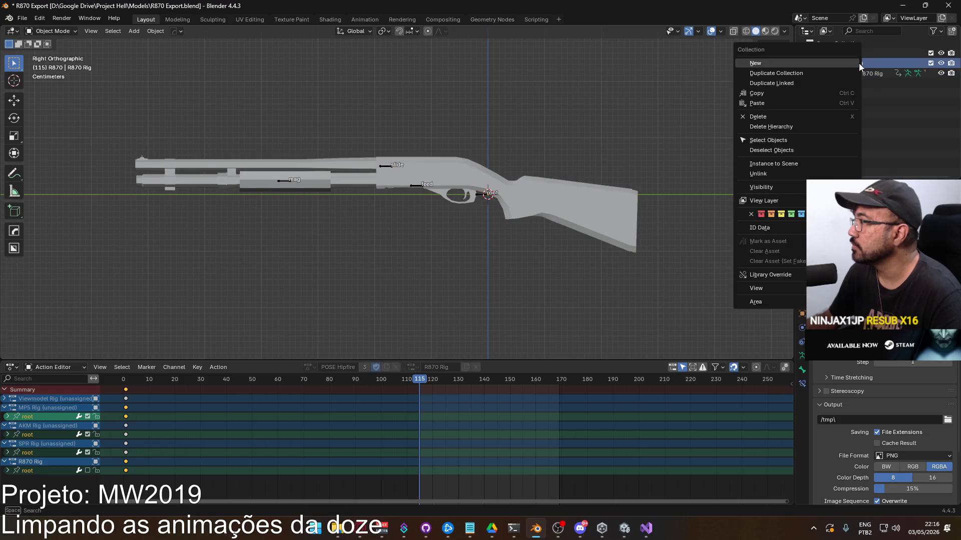
key("Escape")
right_click(859, 61)
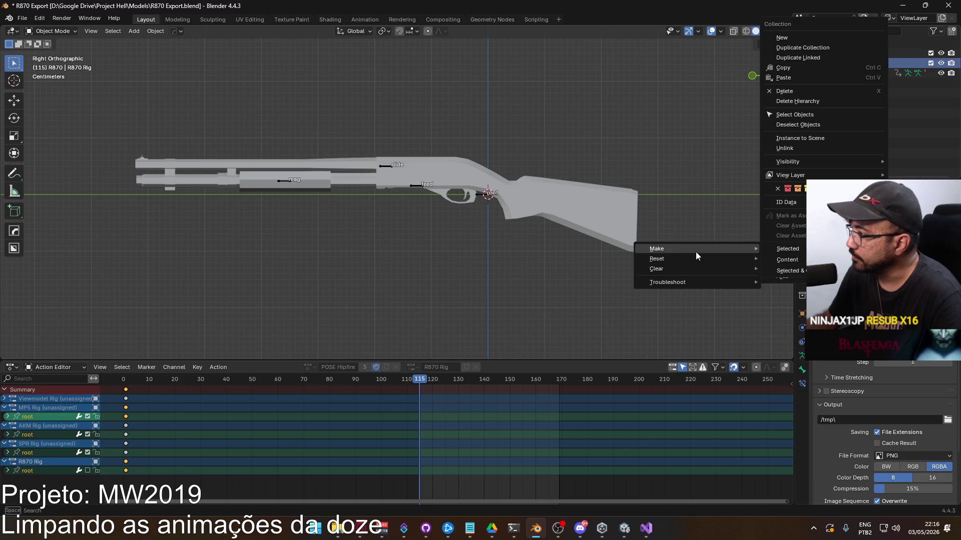
mouse_move(795, 179)
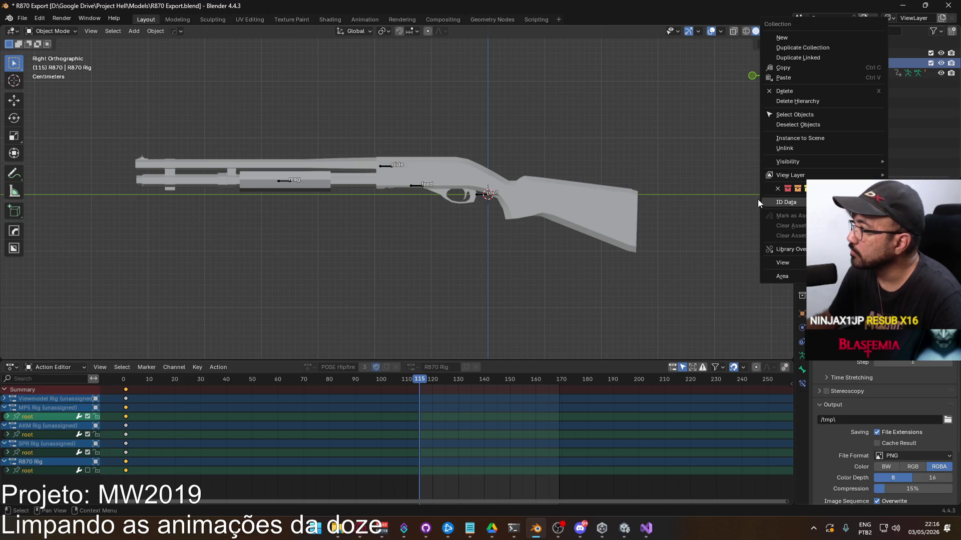
left_click(807, 102)
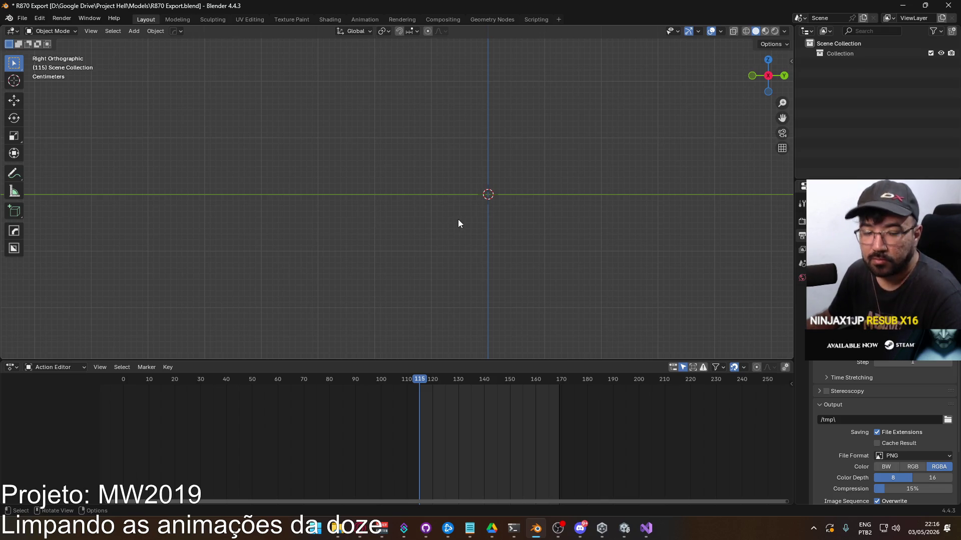
left_click(23, 19)
Start an FBX import and browse the Project Hell and Models folders.
mouse_move(59, 160)
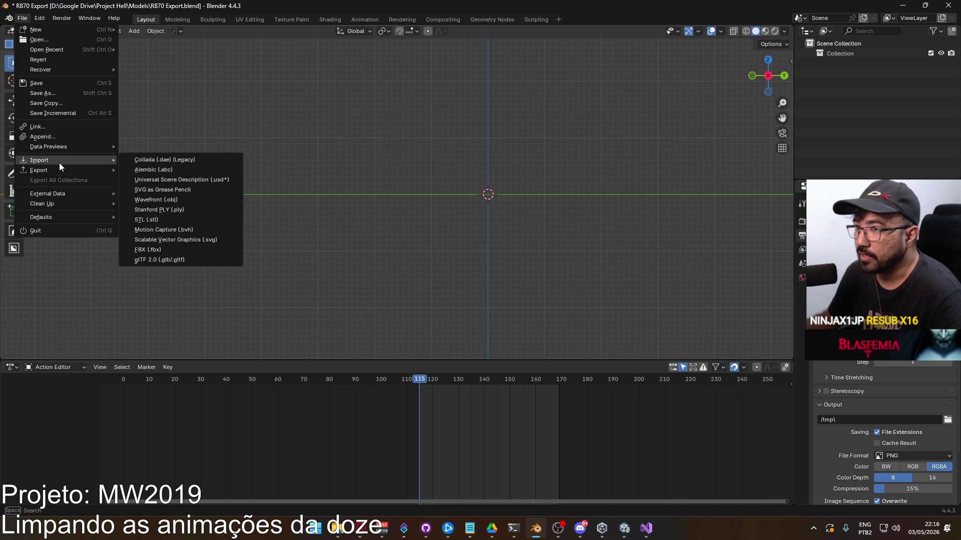
left_click(179, 249)
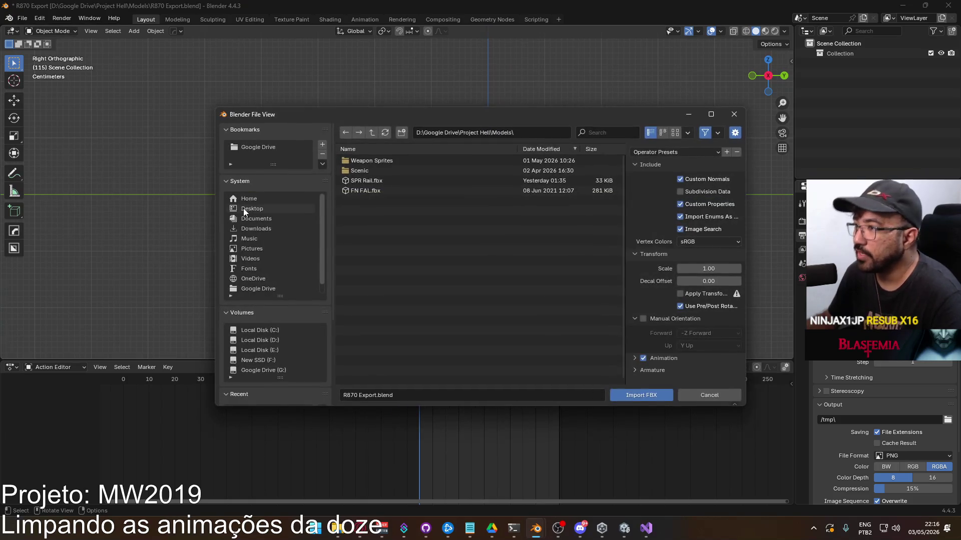
left_click_drag(500, 118, 438, 153)
left_click(308, 170)
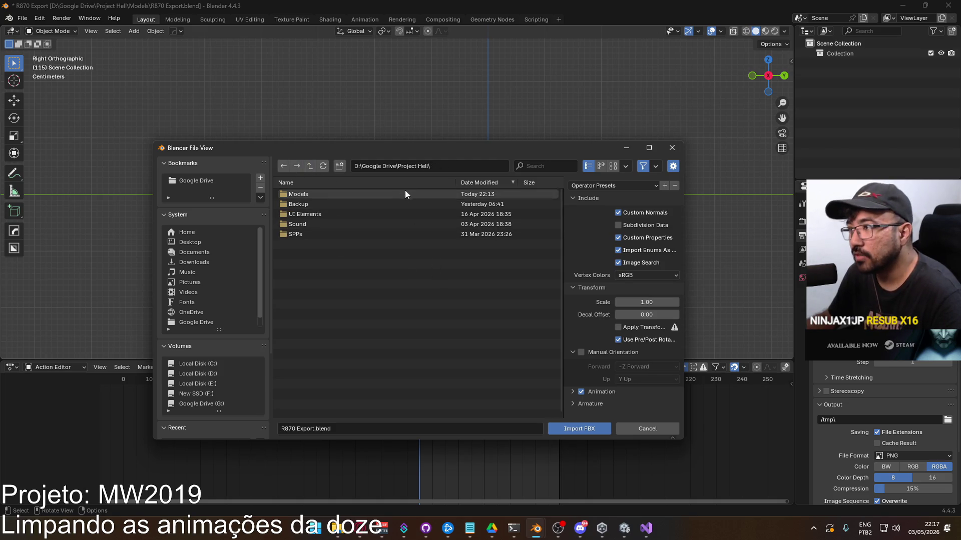
mouse_move(452, 148)
left_mouse_down()
mouse_move(541, 158)
mouse_move(338, 110)
left_mouse_up()
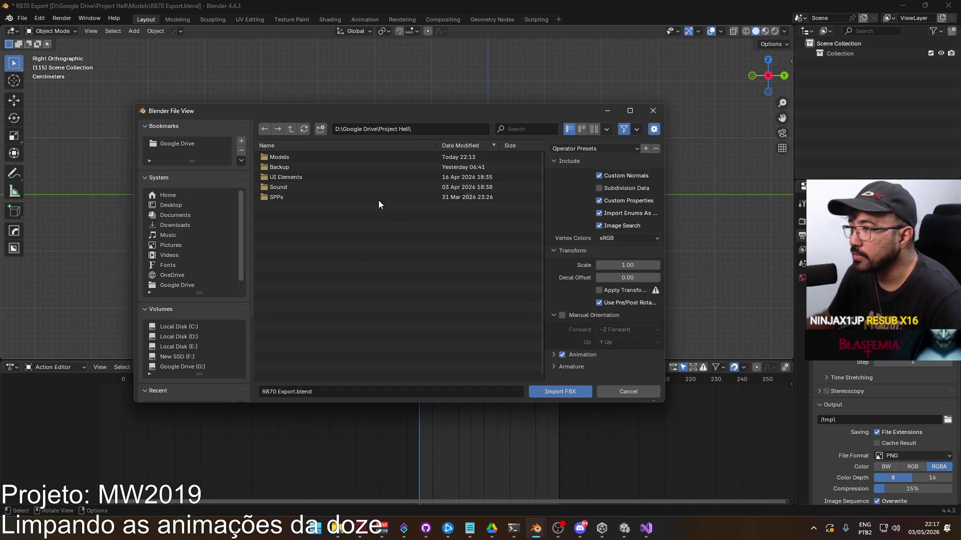
double_click(326, 158)
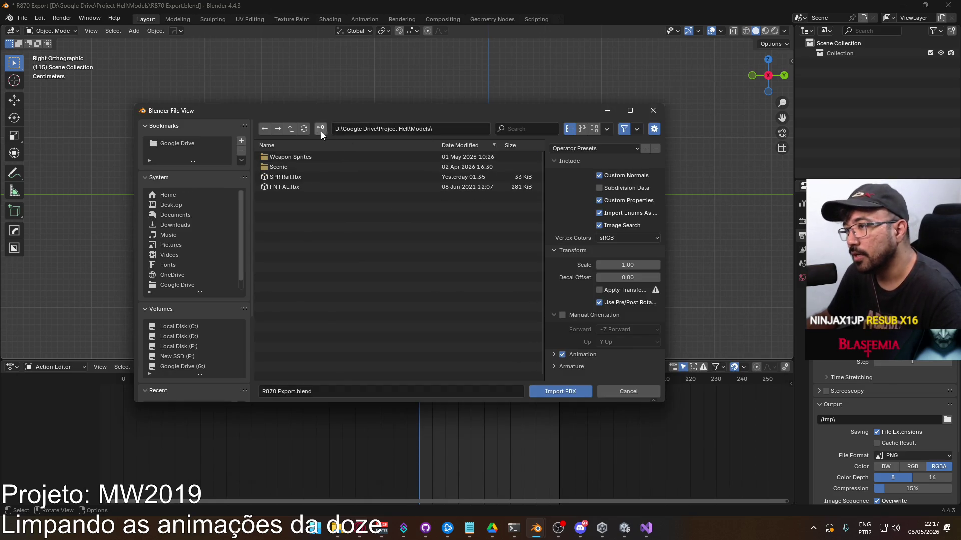
left_click(291, 131)
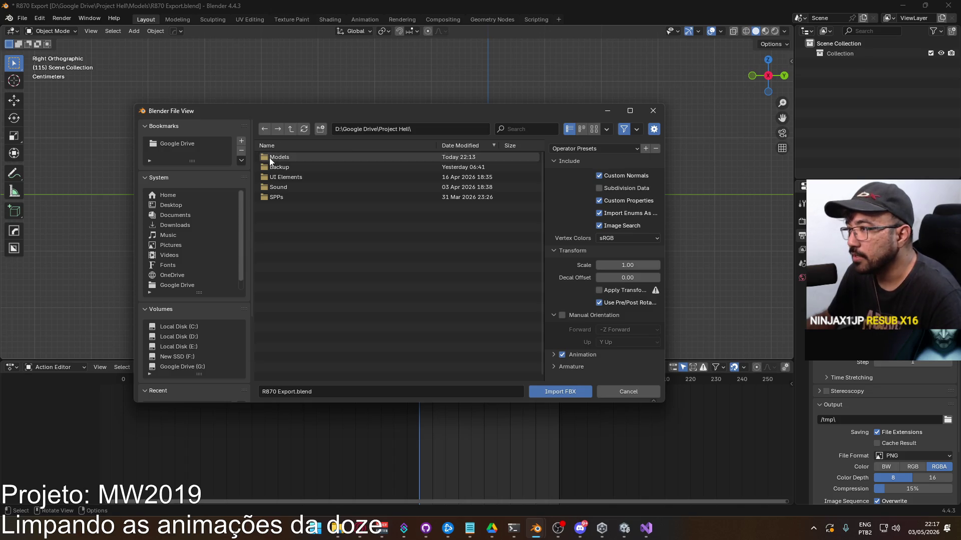
Browse New SSD (F:) to the recent Viewmodel animations folder, then cancel the import.
key("Down")
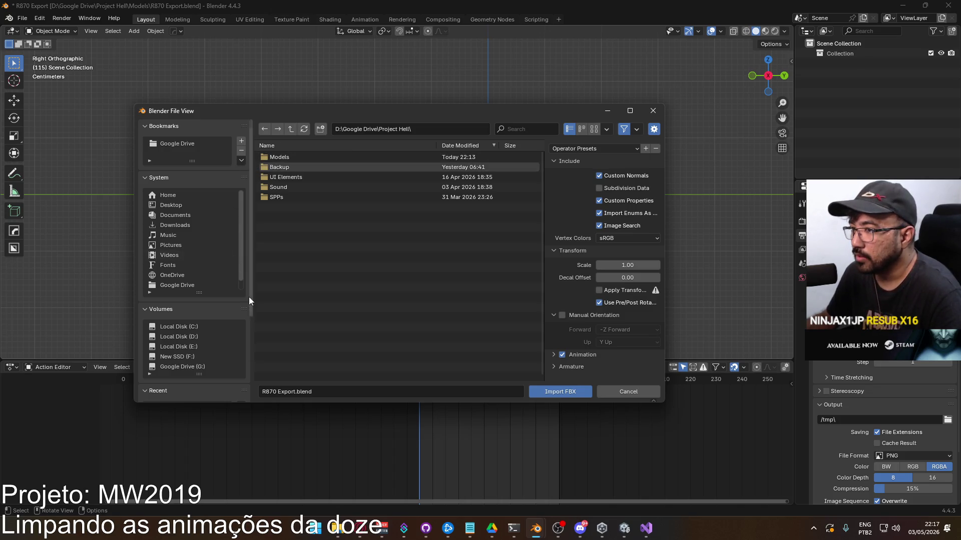
scroll(238, 345, "down", 5)
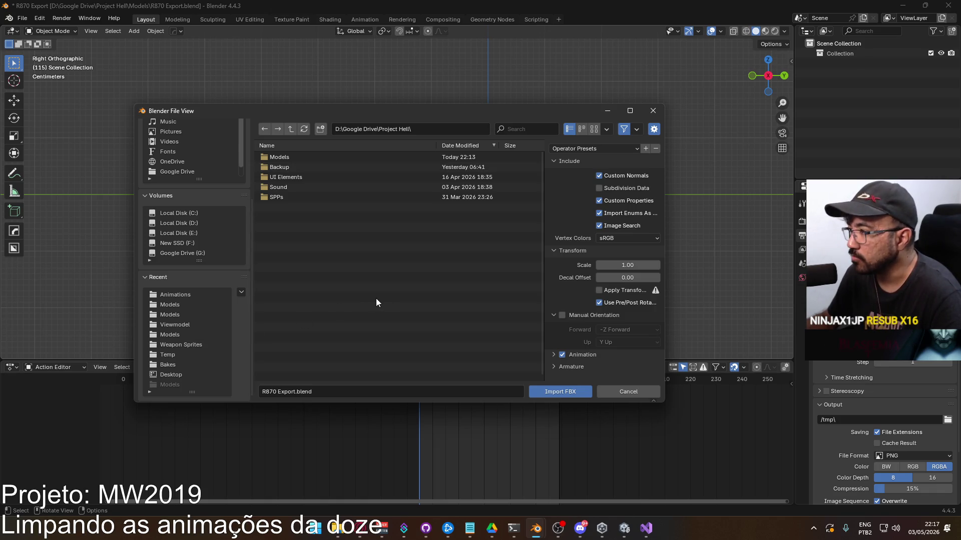
scroll(230, 323, "up", 4)
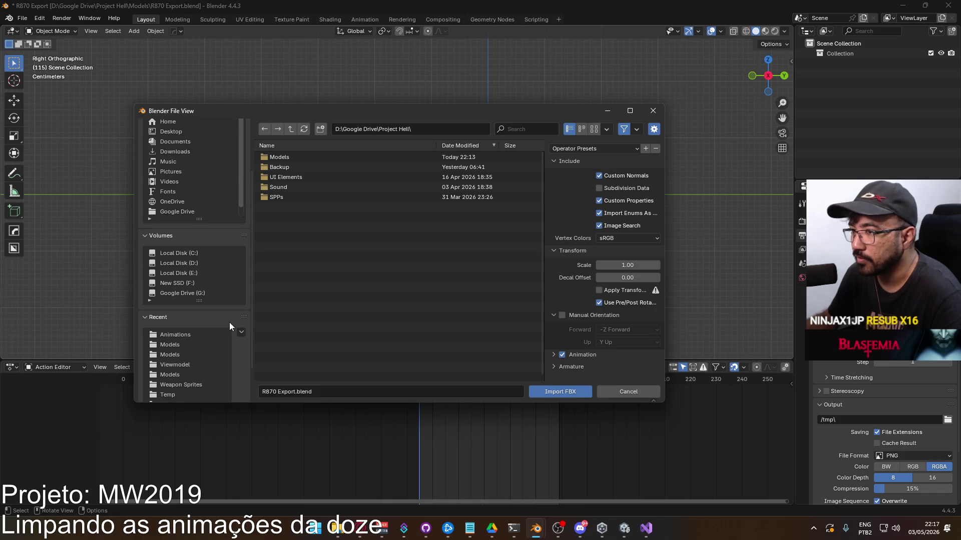
left_click(223, 326)
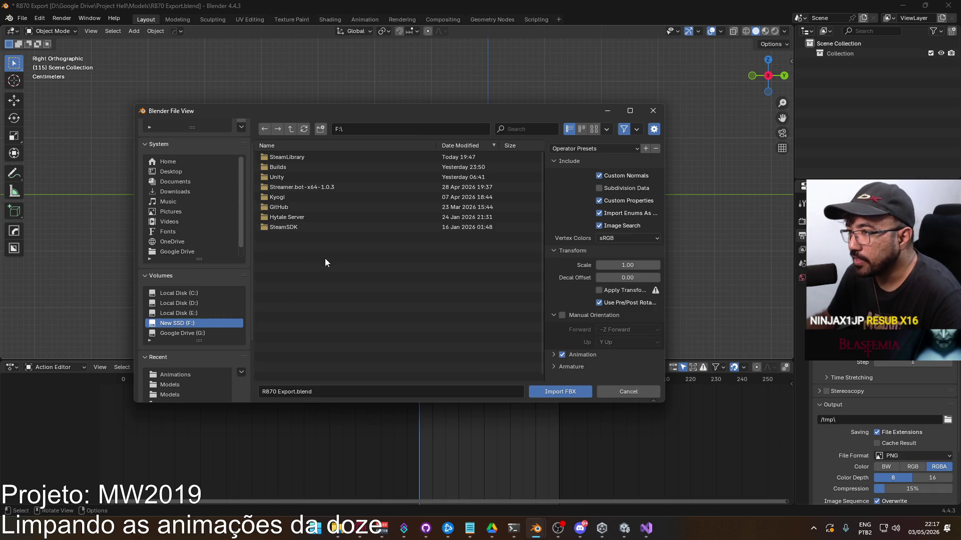
mouse_move(446, 112)
left_mouse_down()
mouse_move(597, 349)
mouse_move(415, 305)
mouse_move(380, 284)
mouse_move(610, 284)
mouse_move(402, 93)
mouse_move(427, 123)
mouse_move(573, 101)
mouse_move(441, 119)
mouse_move(419, 226)
mouse_move(392, 280)
mouse_move(452, 131)
left_mouse_up()
scroll(344, 395, "down", 2)
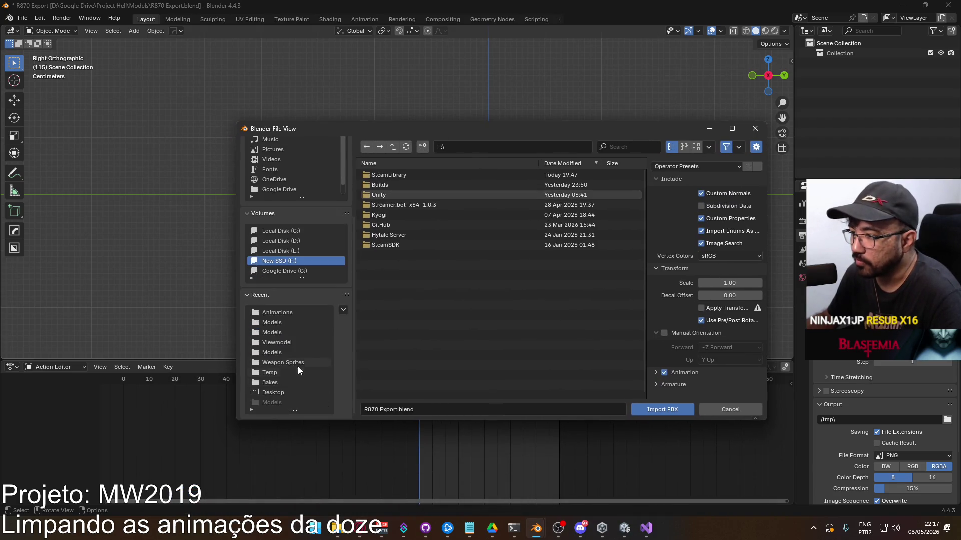
left_click(299, 343)
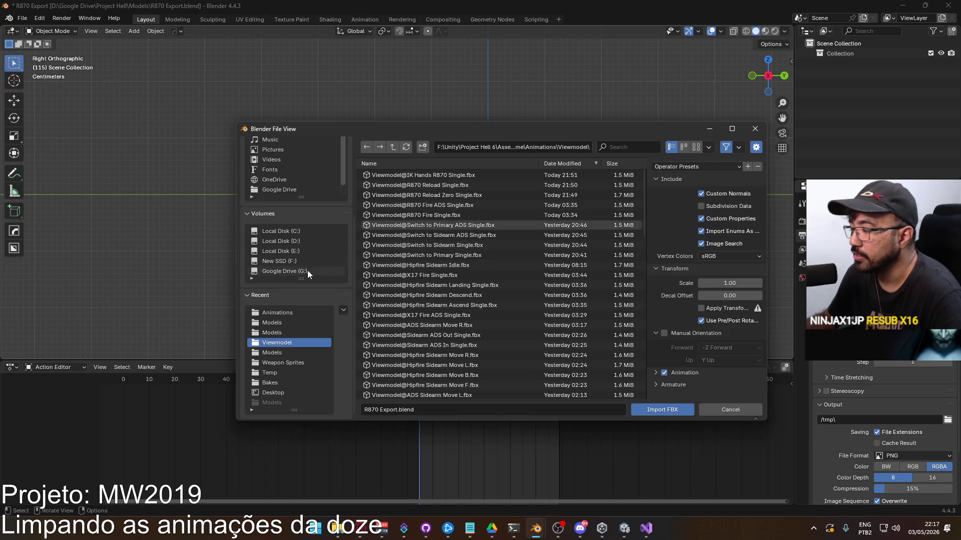
left_click(755, 129)
left_click(22, 18)
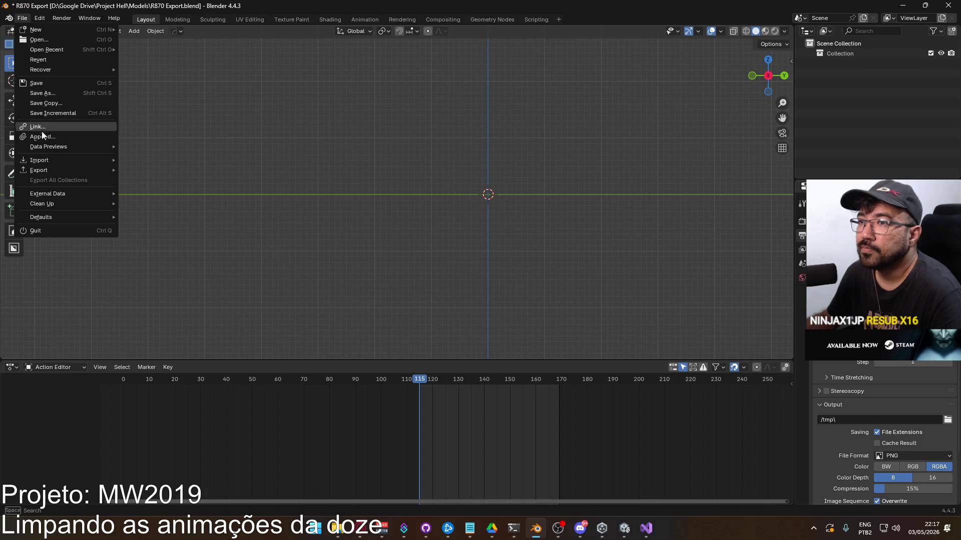
Append the R870 collection from another blend file.
left_click(42, 137)
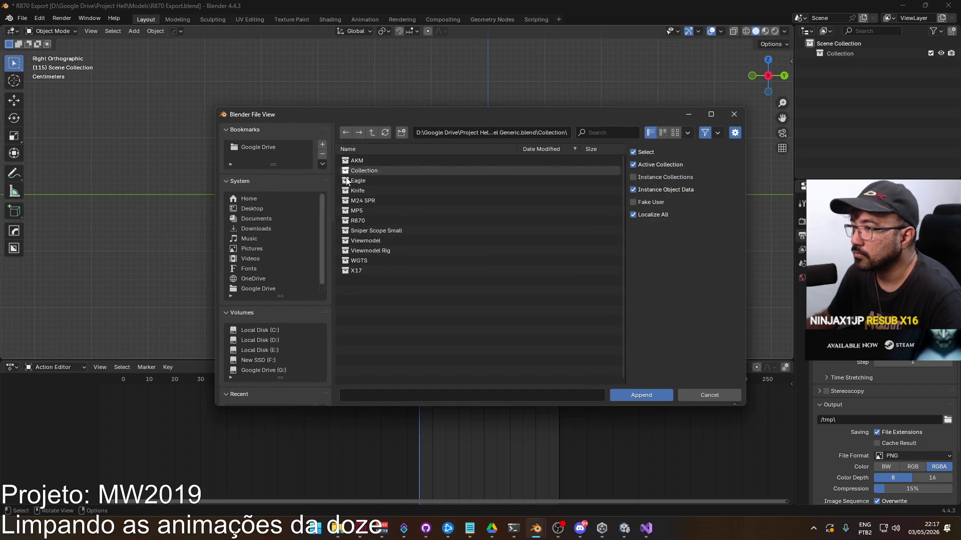
left_click(370, 221)
left_click(652, 396)
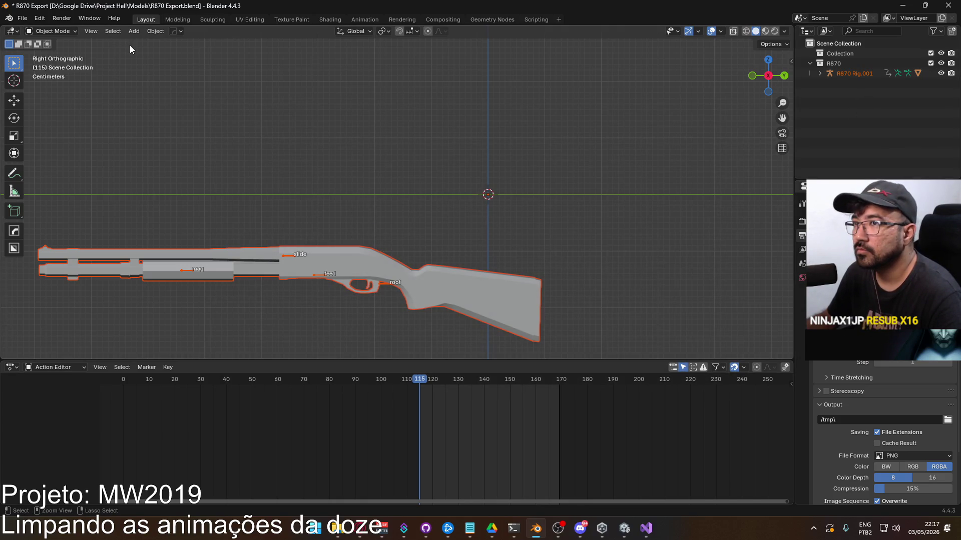
Undo the append, save, and revert the file to its saved state.
key("ctrl+z")
key("ctrl+s")
left_click(24, 18)
key("Escape")
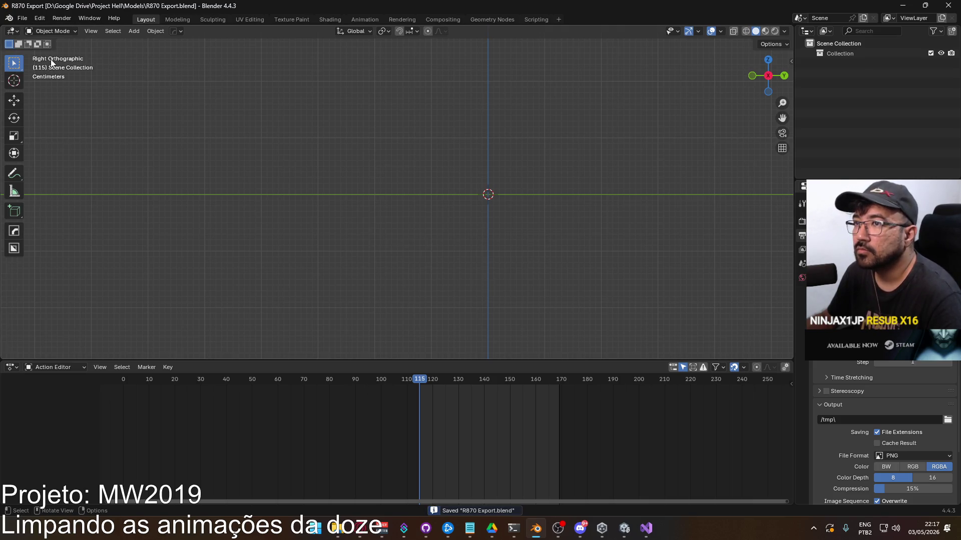
left_click(22, 18)
left_click(35, 61)
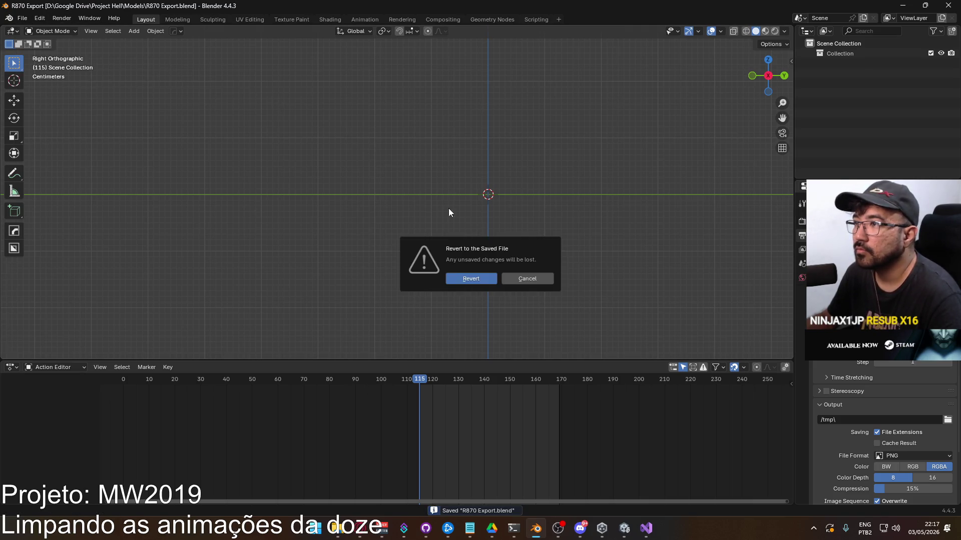
left_click(477, 283)
Append the R870 collection again and select R870 Rig to browse its actions.
left_click(22, 18)
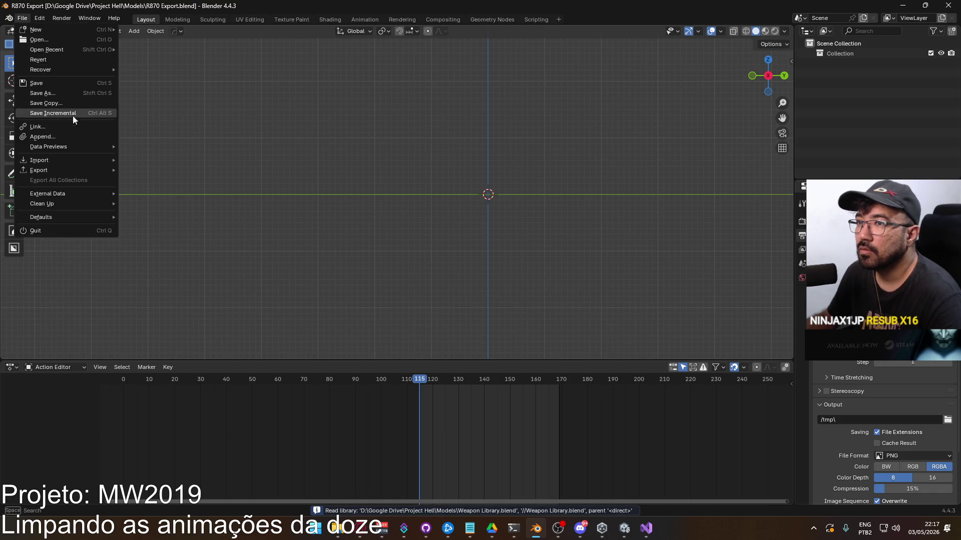
left_click(82, 134)
left_click(391, 223)
left_click(646, 395)
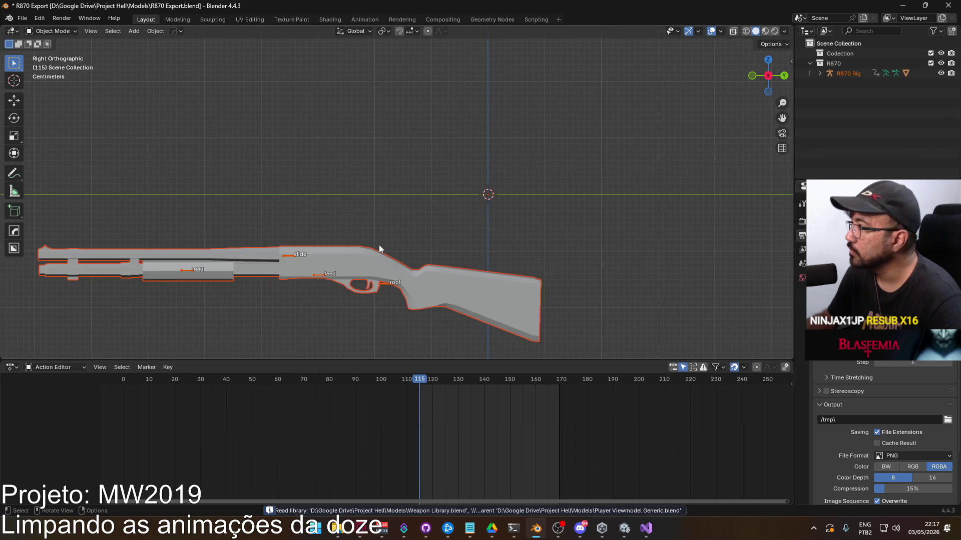
left_click(328, 275)
left_click(359, 367)
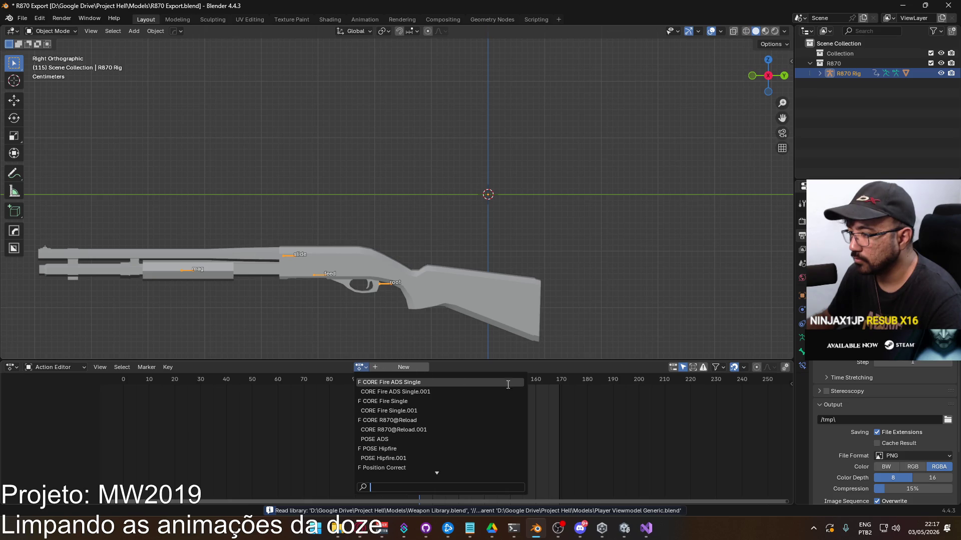
scroll(508, 384, "down", 5)
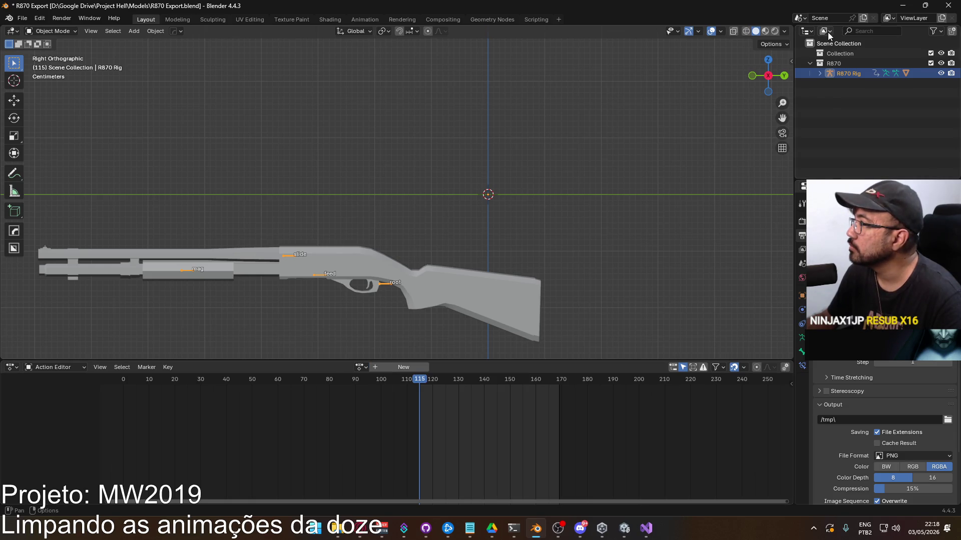
Switch the Outliner to Blender File view and expand Actions.
left_click(824, 31)
left_click(849, 89)
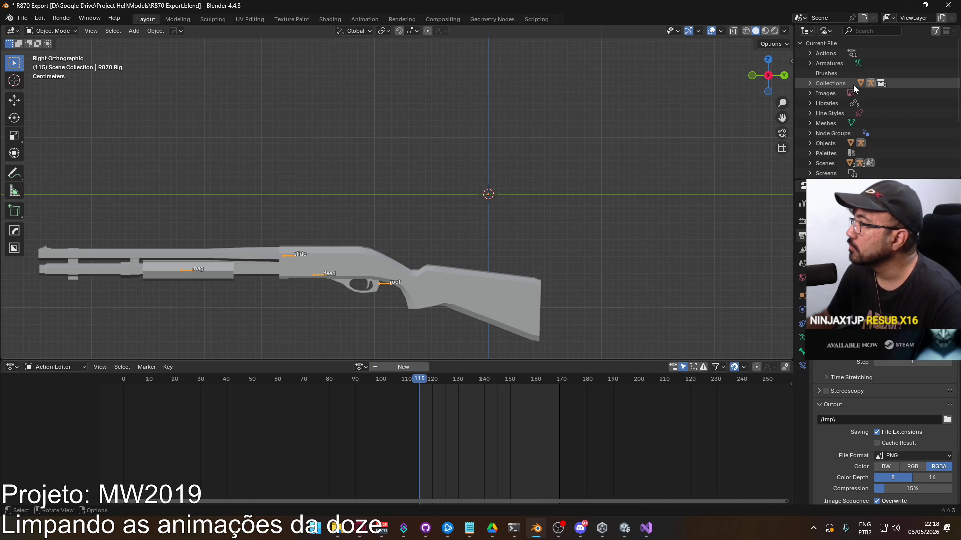
left_click(809, 53)
Delete the five .001 duplicate actions together with POSE ADS.
scroll(889, 70, "down", 5)
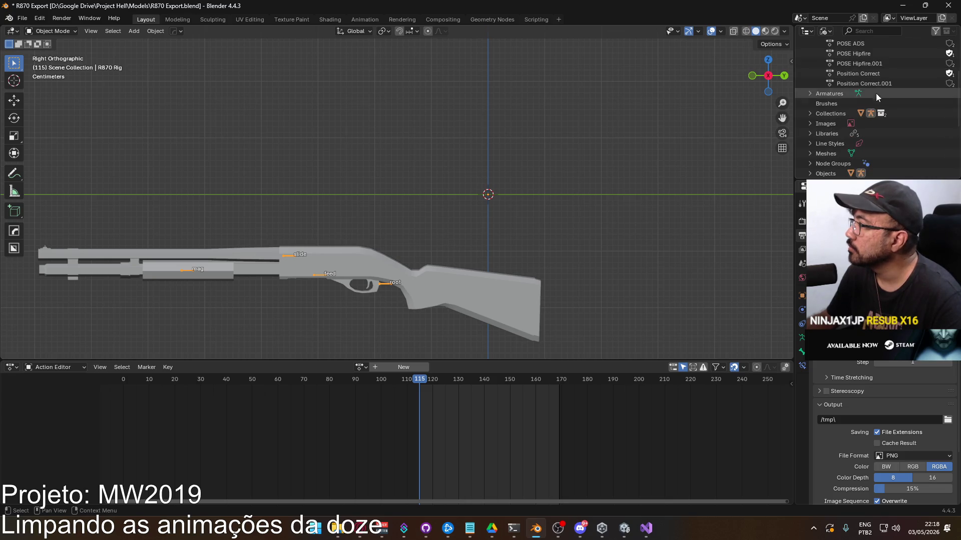
left_click(881, 85)
scroll(878, 92, "up", 5)
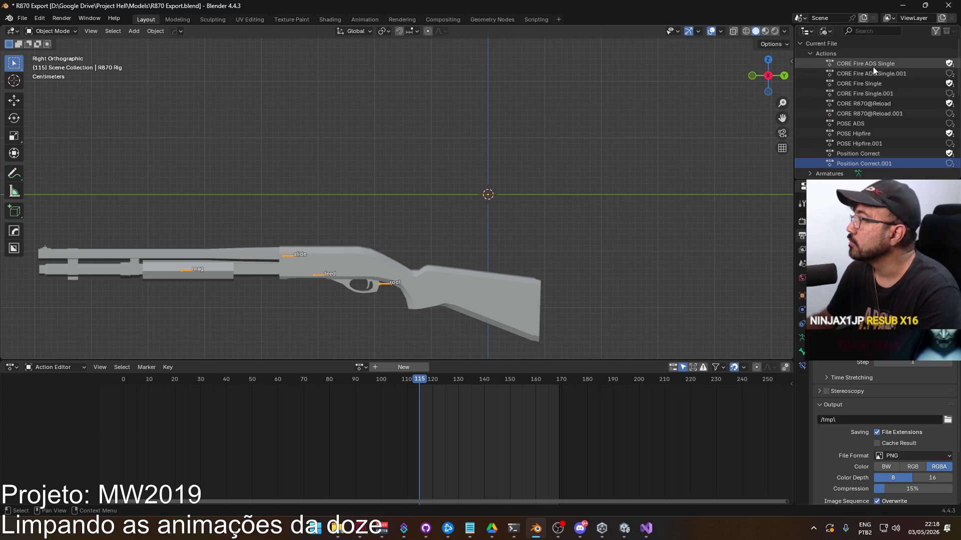
left_click(871, 73)
left_click(869, 92, "ctrl")
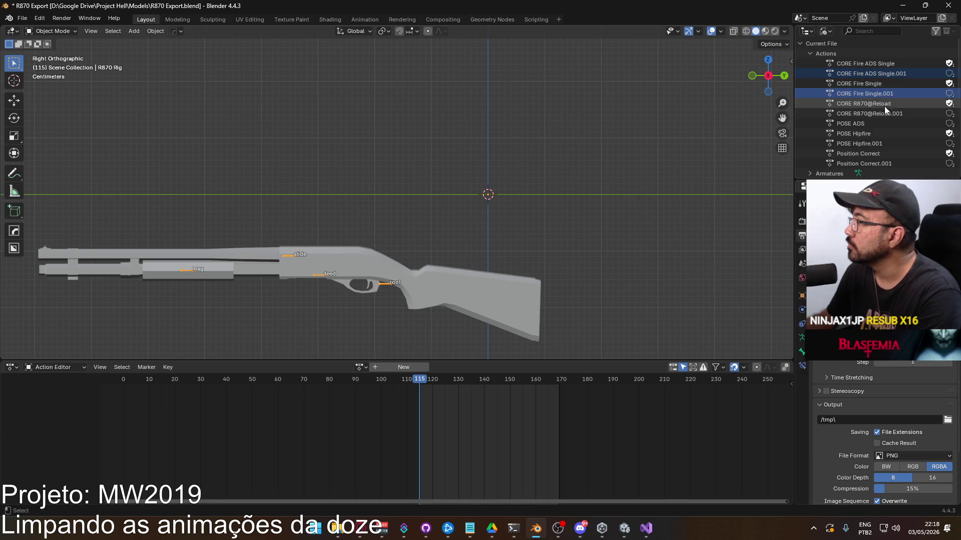
left_click(878, 113, "ctrl")
left_click(881, 143, "ctrl")
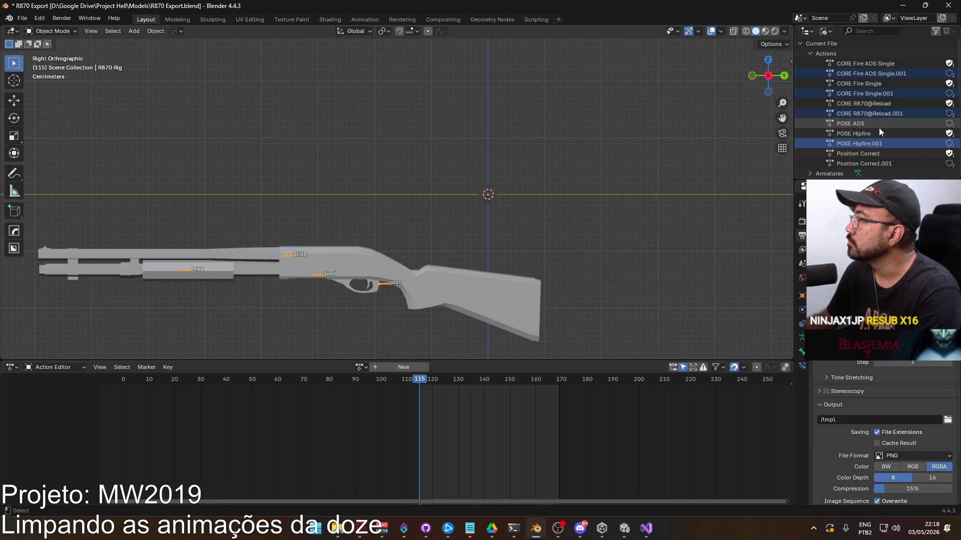
scroll(883, 140, "down", 2)
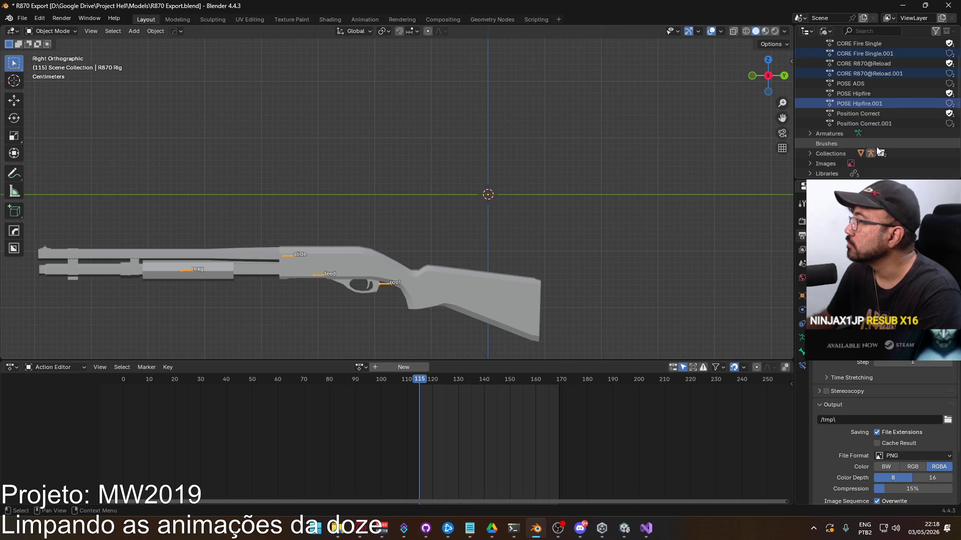
left_click(873, 125, "ctrl")
left_click(863, 84, "ctrl")
right_click(862, 84)
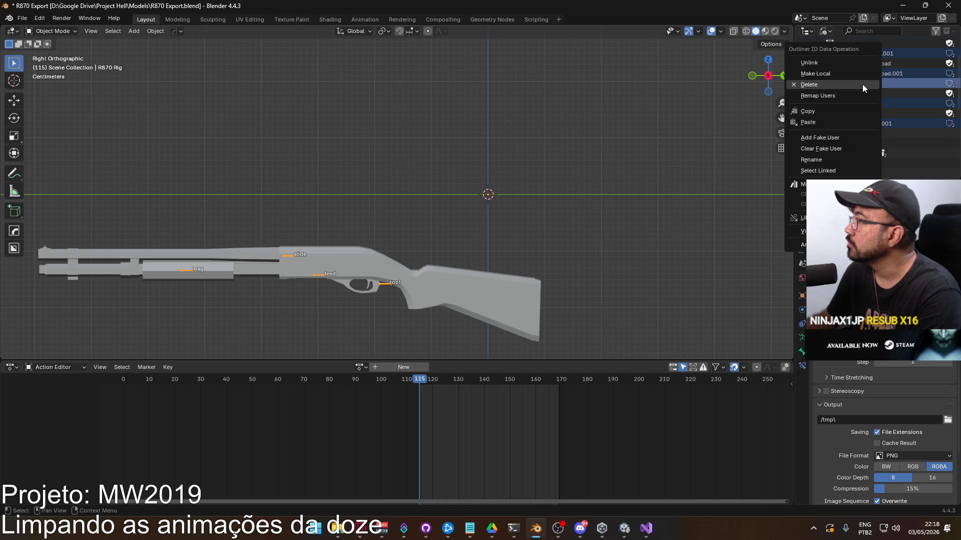
left_click(857, 84)
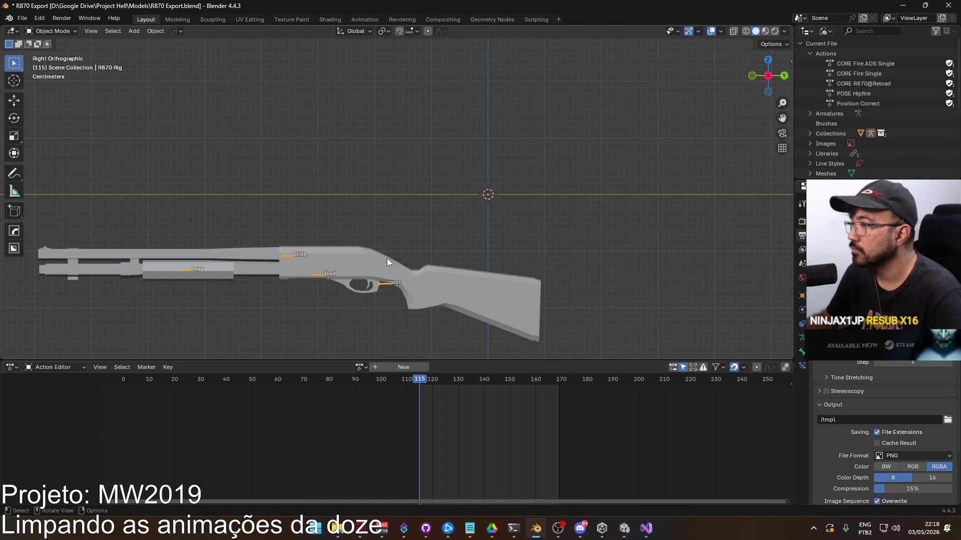
Assign CORE Fire ADS Single to R870 Rig at frame 1 and enter Pose Mode.
left_click(365, 367)
left_click(407, 381)
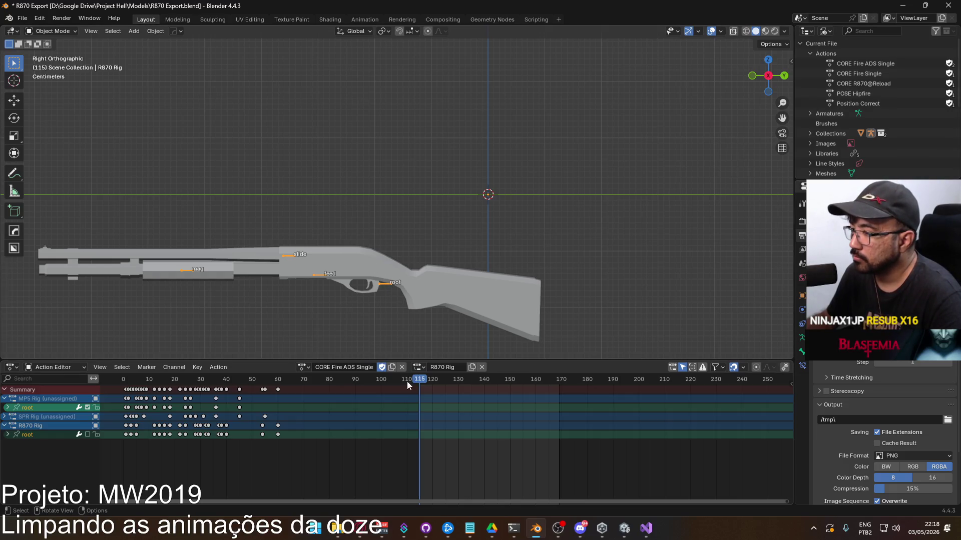
left_click(125, 379)
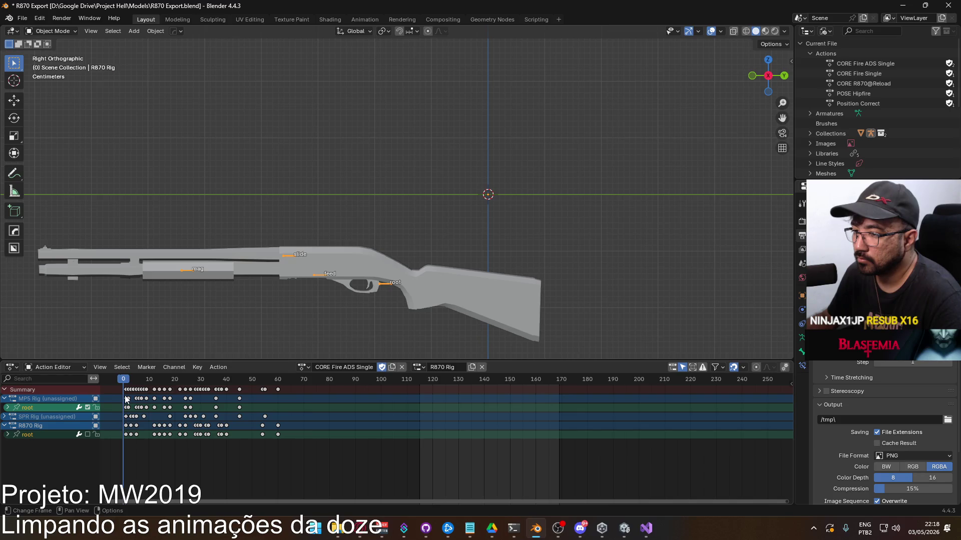
left_click(60, 32)
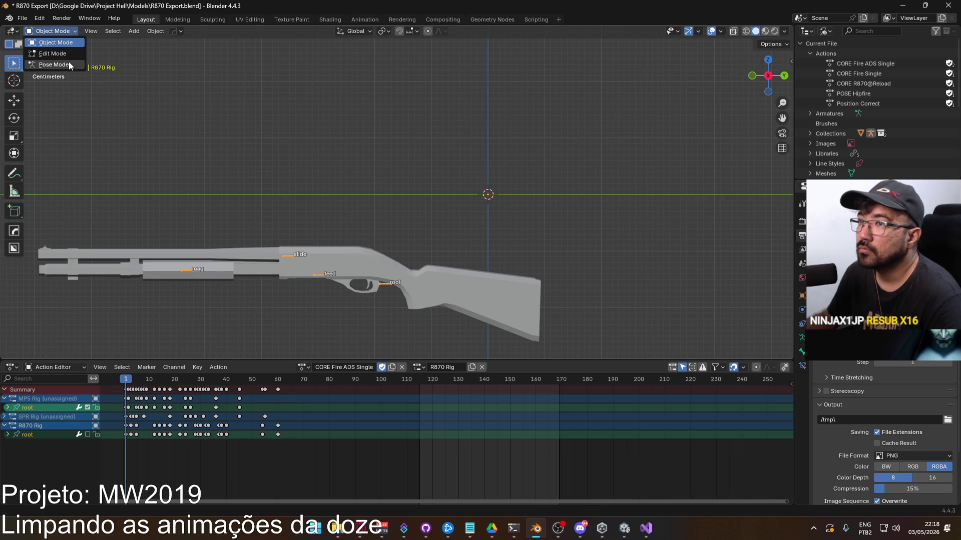
left_click(40, 64)
Assign POSE Hipfire to the rig, then return it to Object Mode.
left_click(303, 367)
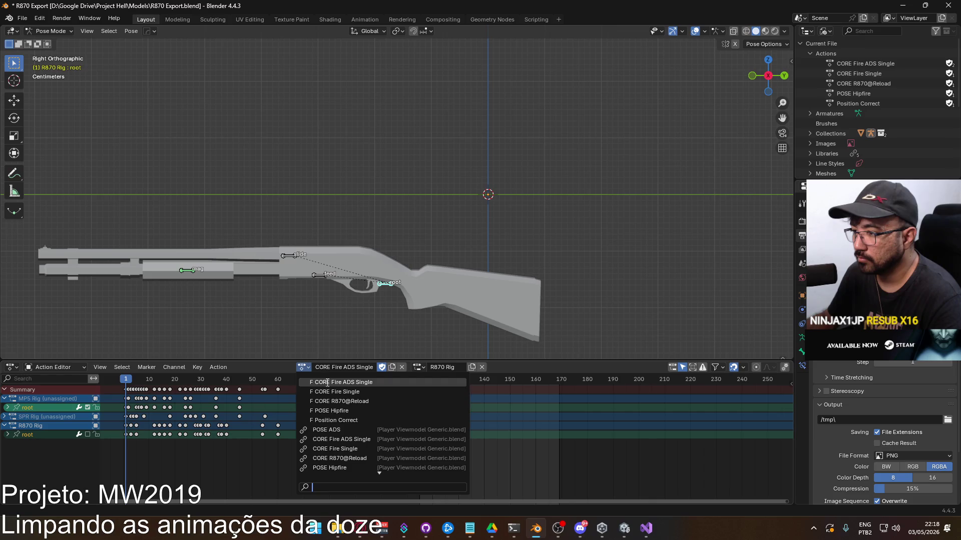
left_click(346, 411)
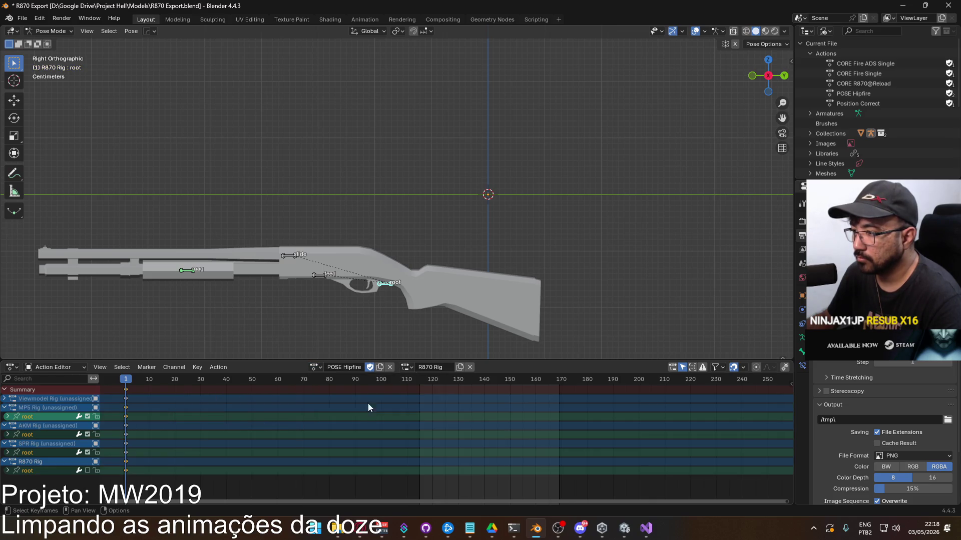
left_click(316, 369)
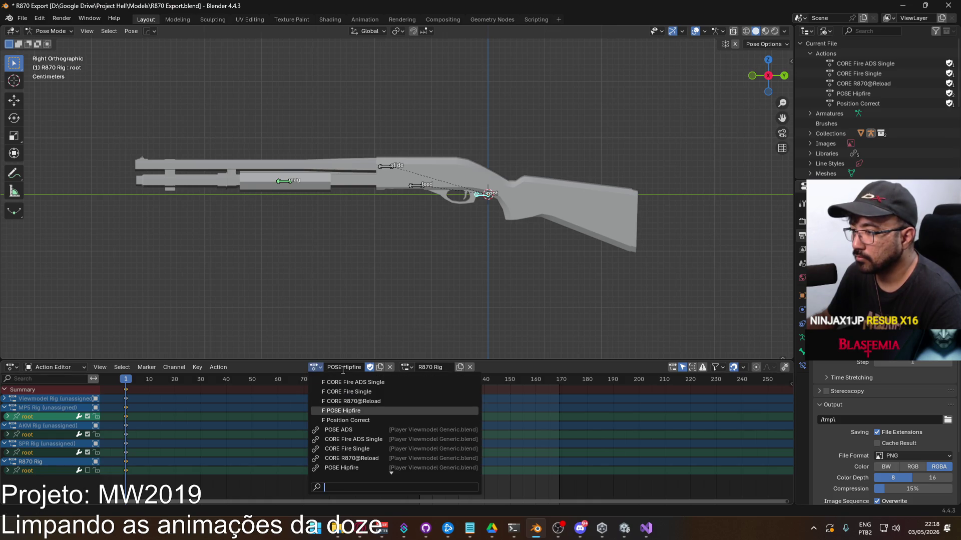
left_click(482, 209)
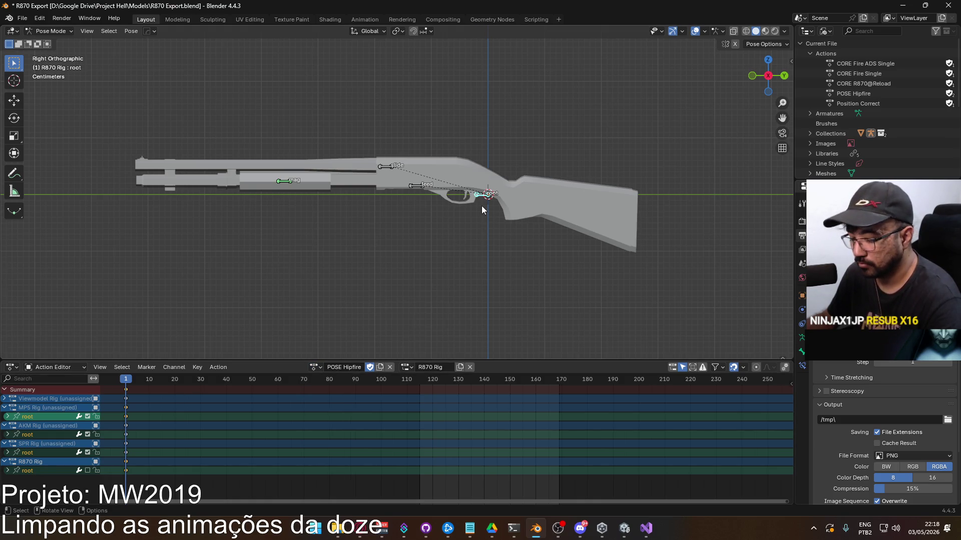
left_click(316, 368)
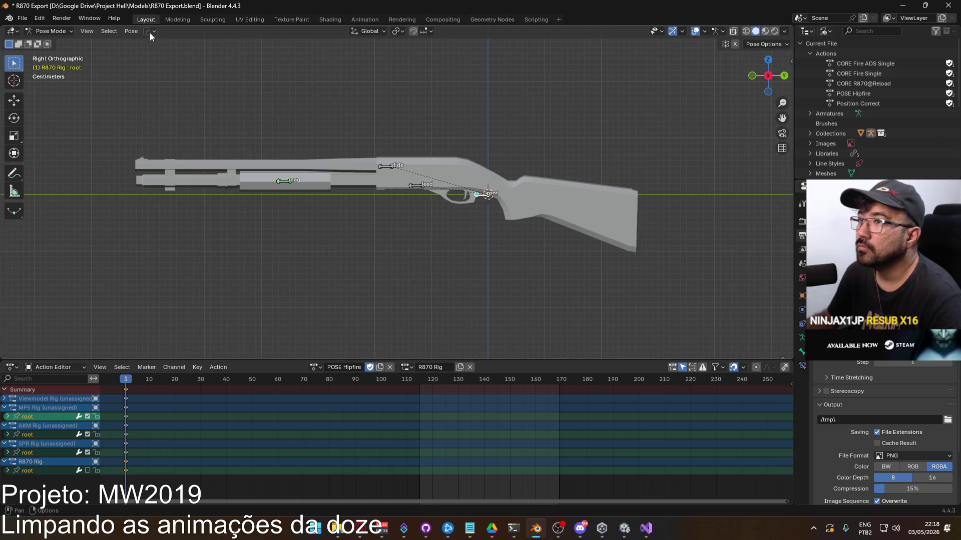
left_click(61, 31)
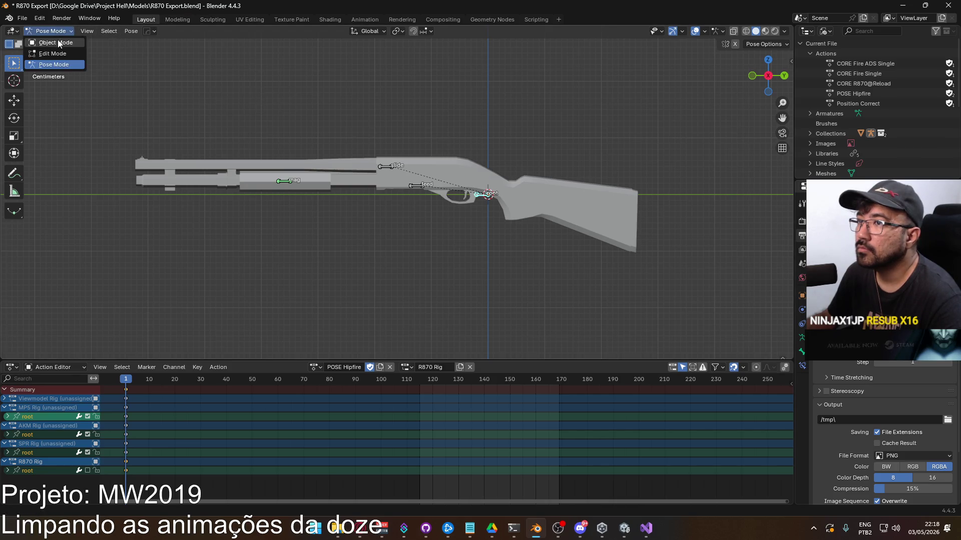
left_click(58, 40)
Assign CORE R870@Reload, scrub through it to frame 164, and save the file.
left_click(315, 369)
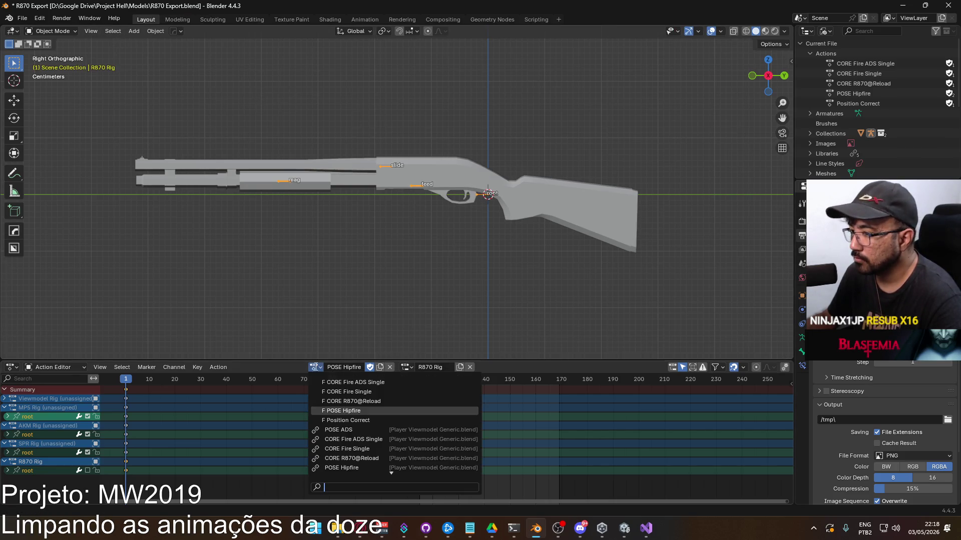
left_click(376, 398)
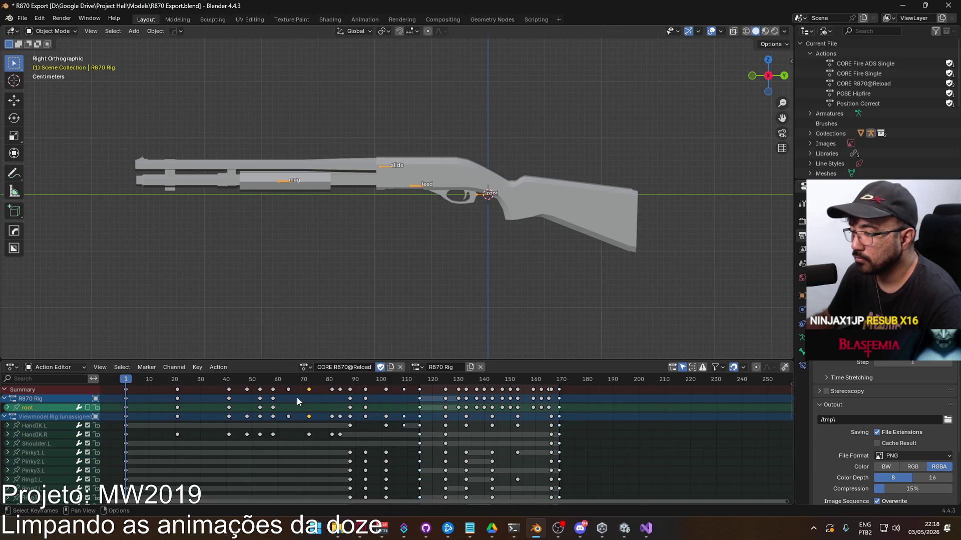
left_click_drag(139, 383, 549, 401)
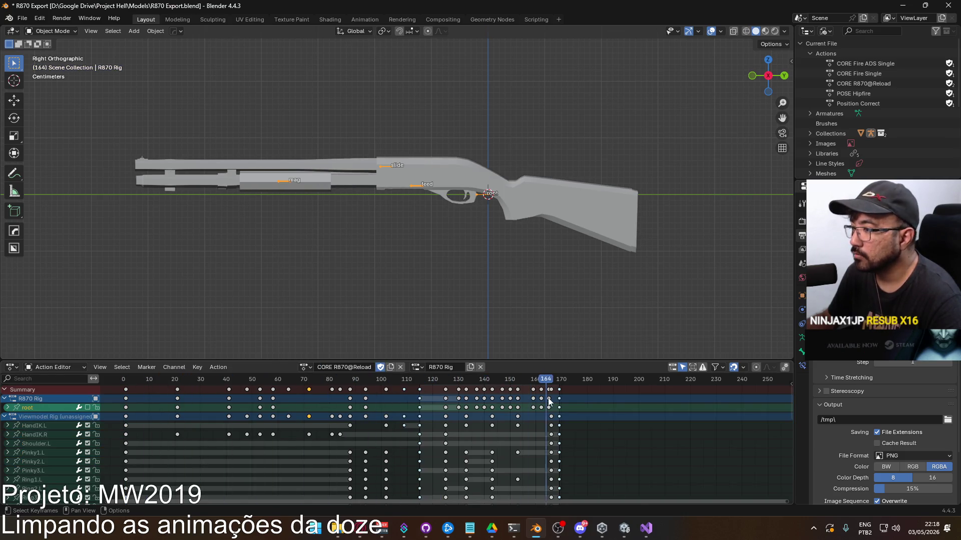
key("shift+Left")
key("ctrl+s")
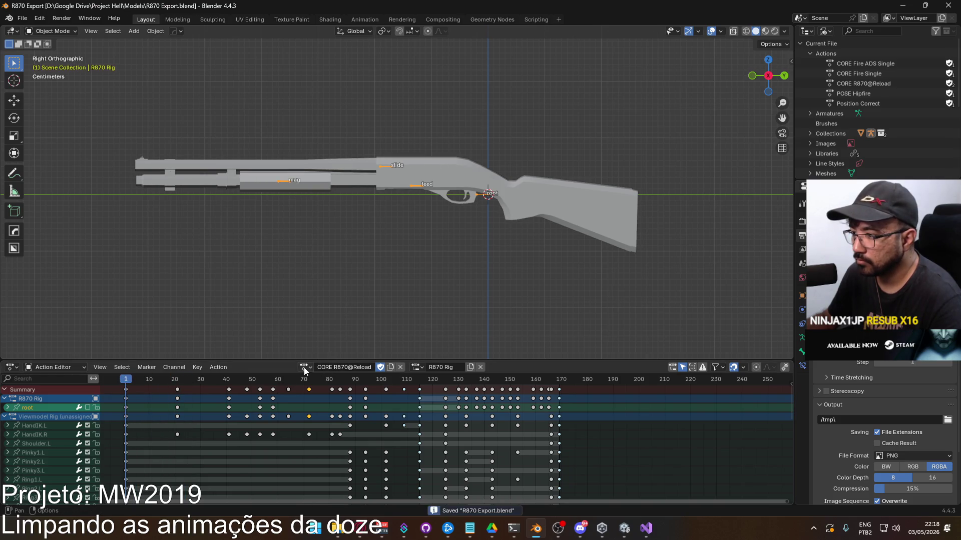
Assign CORE Fire Single to the rig and preview its animation.
left_click(305, 367)
left_click(340, 392)
mouse_move(143, 377)
left_mouse_down()
mouse_move(277, 386)
mouse_move(125, 379)
left_mouse_up()
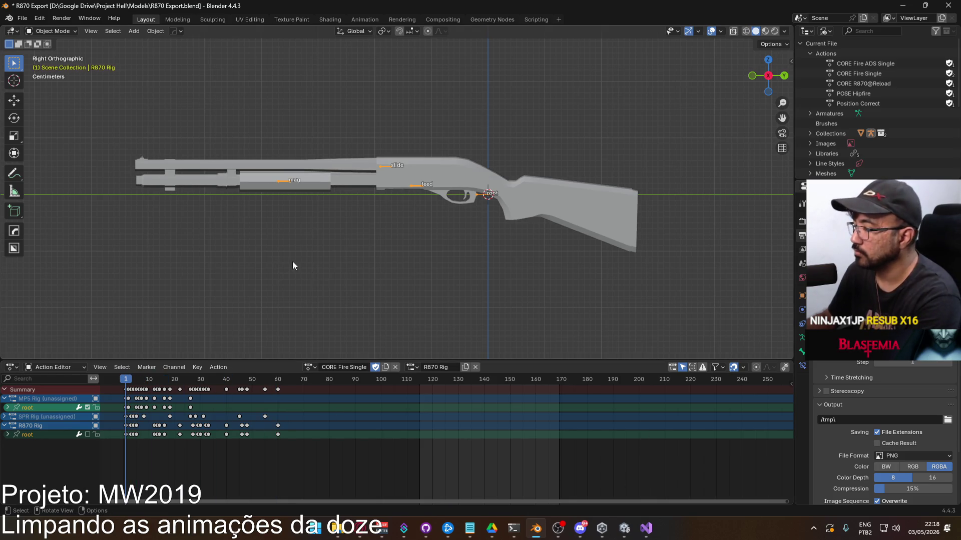
Set the scene frame range to start 1 and end 60 in the Animation workspace.
left_click(365, 20)
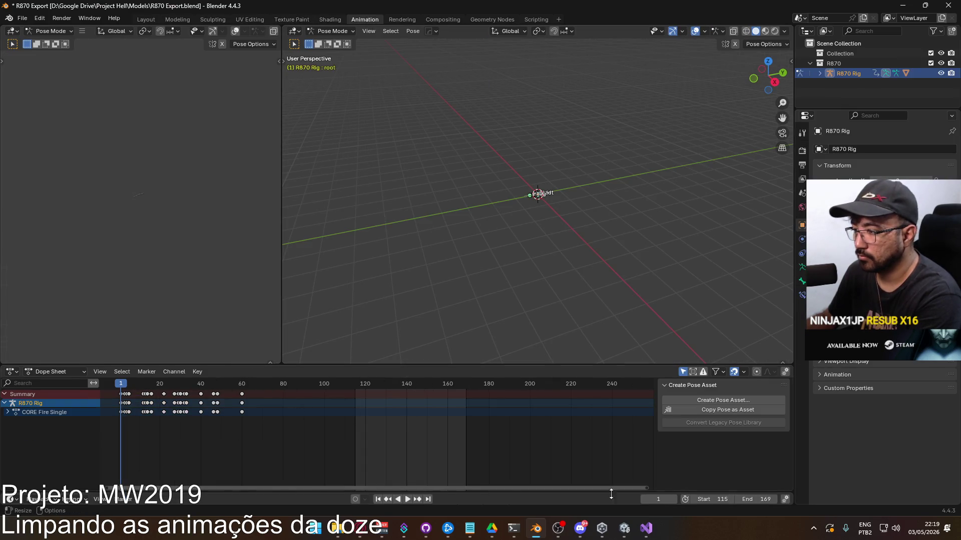
left_click(715, 500)
type("1")
key("Tab")
type("60")
key("Return")
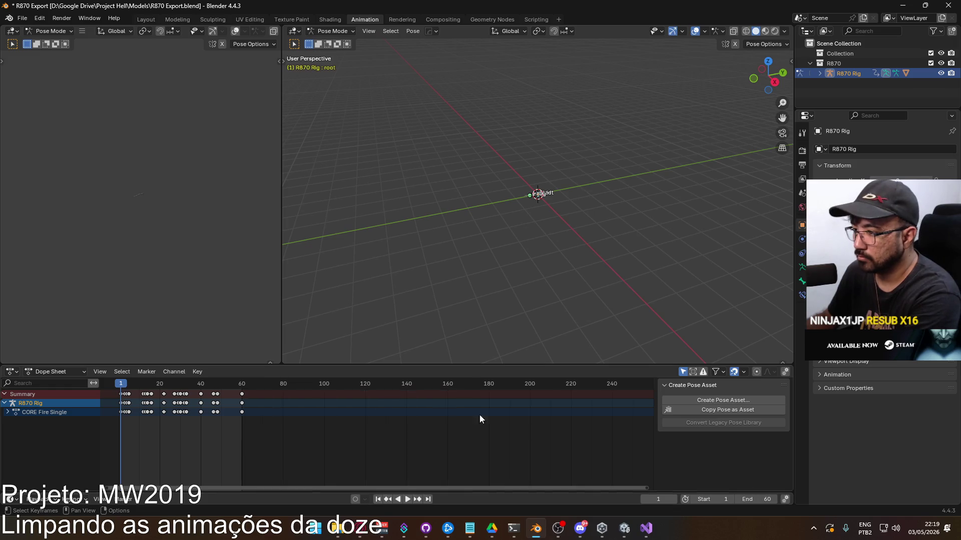
Play and scrub CORE Fire Single through frames 1–60 from the Right Ortho view.
key("KP_3")
scroll(425, 263, "up", 8)
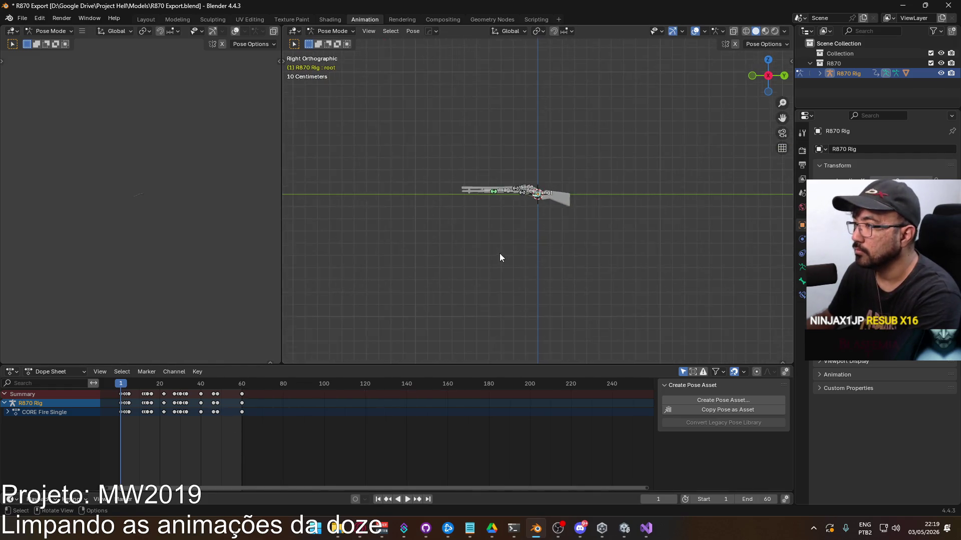
key("space")
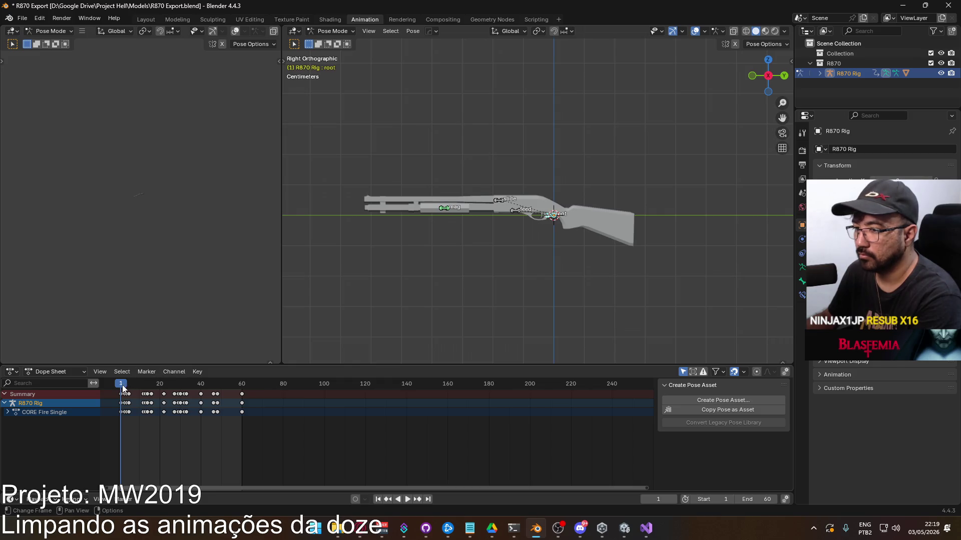
left_click_drag(199, 385, 243, 390)
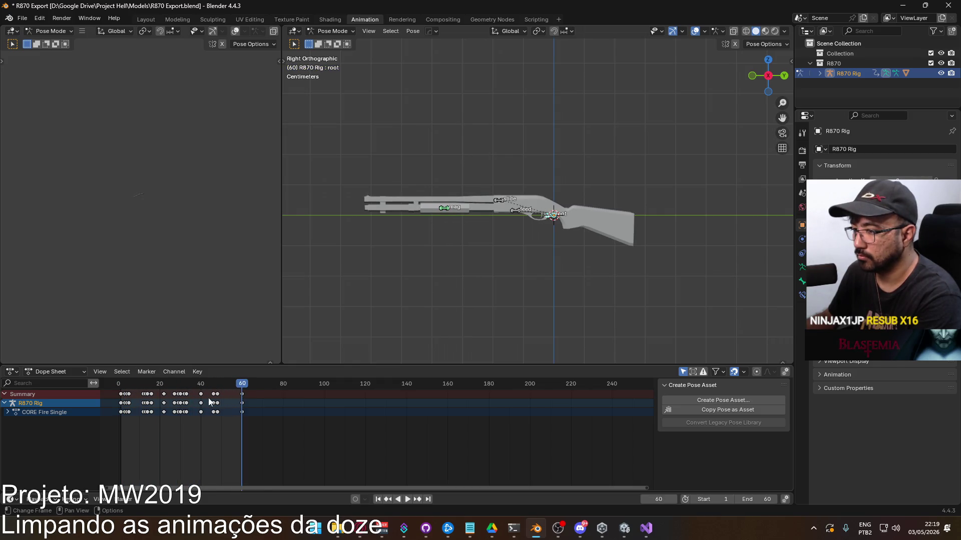
scroll(209, 402, "up", 2)
scroll(300, 403, "up", 4, "ctrl")
left_click(380, 387)
left_click_drag(380, 388, 233, 388)
Return the rig to Object Mode, select the gun with its rig, and save.
left_click(321, 32)
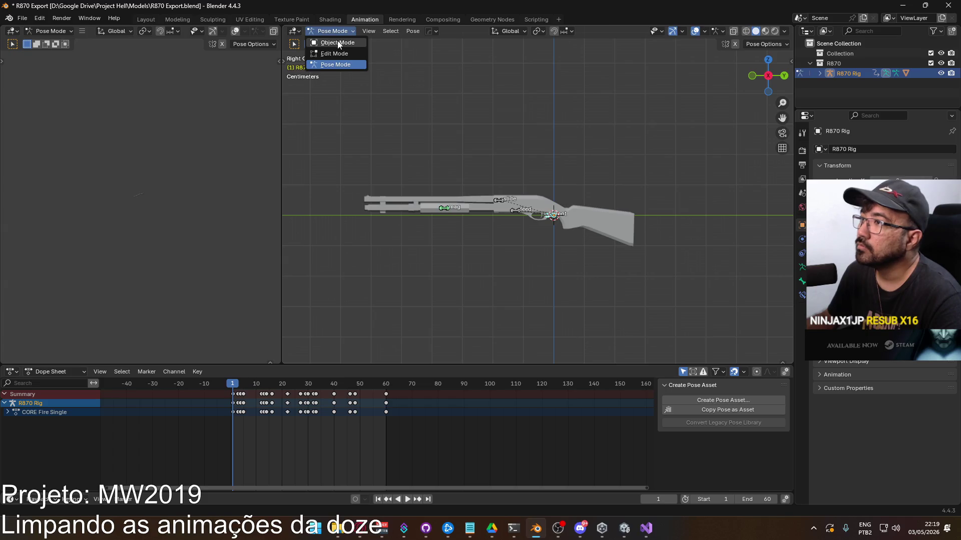
left_click(337, 41)
scroll(534, 216, "up", 2)
scroll(522, 206, "down", 2)
left_click(525, 201)
left_click(553, 220, "shift")
key("ctrl+s")
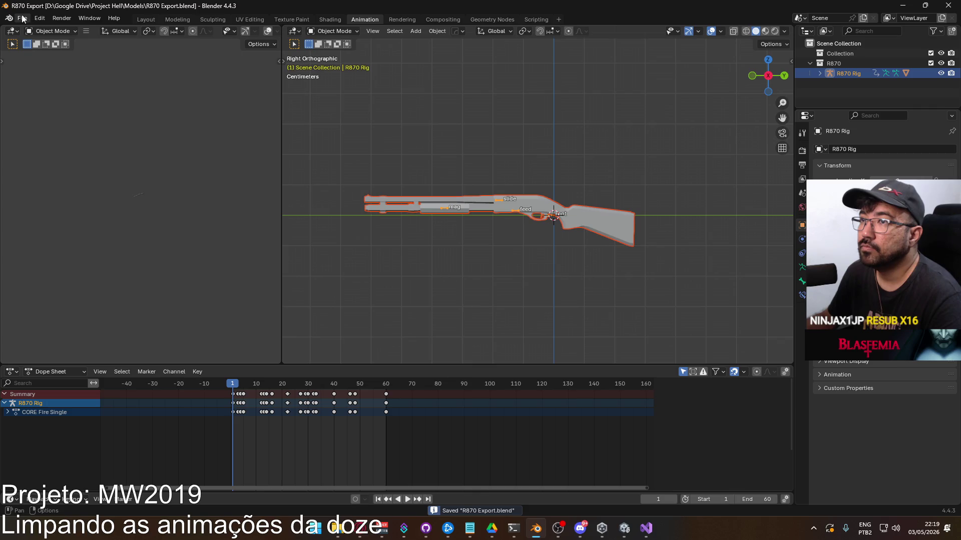
Start an FBX export from Blender using the Unity operator preset.
left_click(22, 18)
mouse_move(65, 173)
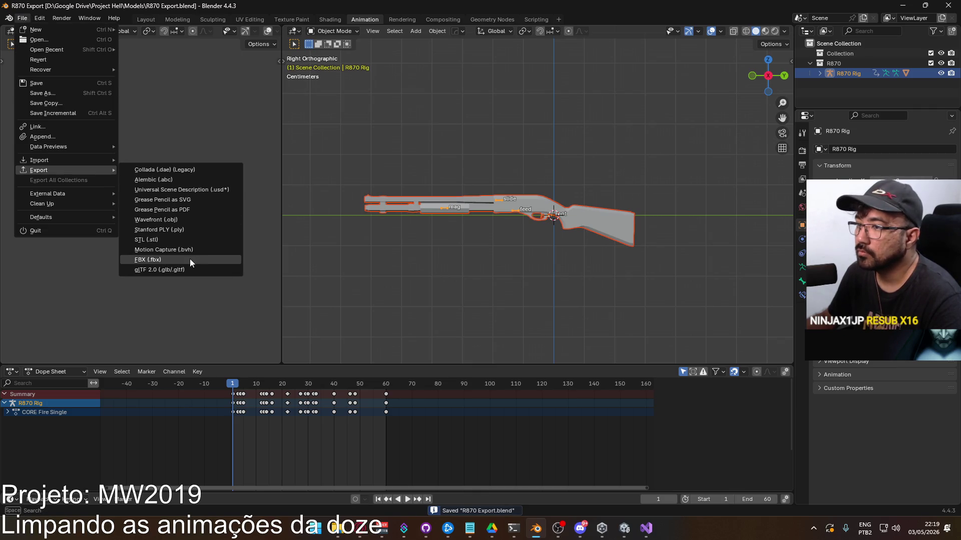
left_click(190, 260)
left_click(664, 153)
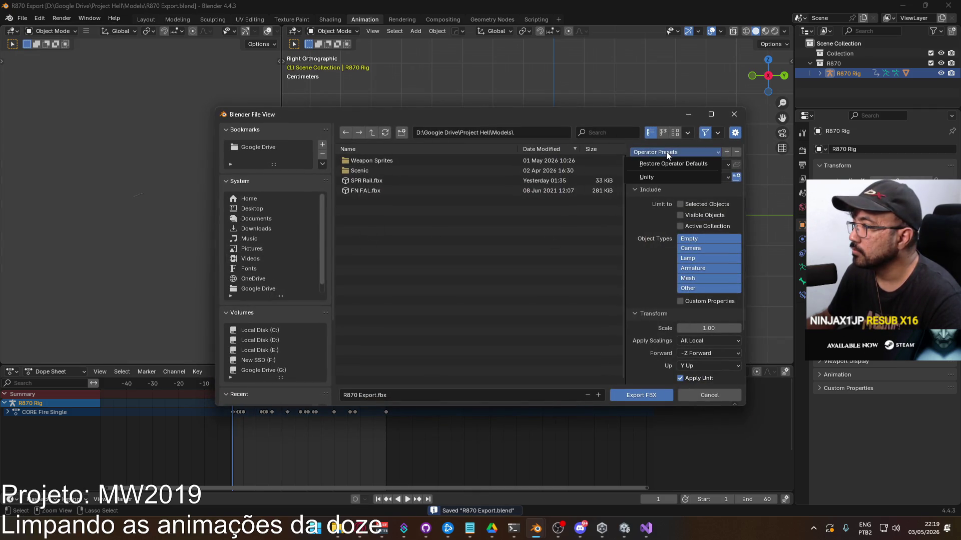
left_click(660, 177)
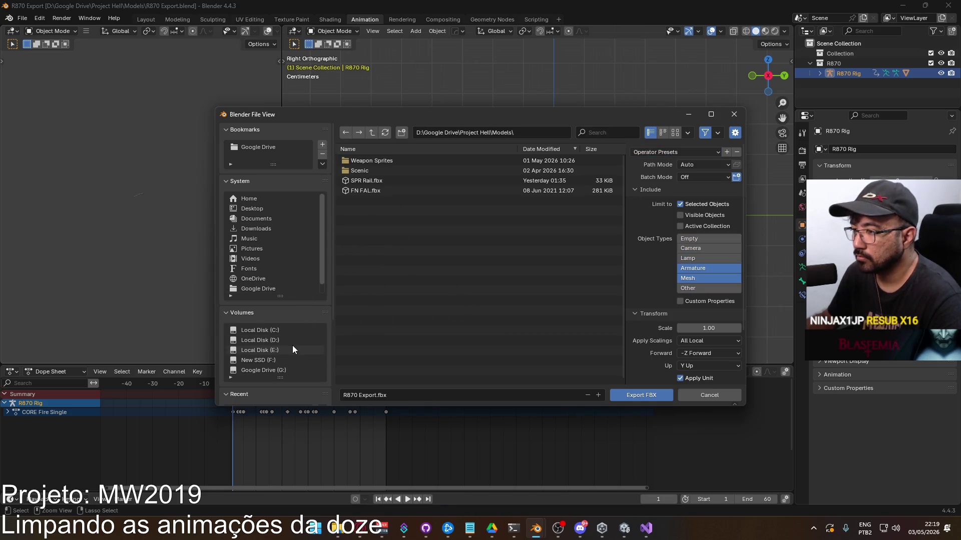
Export over R870@Fire Single.fbx in Runtime\Animations, then save the blend file.
scroll(294, 349, "down", 4)
left_click(263, 341)
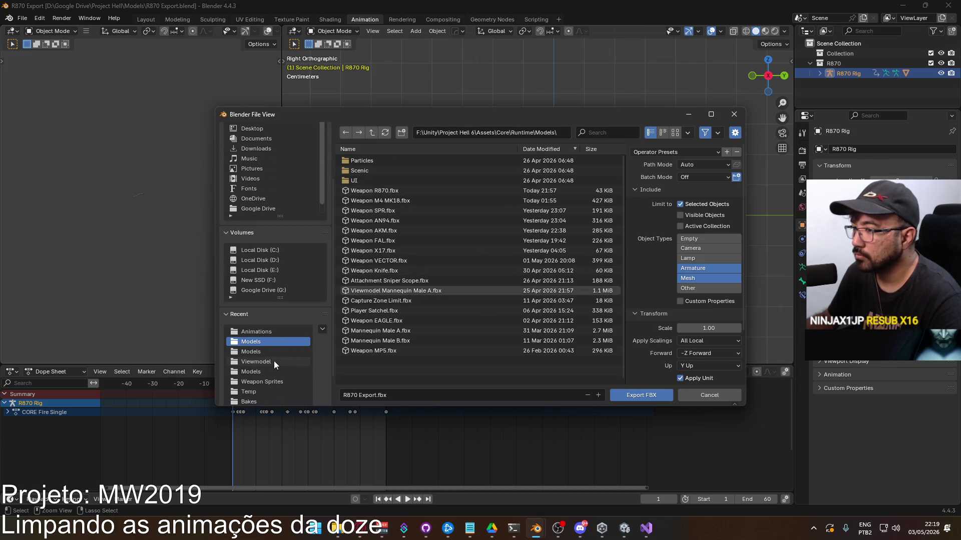
left_click(372, 132)
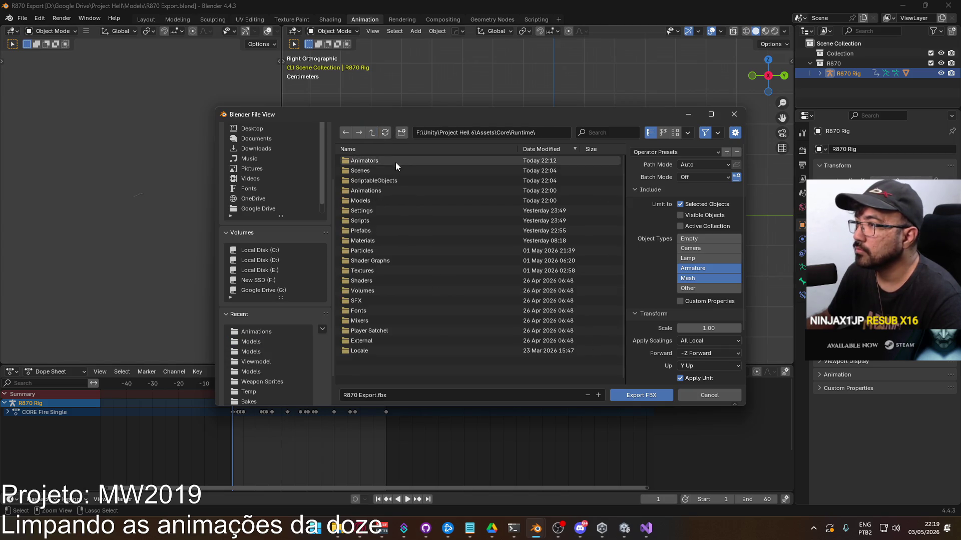
left_click(376, 193)
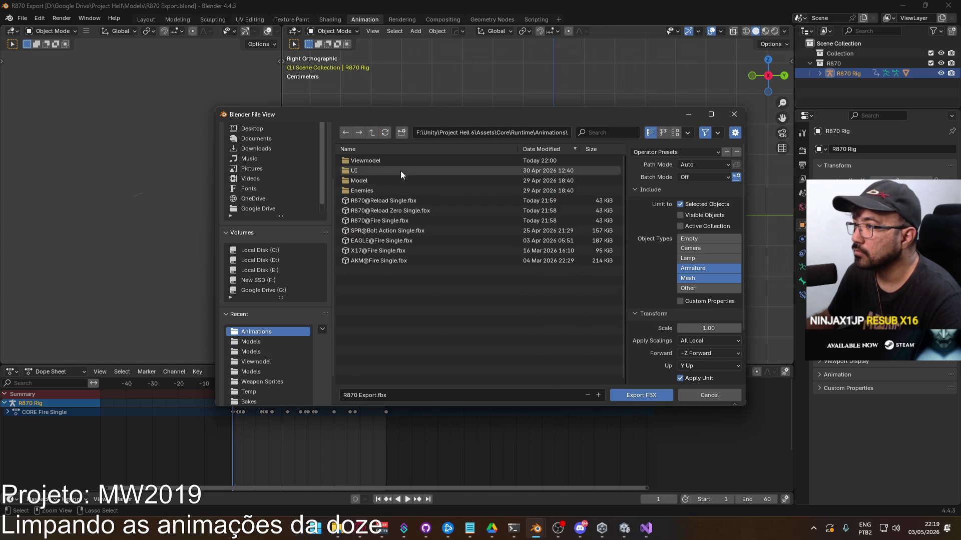
left_click(405, 221)
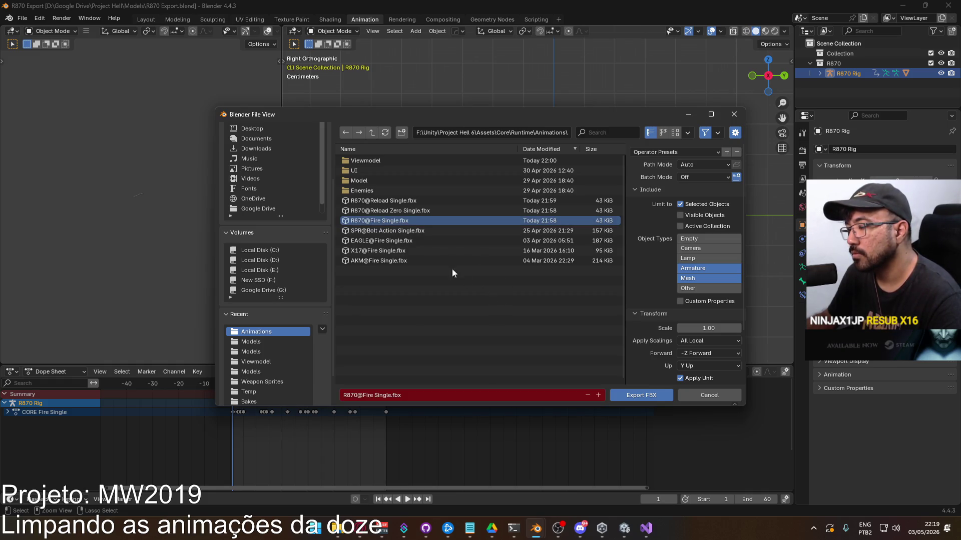
double_click(385, 223)
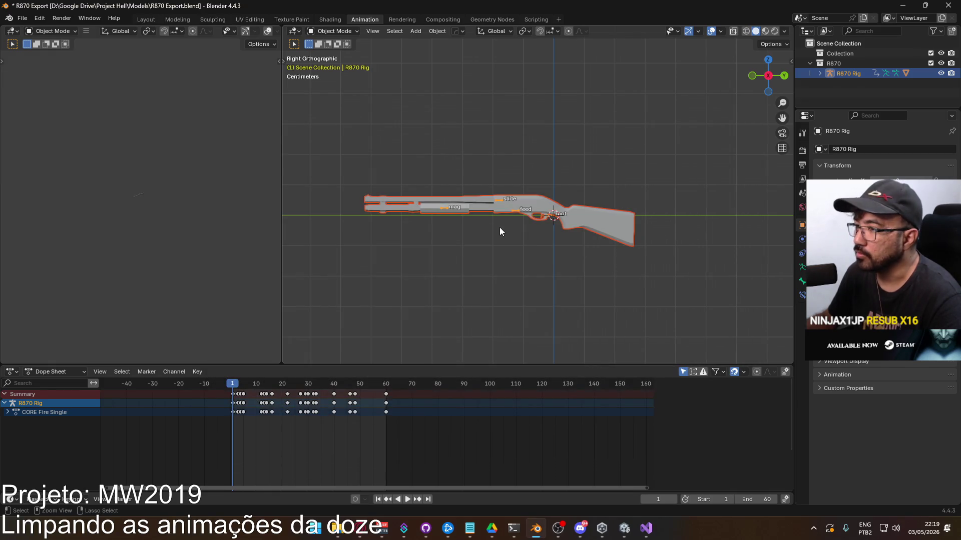
key("ctrl+s")
In Unity's Animations folder, select R870@Fire Single and expand its Fire Single clip preview.
left_click(624, 528)
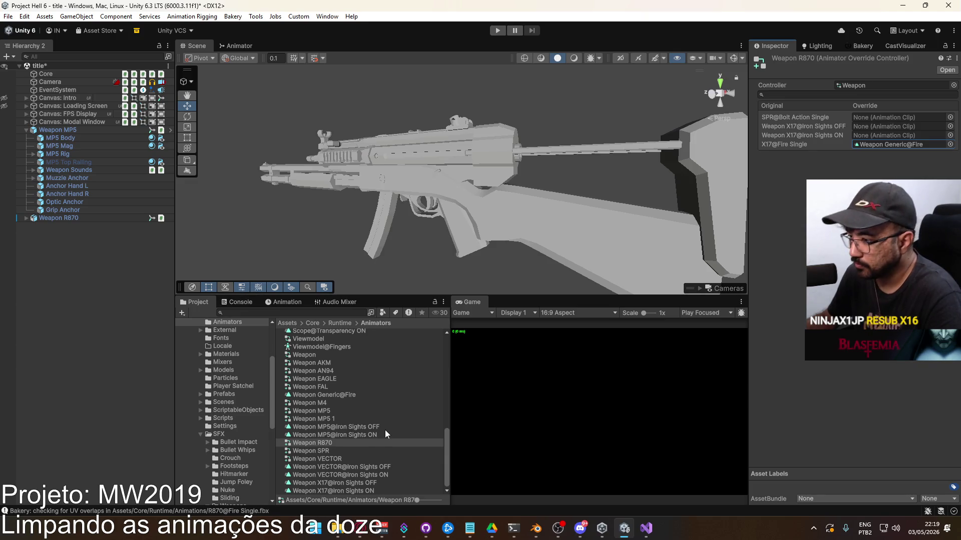
scroll(372, 467, "up", 4)
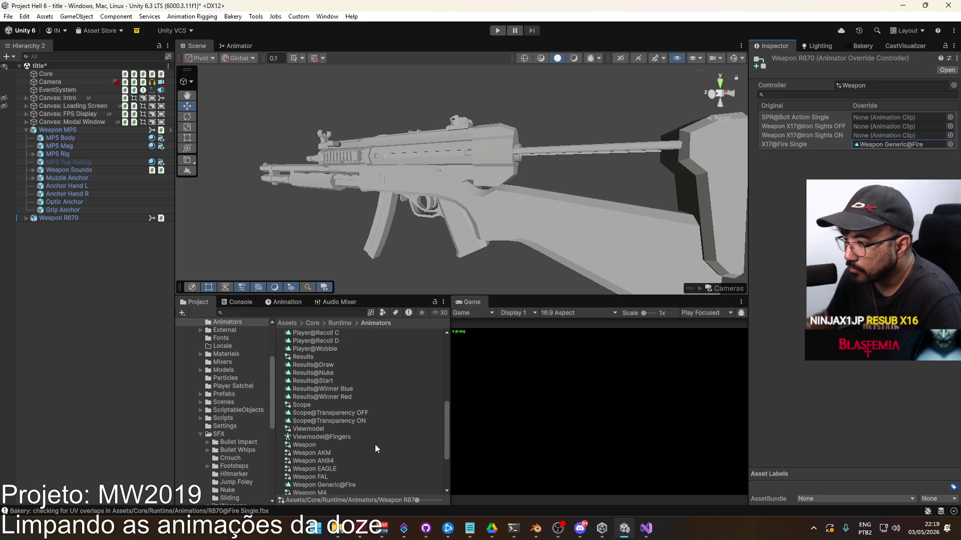
scroll(365, 455, "down", 3)
scroll(345, 439, "up", 4)
scroll(344, 436, "up", 10)
scroll(230, 392, "up", 5)
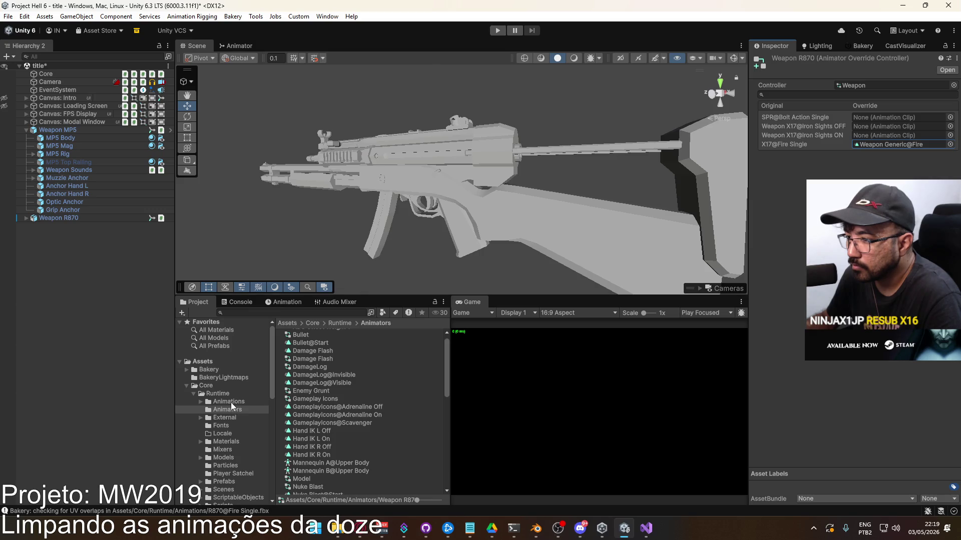
left_click(229, 402)
left_click(313, 381)
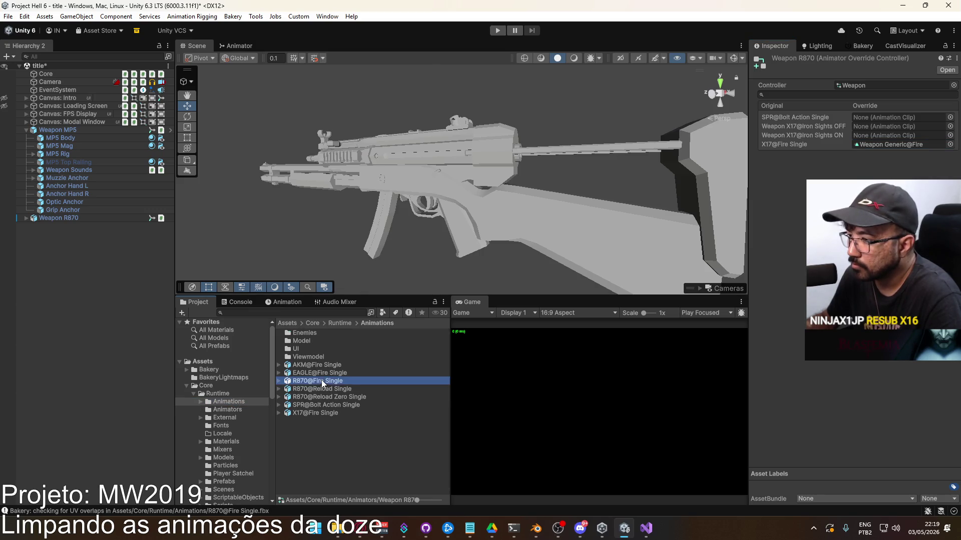
left_click(796, 500)
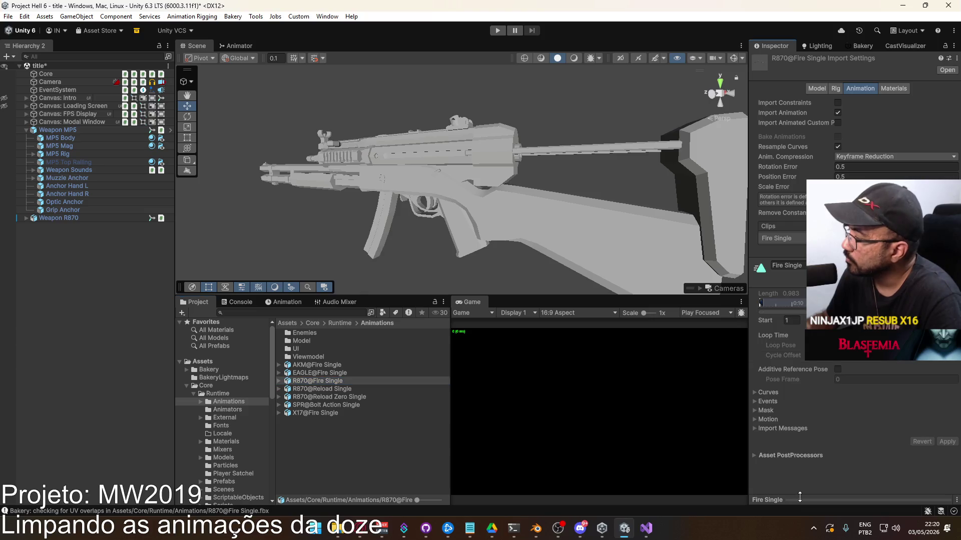
Scrub the Fire Single preview and compare it with the R870 Reload Zero Single and Reload Single assets.
scroll(836, 460, "up", 5)
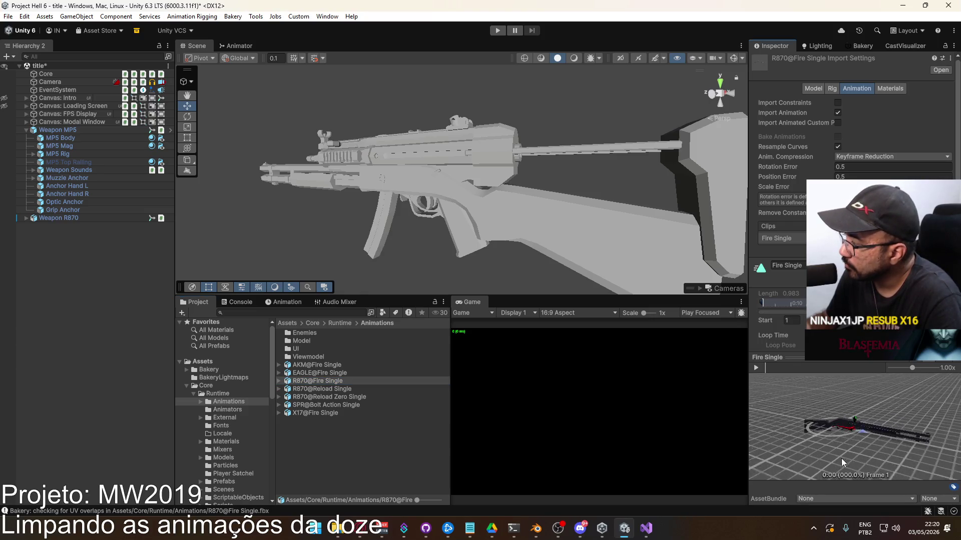
left_click_drag(776, 368, 841, 369)
left_click_drag(779, 369, 773, 368)
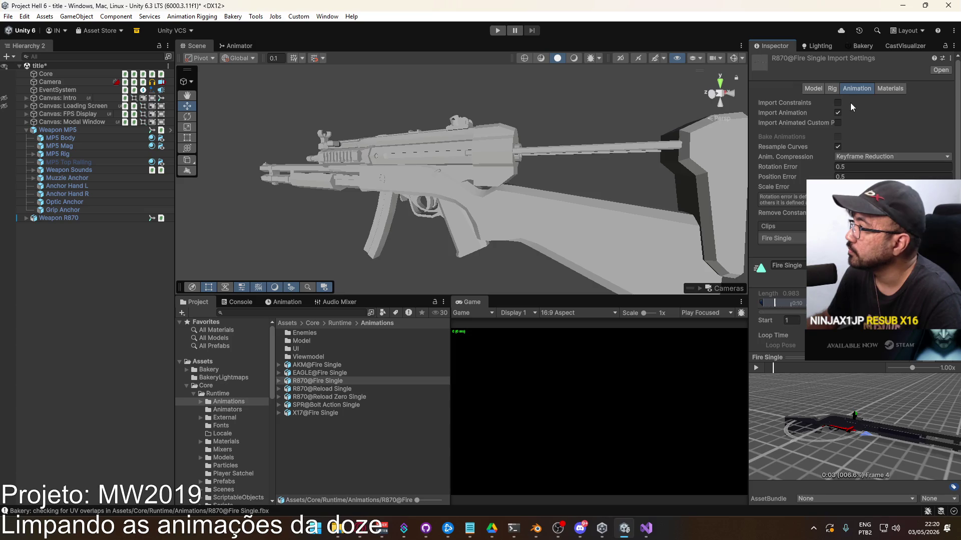
left_click(339, 396)
left_click(336, 381)
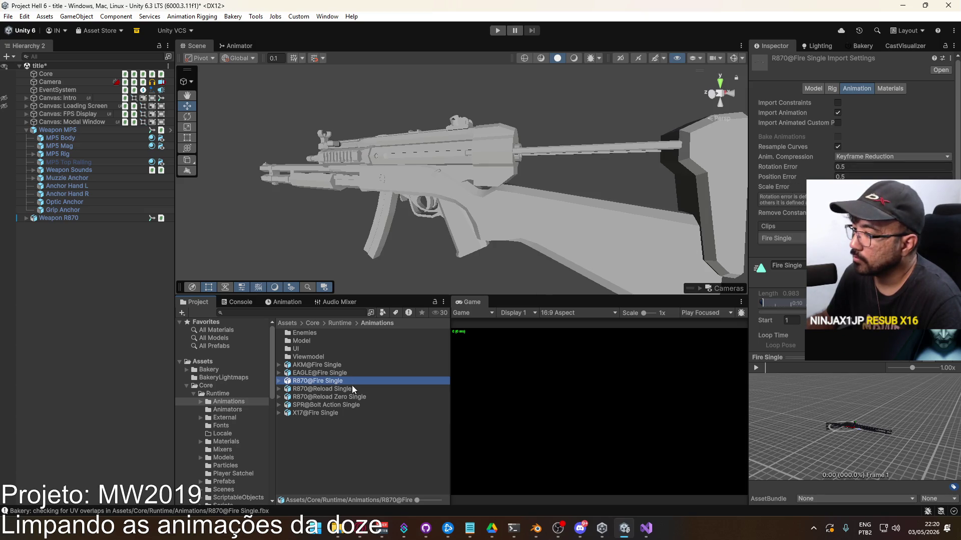
left_click(346, 389)
left_click(344, 397)
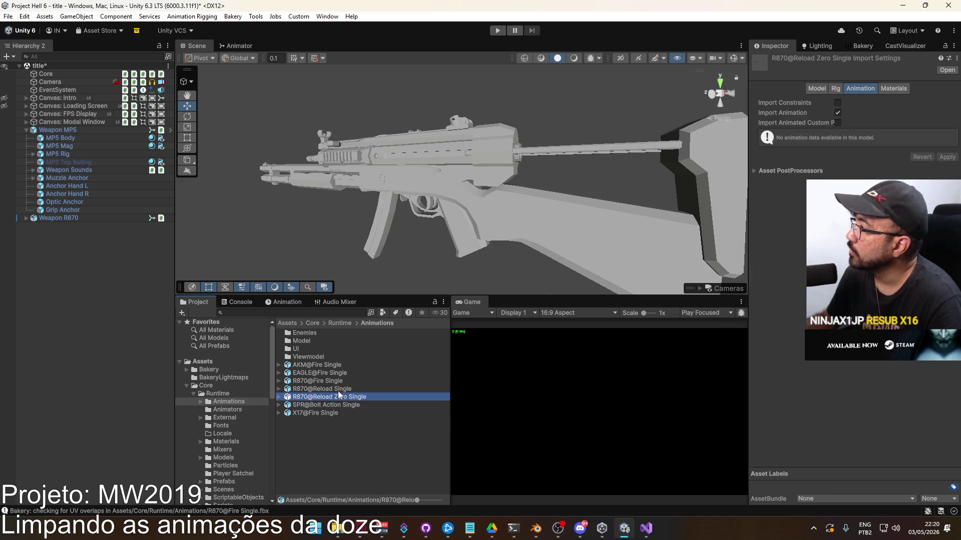
left_click(335, 380)
Turn off animation compression and curve resampling for R870@Fire Single, then apply.
left_click(860, 157)
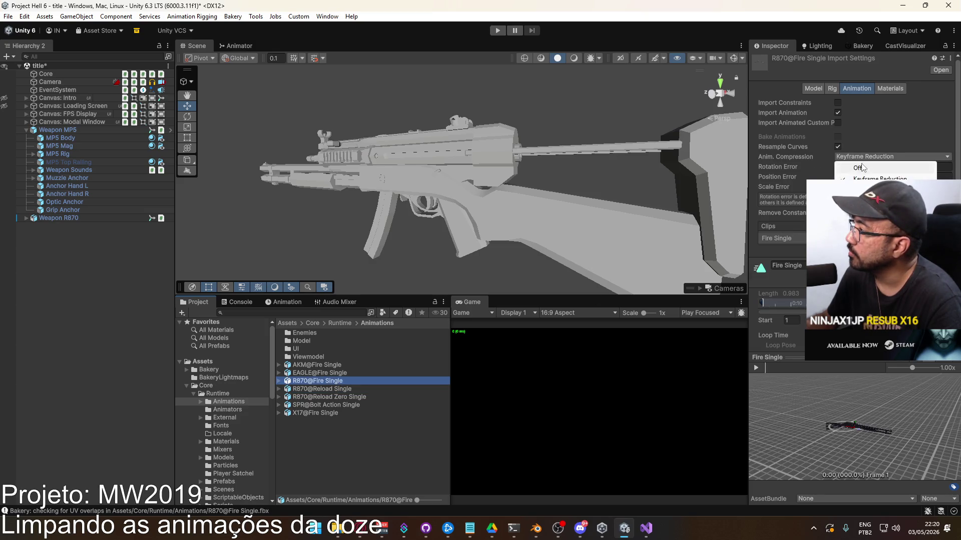
left_click(861, 168)
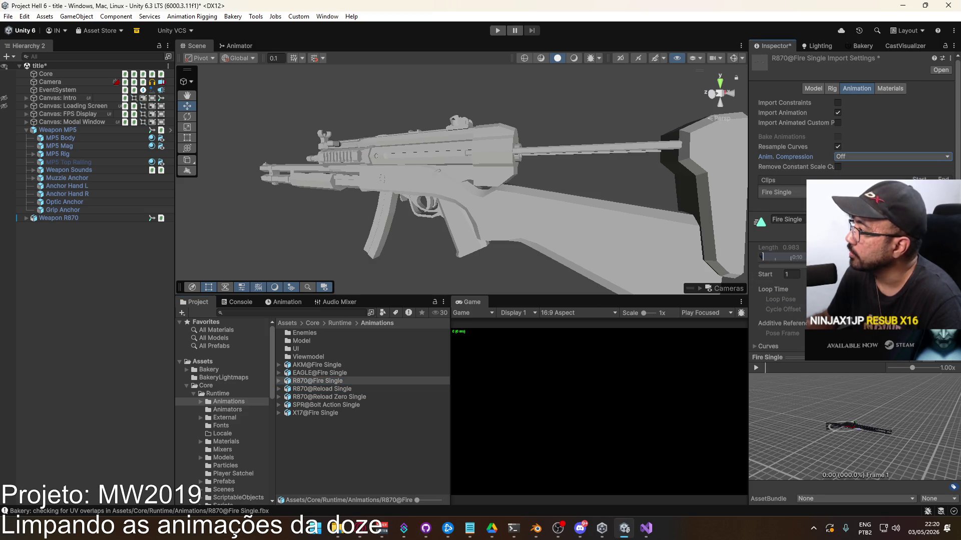
left_click(837, 146)
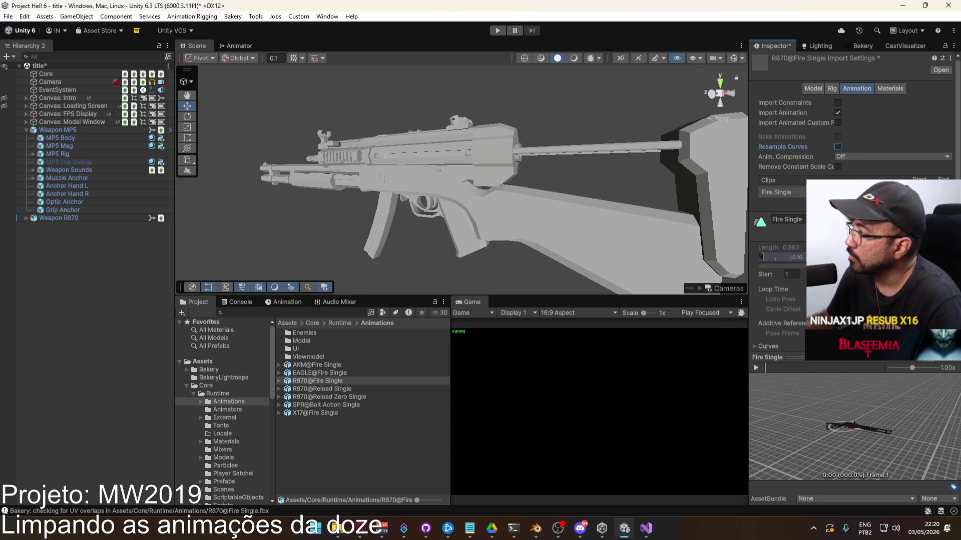
scroll(876, 251, "down", 2)
left_click(938, 351)
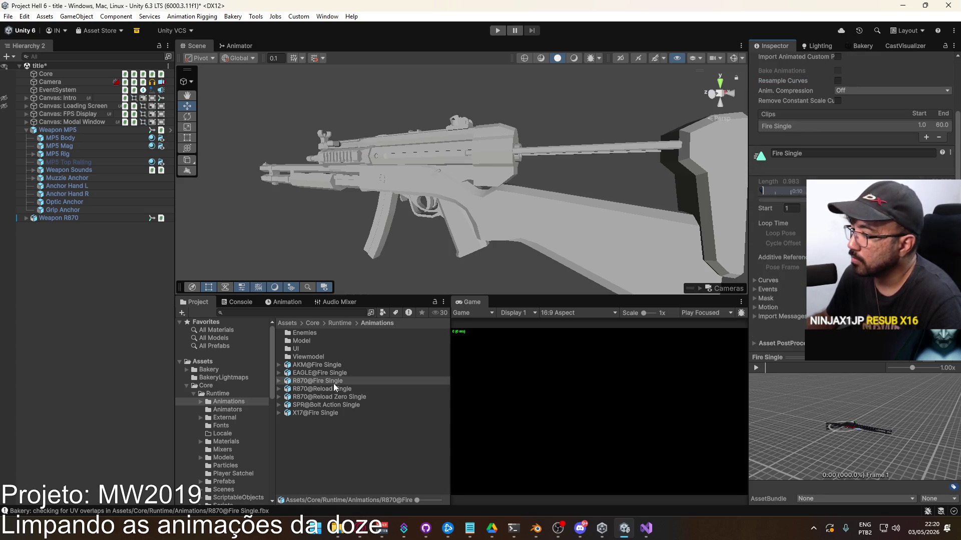
Reimport R870@Fire Single and check the Fire Single clip's Motion settings.
right_click(333, 382)
left_click(387, 302)
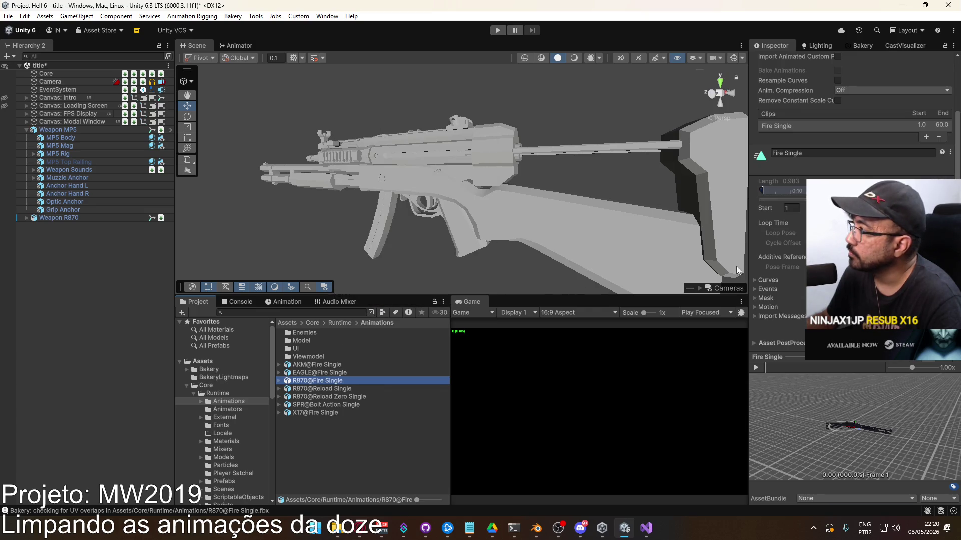
left_click(785, 127)
right_click(784, 126)
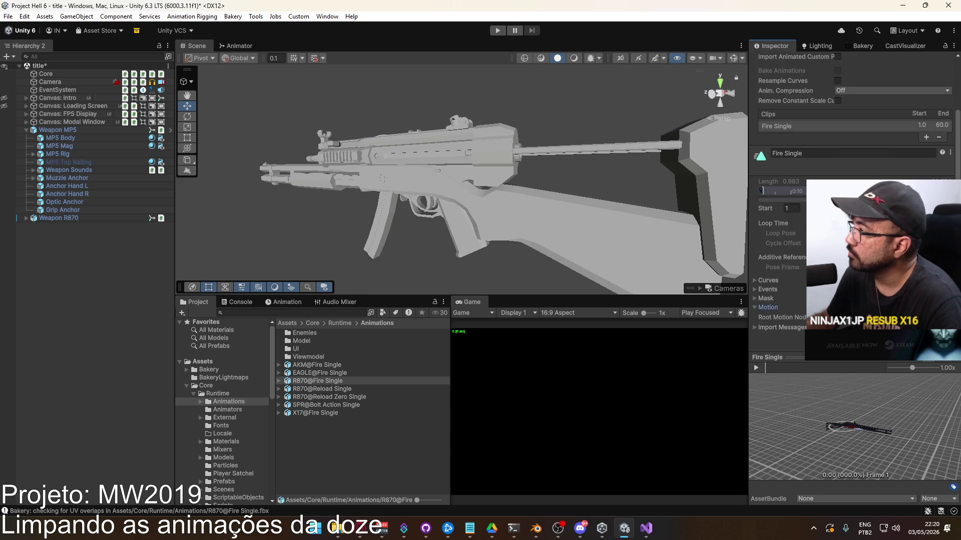
left_click(770, 126)
scroll(758, 211, "down", 1)
scroll(771, 180, "up", 2)
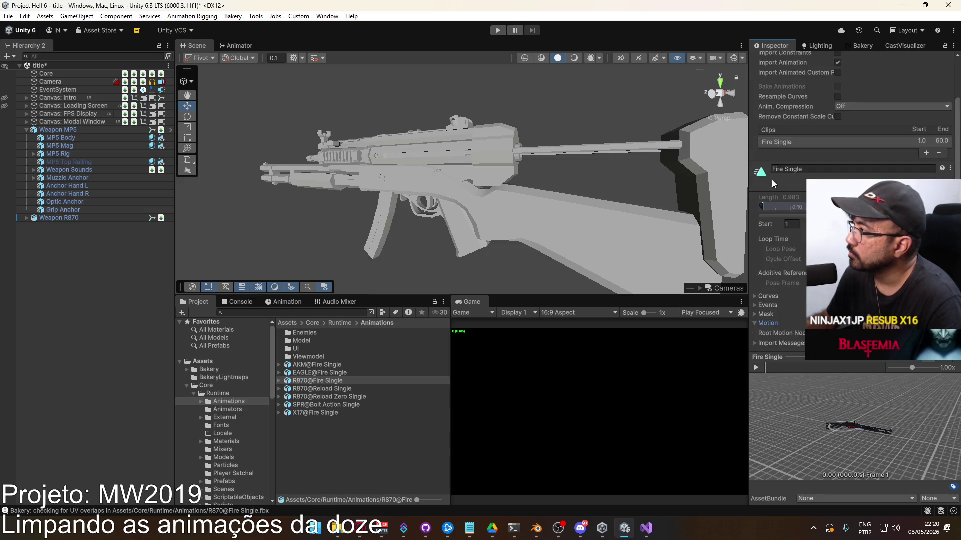
right_click(310, 383)
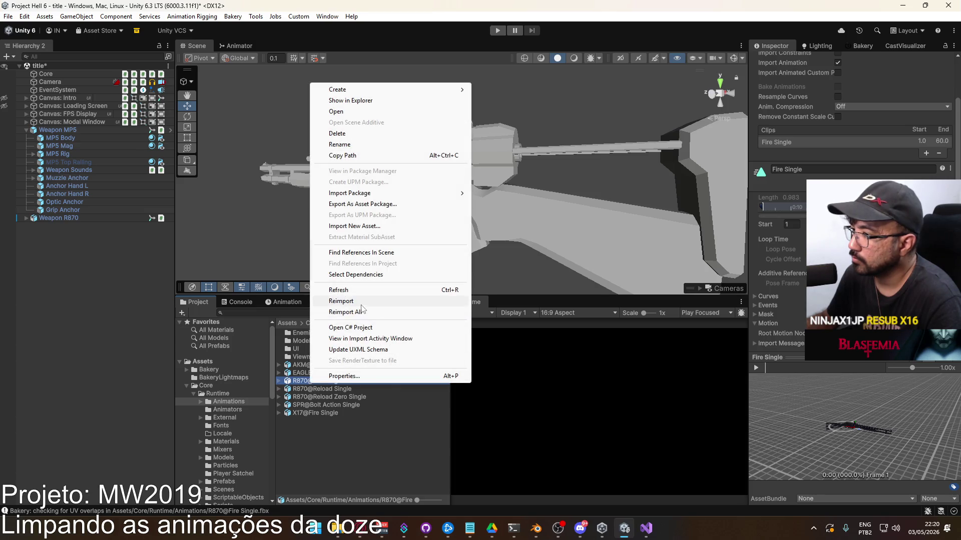
left_click(424, 303)
left_click(326, 380)
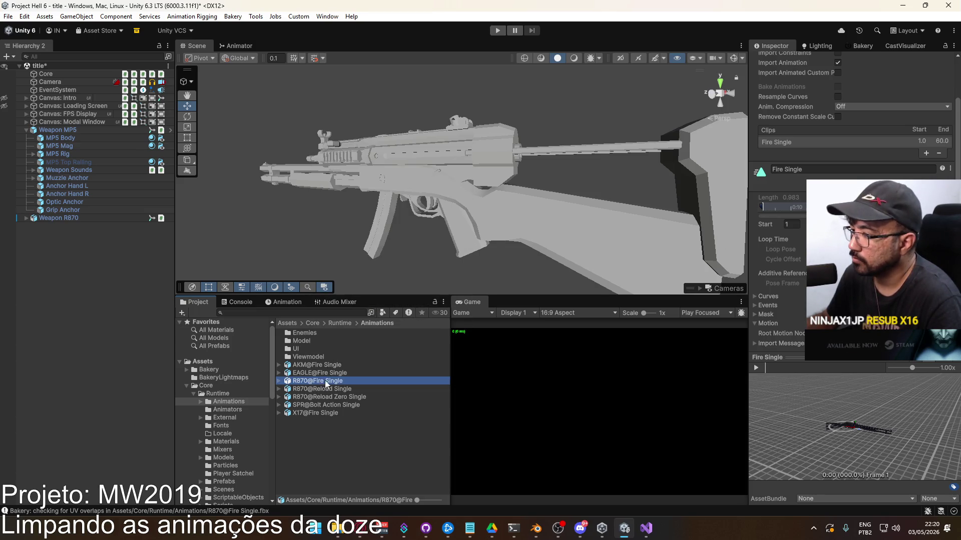
Rename the imported clip to R870@Fire Single.
left_click(822, 170)
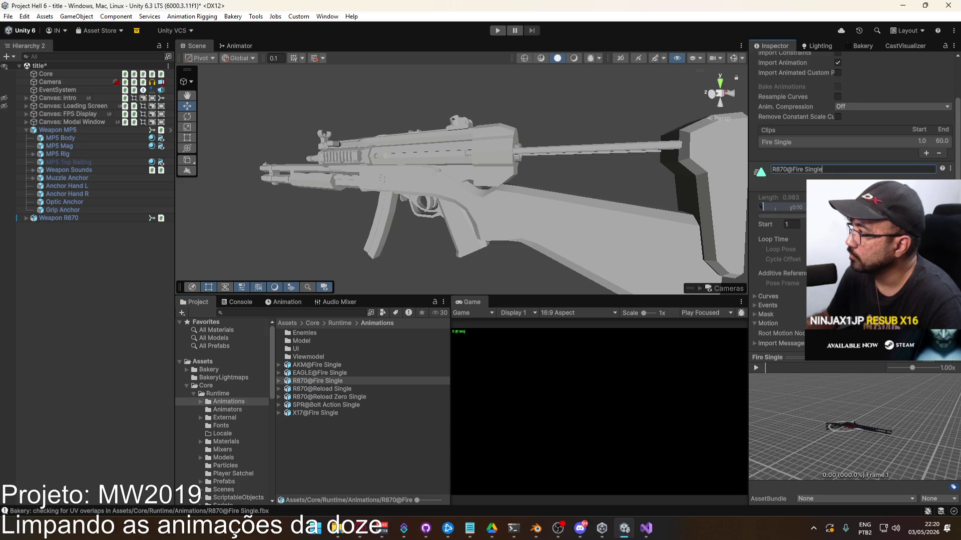
scroll(851, 150, "down", 2)
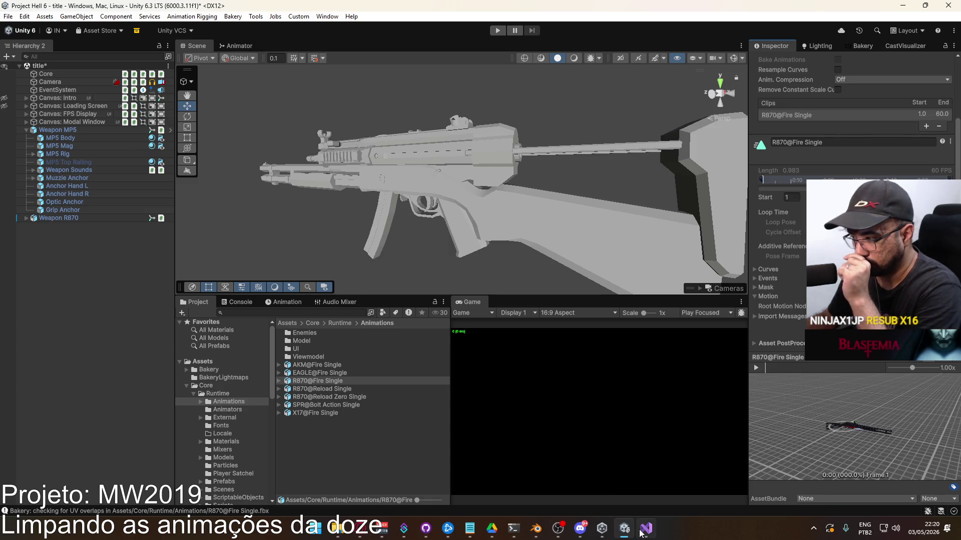
mouse_move(640, 533)
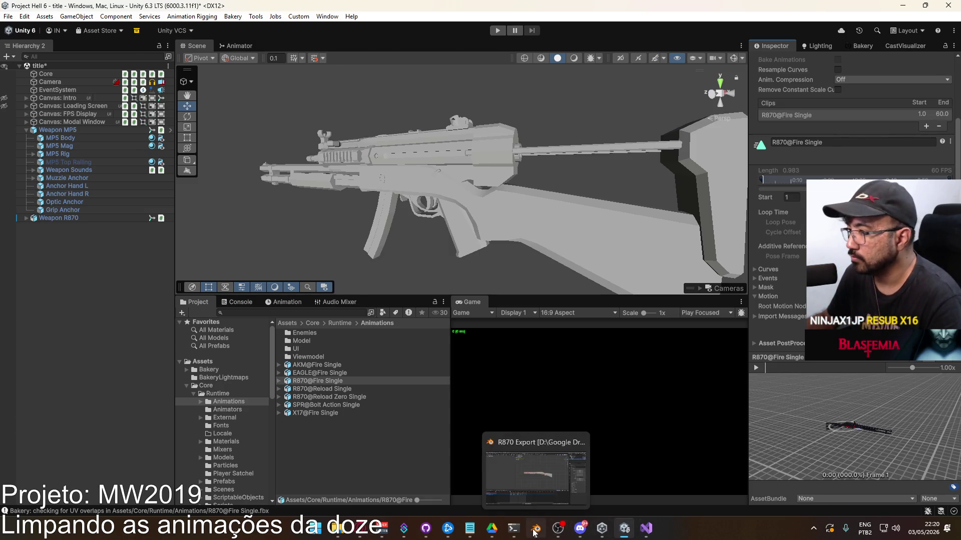
left_click(536, 529)
Keep only the rig selected and assign it the CORE R870@Reload action in the Action Editor.
left_click(522, 205)
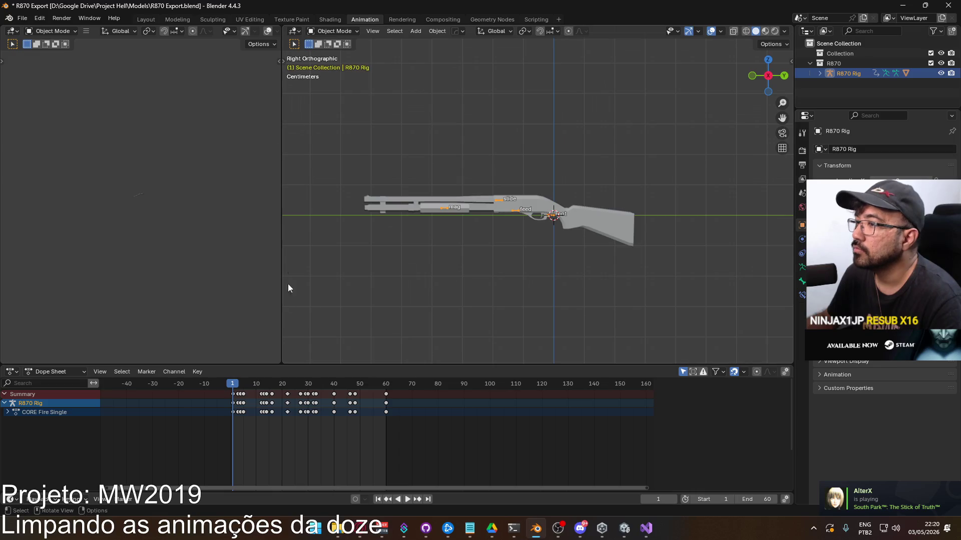
left_click(50, 371)
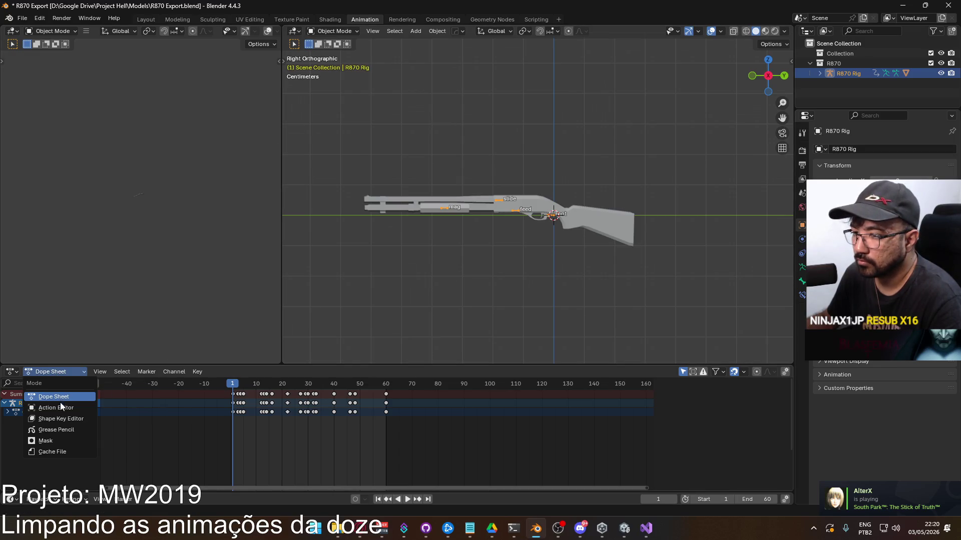
left_click(59, 407)
left_click(310, 372)
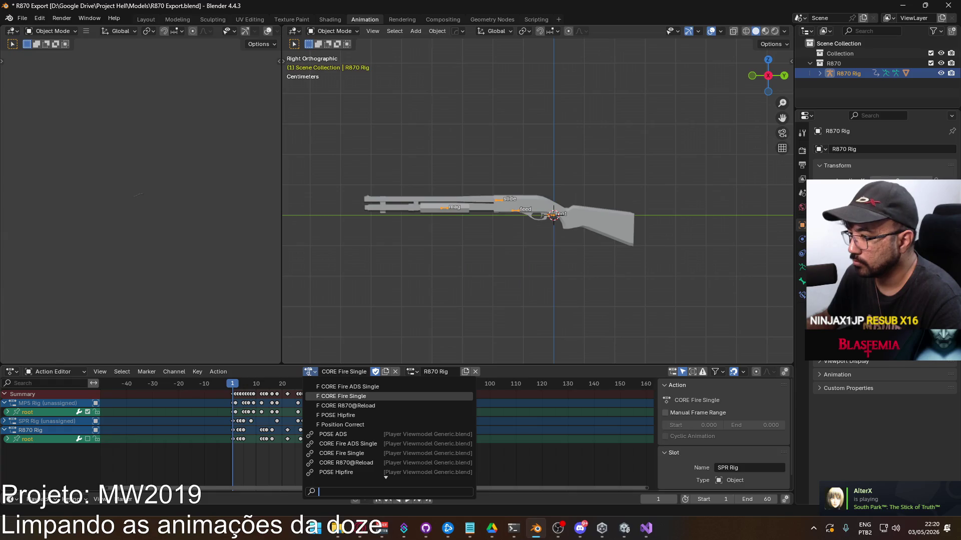
left_click(367, 406)
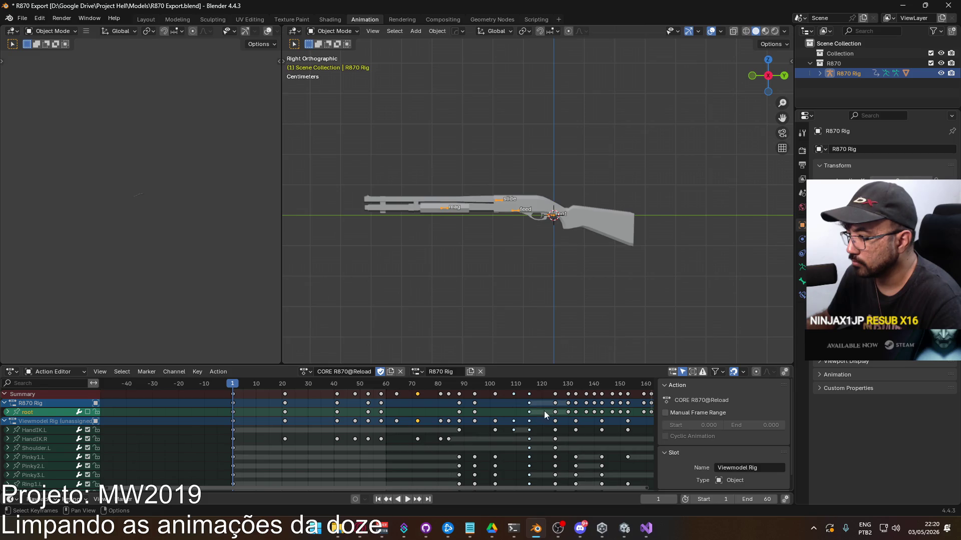
Set the scene end frame to 115 and preview the reload from frame 1.
left_click(760, 499)
type("115")
key("Return")
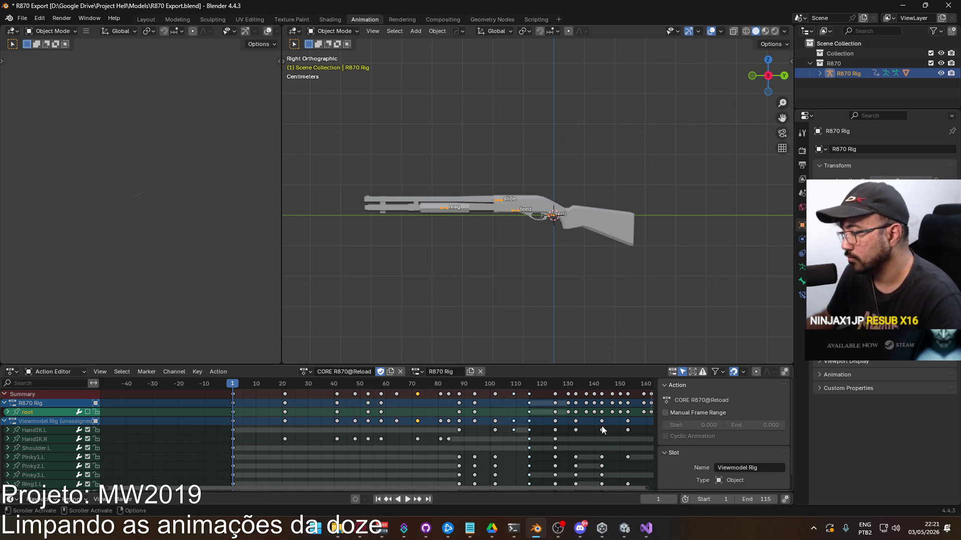
key("space")
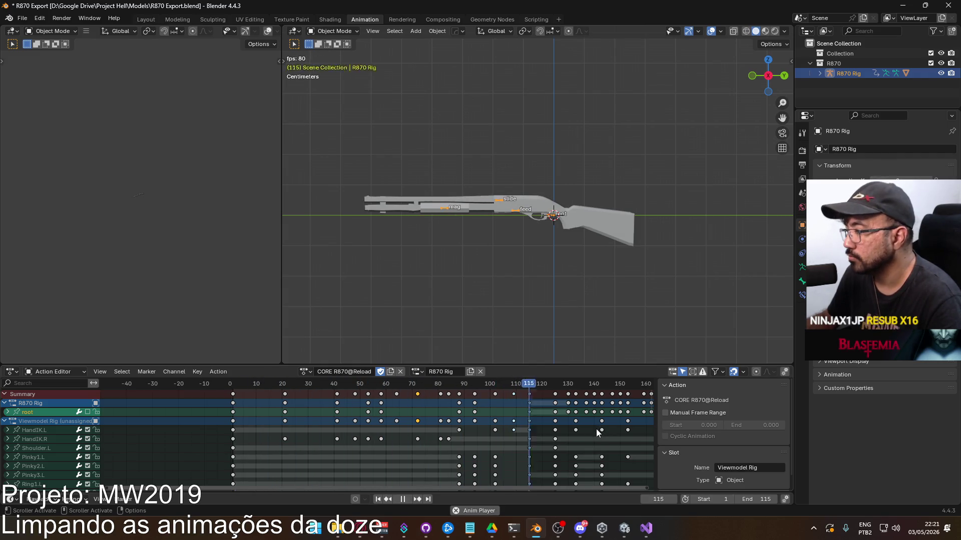
key("space")
key("shift+Left")
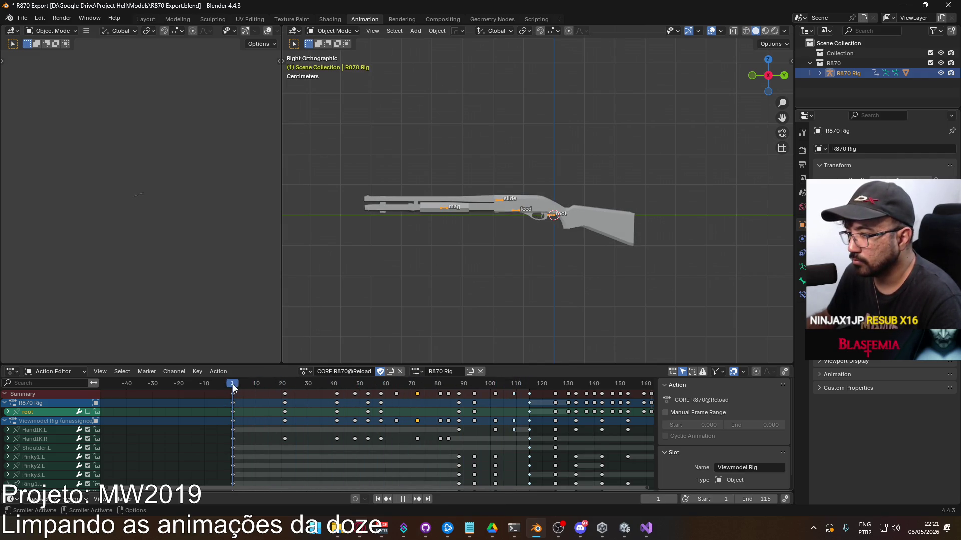
With R870 Body and R870 Rig selected, export the FBX over R870@Reload Zero Single.fbx.
left_click(467, 220)
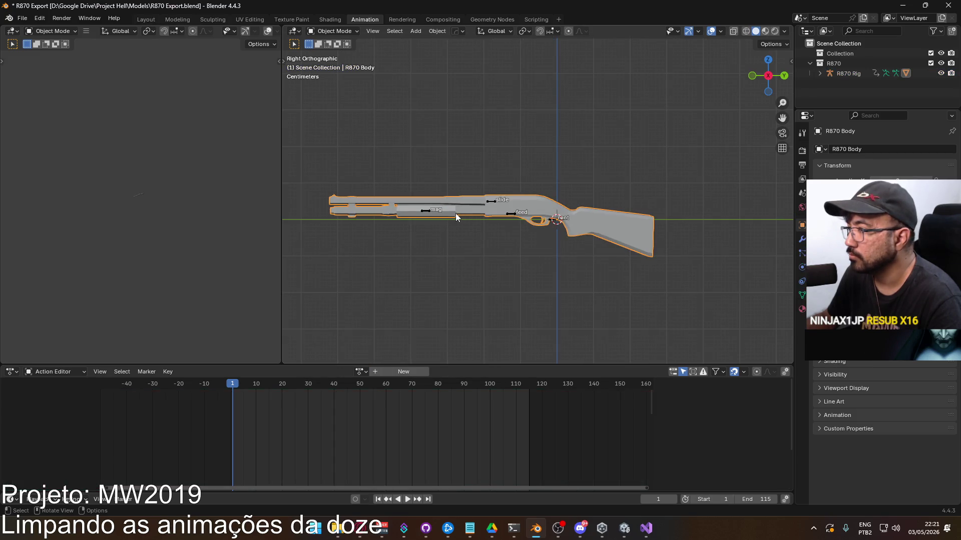
left_click(511, 214, "shift")
left_click(23, 18)
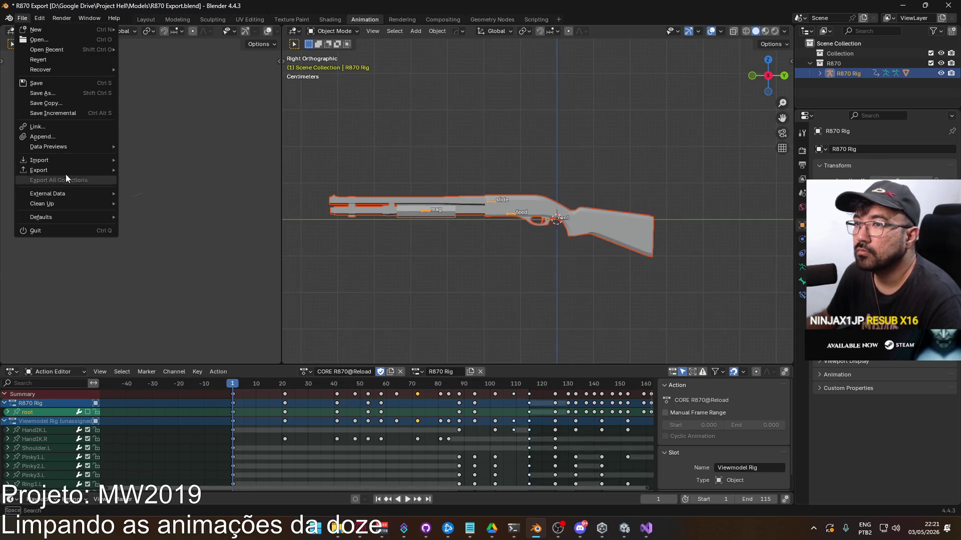
mouse_move(65, 174)
left_click(175, 259)
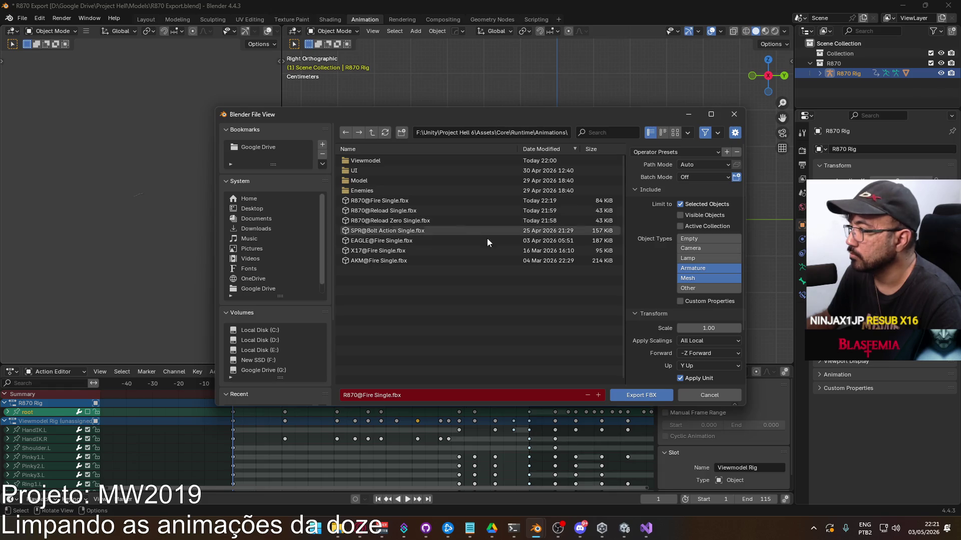
scroll(603, 290, "down", 3)
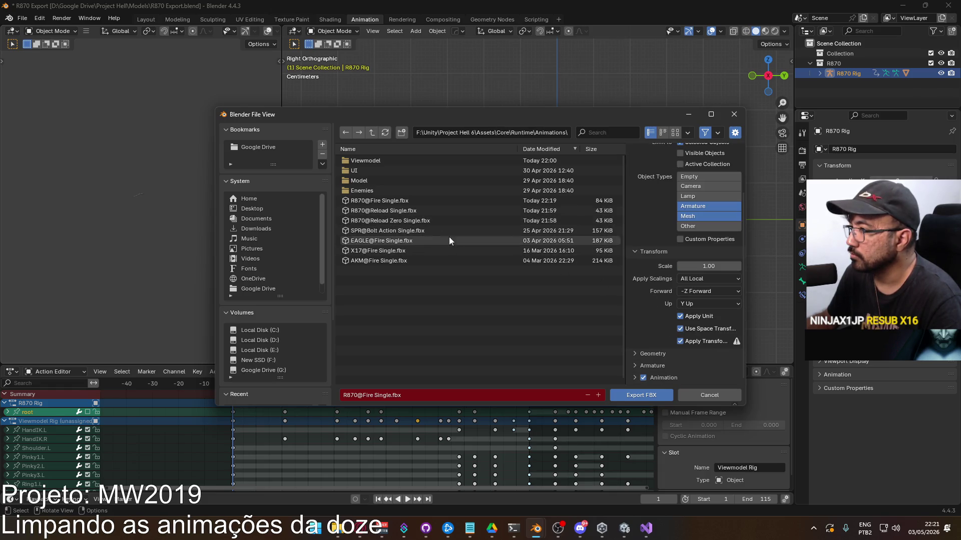
double_click(428, 221)
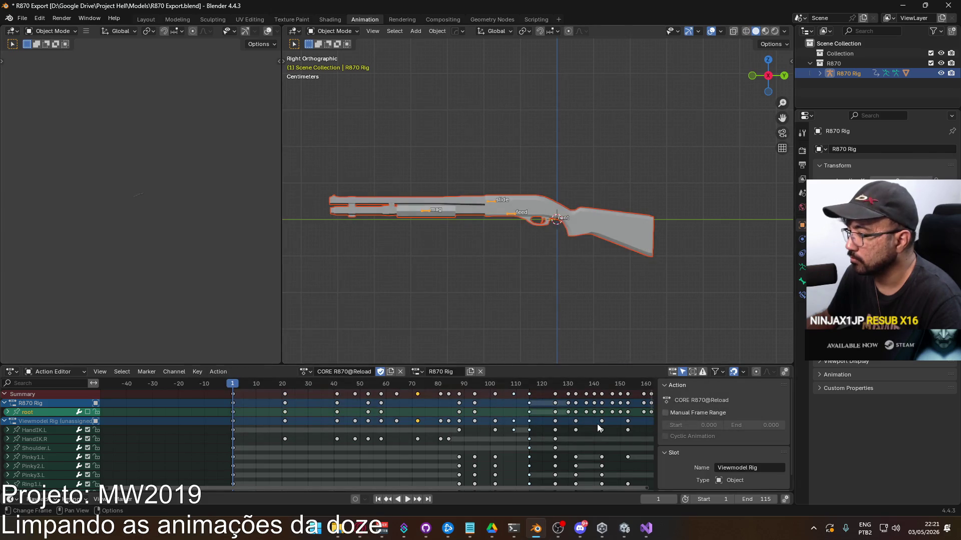
mouse_move(565, 422)
middle_mouse_down()
mouse_move(446, 431)
mouse_move(444, 423)
middle_mouse_up()
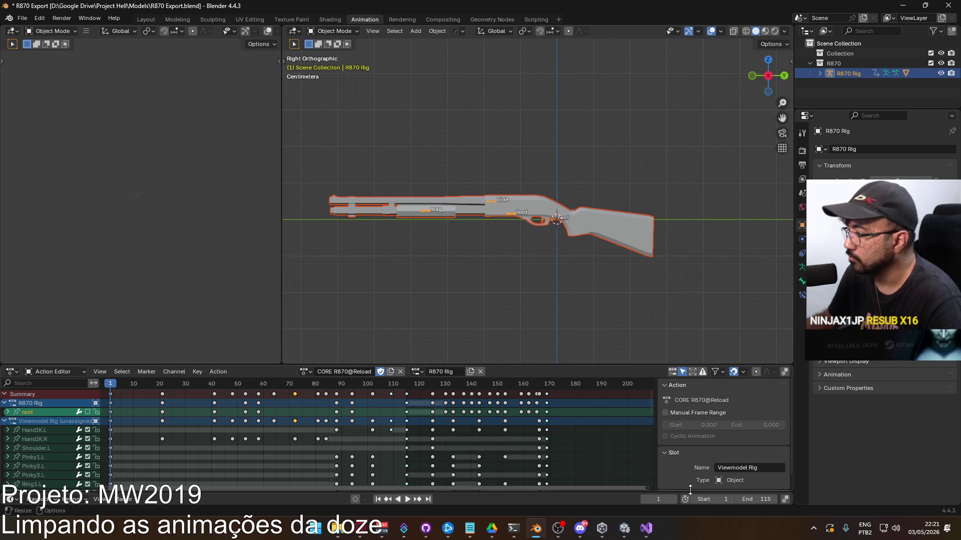
Set the frame range to 115–169 and save the blend file.
left_click(713, 499)
type("115")
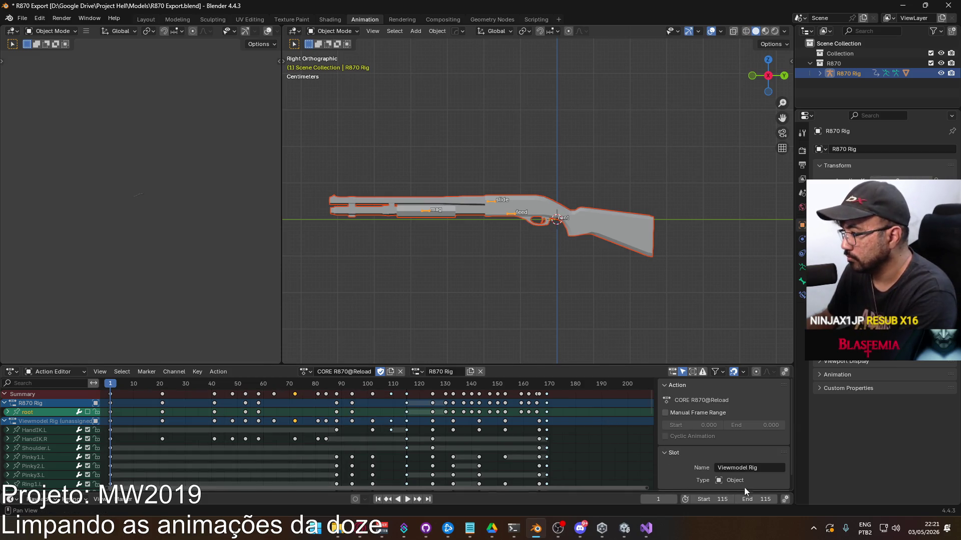
left_click(755, 499)
type("168")
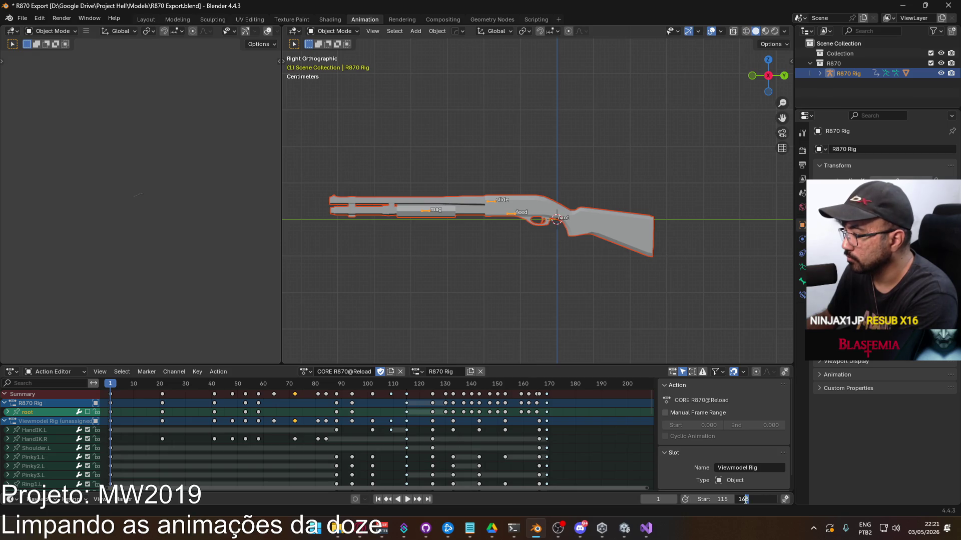
type("9")
key("Return")
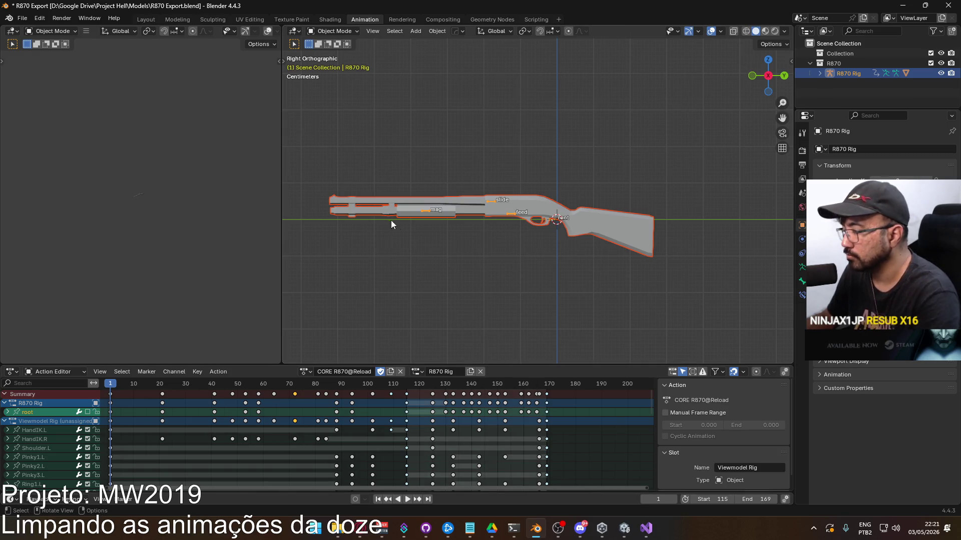
key("ctrl+s")
Export the FBX over R870@Reload Single.fbx and save the blend file again.
left_click(22, 18)
mouse_move(58, 170)
left_click(190, 260)
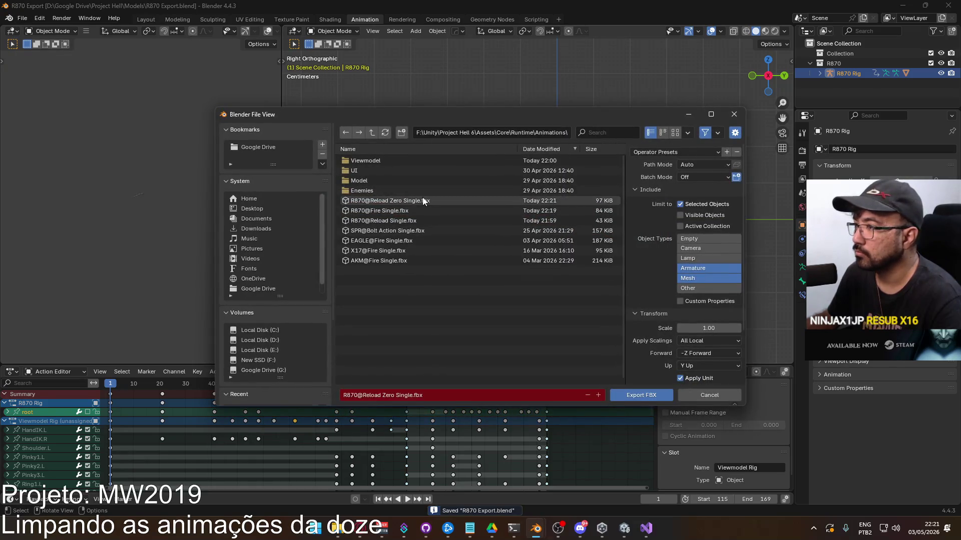
left_click(404, 201)
double_click(389, 395)
key("BackSpace")
key("BackSpace")
key("Return")
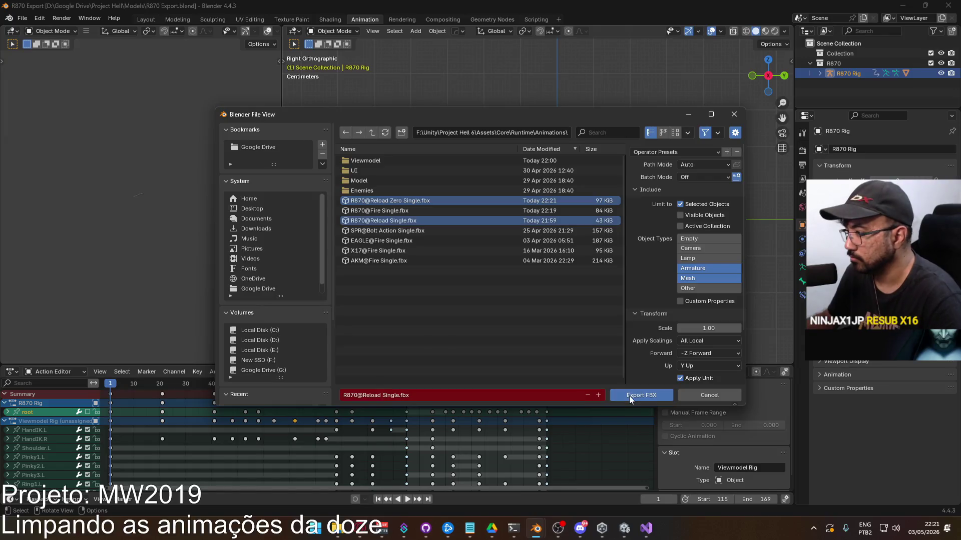
left_click(629, 395)
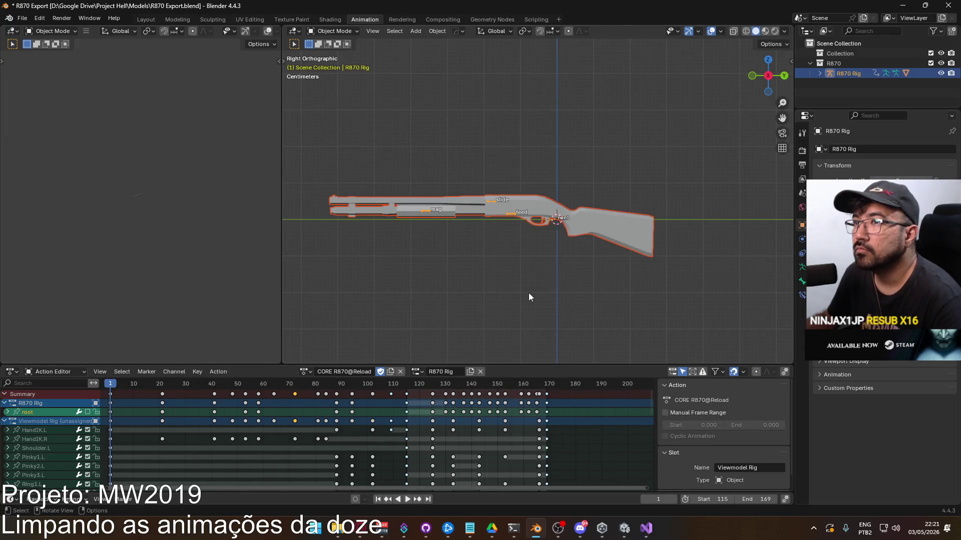
key("ctrl+s")
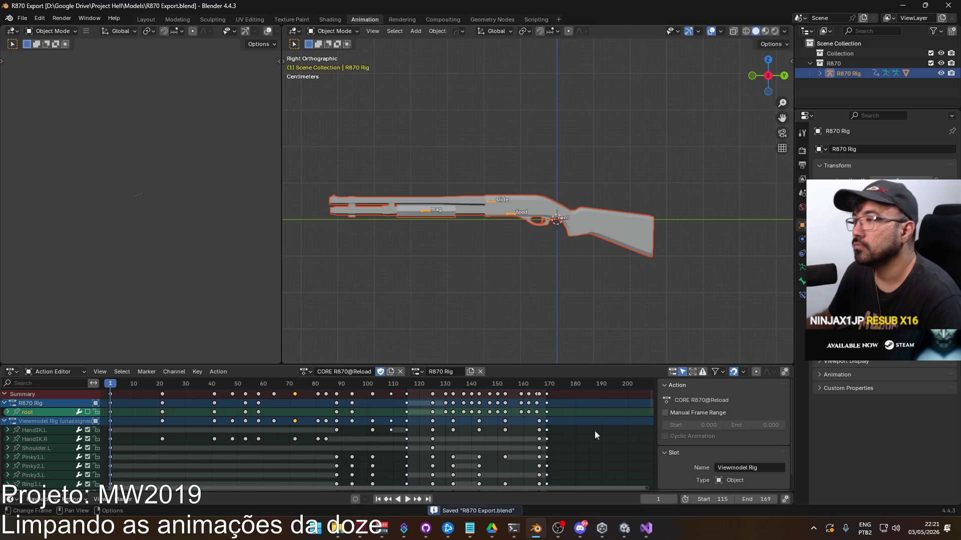
left_click(623, 528)
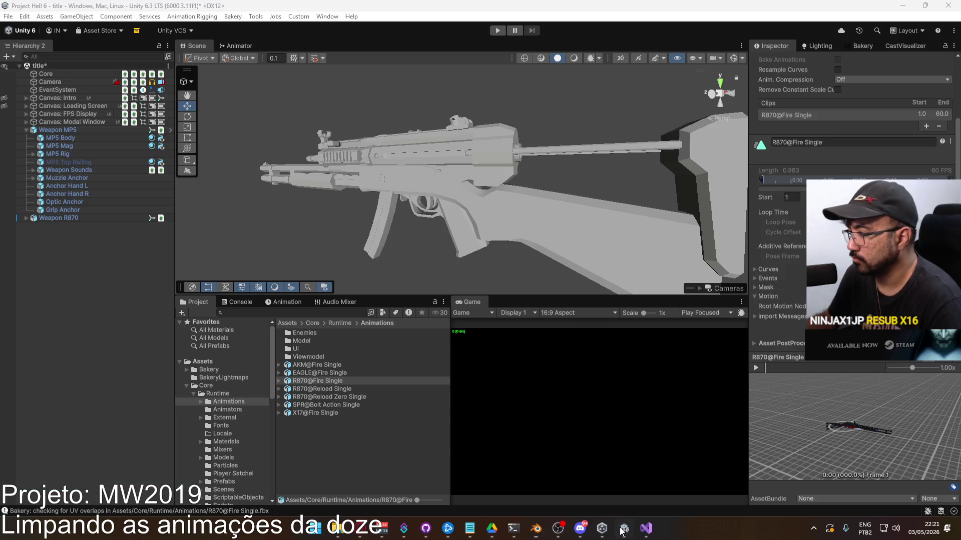
Preview the Reload Zero Single clip and turn off its animation compression.
left_click(341, 389)
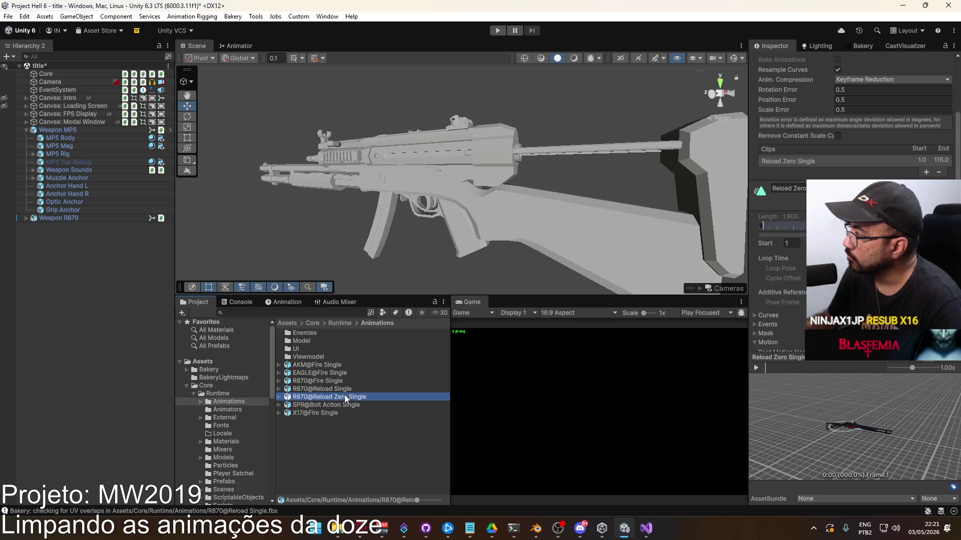
left_click(341, 398)
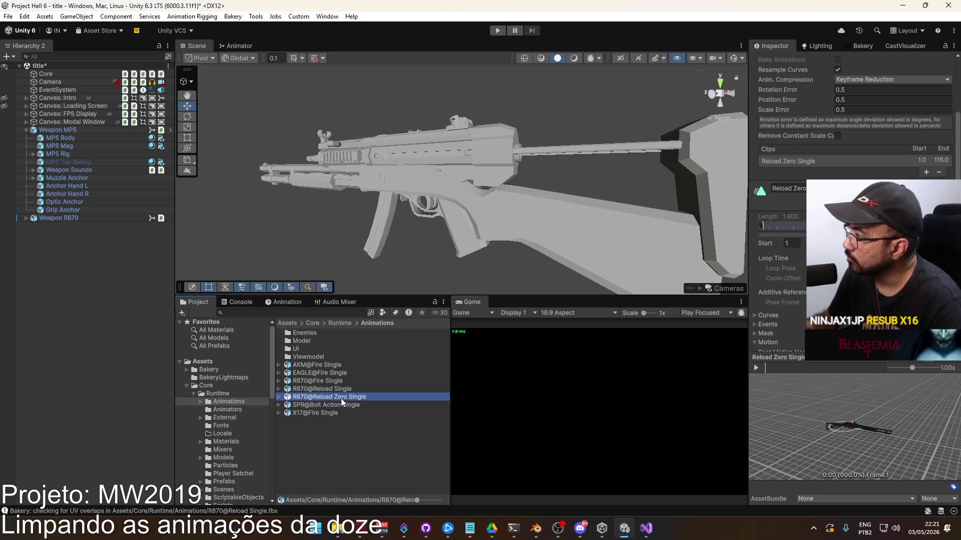
left_click(760, 370)
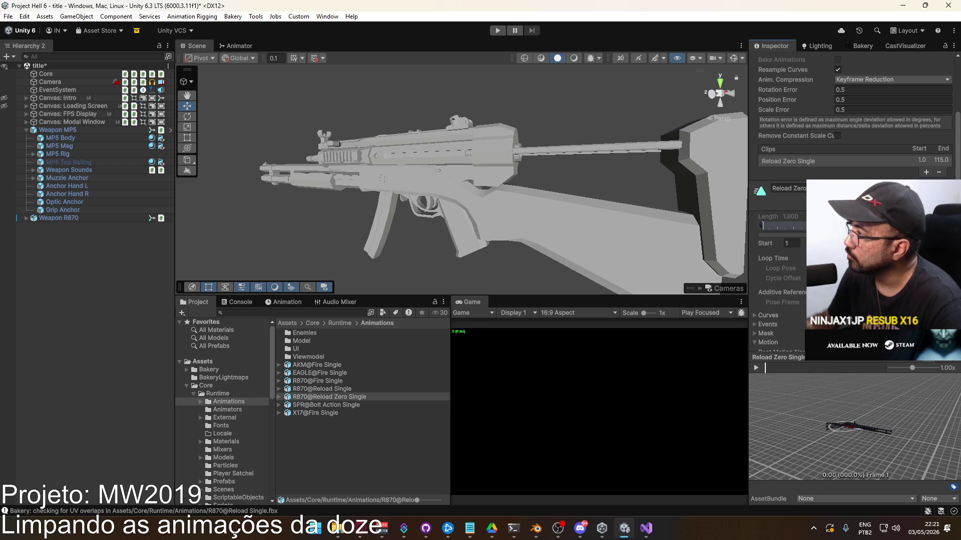
left_click(874, 80)
left_click(870, 89)
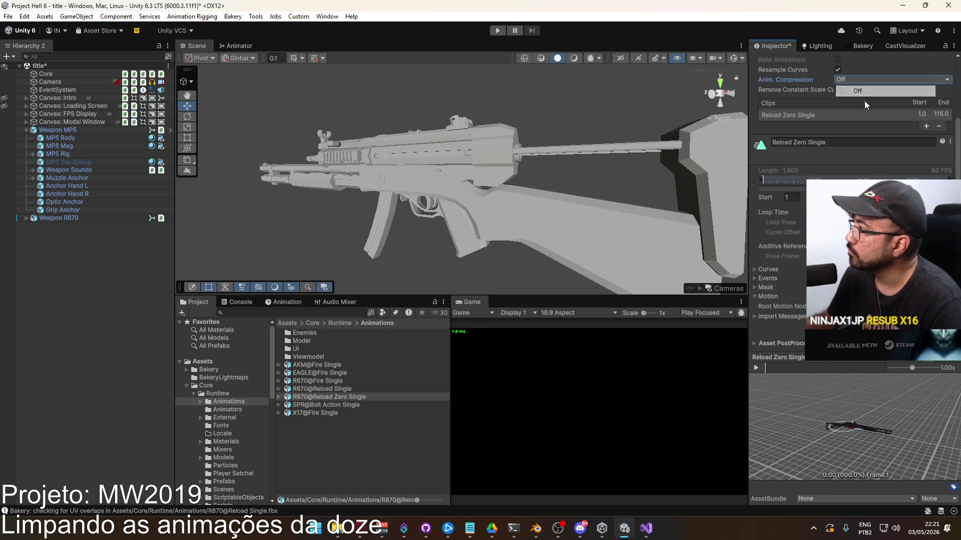
Rename the reload zero clip to R870@Reload Zero Single using the copied asset name.
left_click(324, 397)
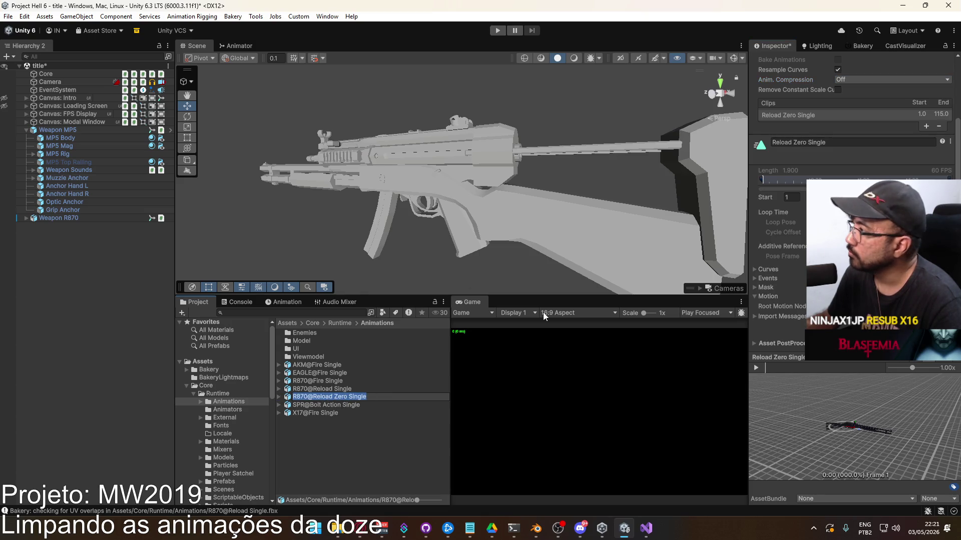
key("ctrl+c")
left_click(813, 141)
key("ctrl+v")
key("Return")
left_click(341, 396)
Rename the Reload Single clip to R870@Reload Single.
left_click(333, 391)
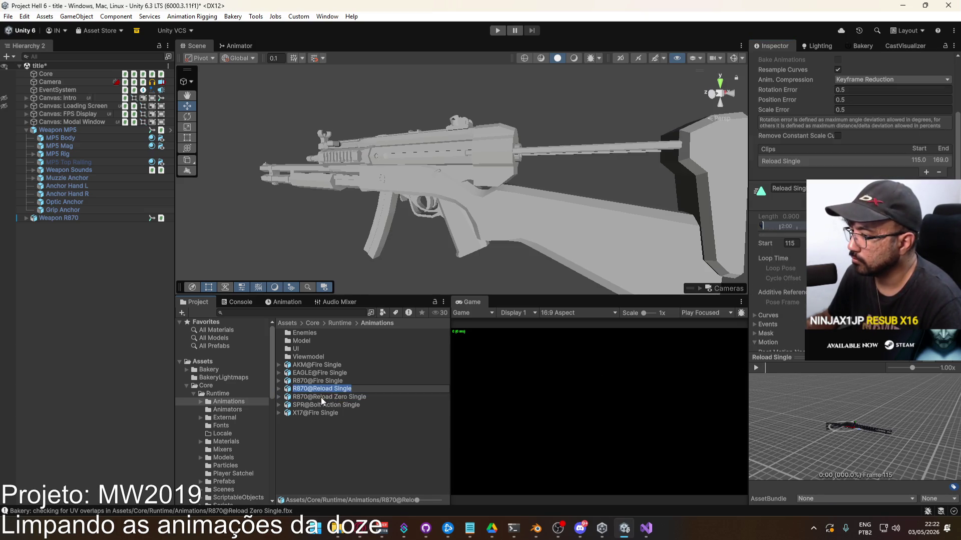
left_click(826, 188)
key("ctrl+v")
key("Return")
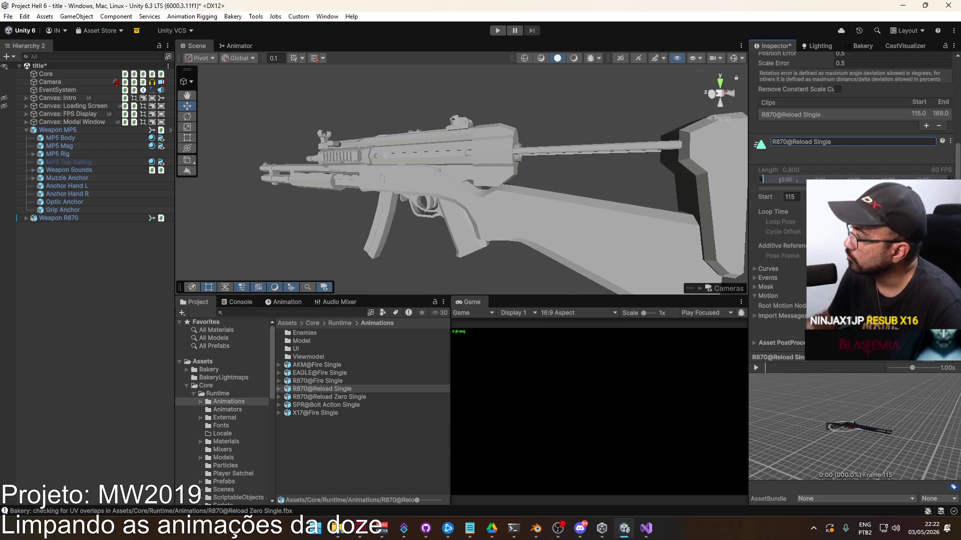
Review the rig and animation settings of the R870 Reload Single, Reload Zero Single and Fire Single assets.
left_click(347, 398, "ctrl")
left_click(322, 389)
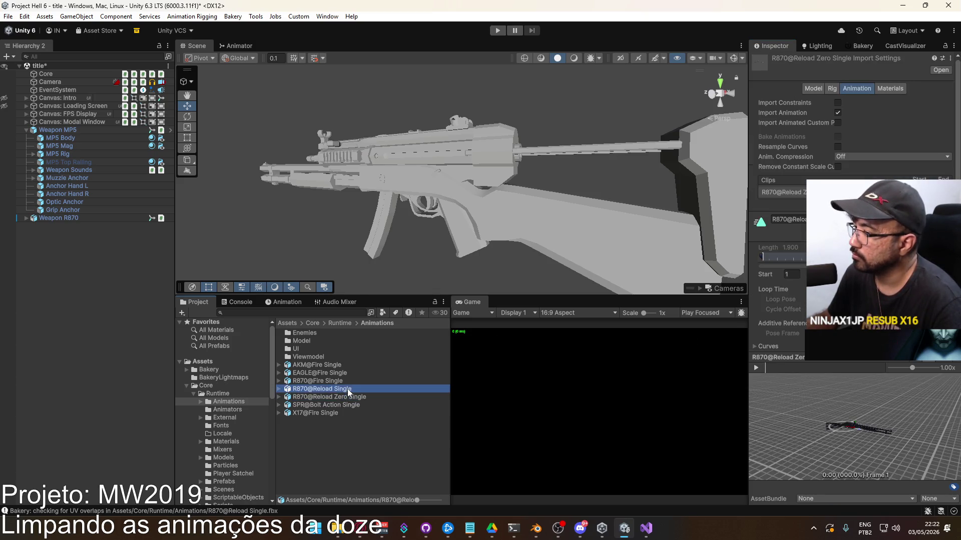
left_click(834, 91)
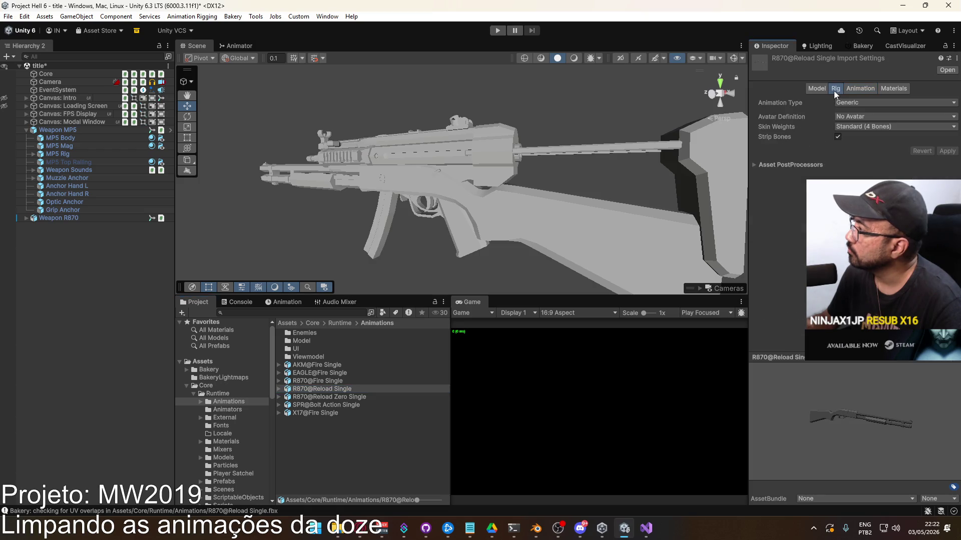
left_click(855, 89)
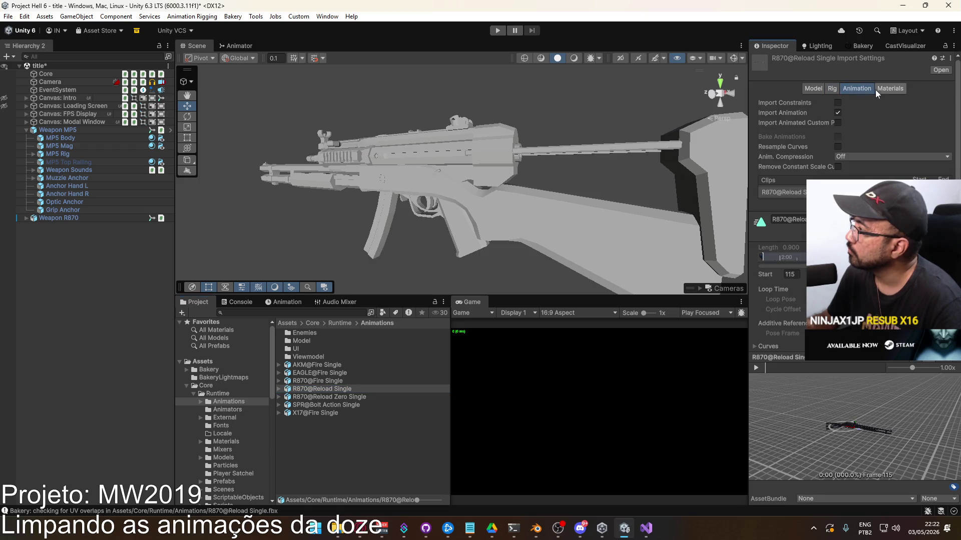
left_click(359, 395)
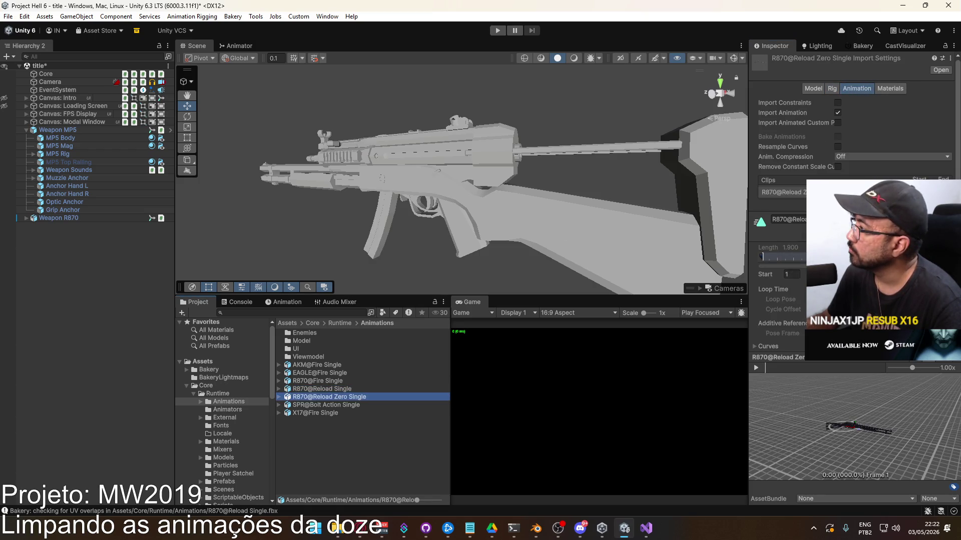
left_click(331, 380)
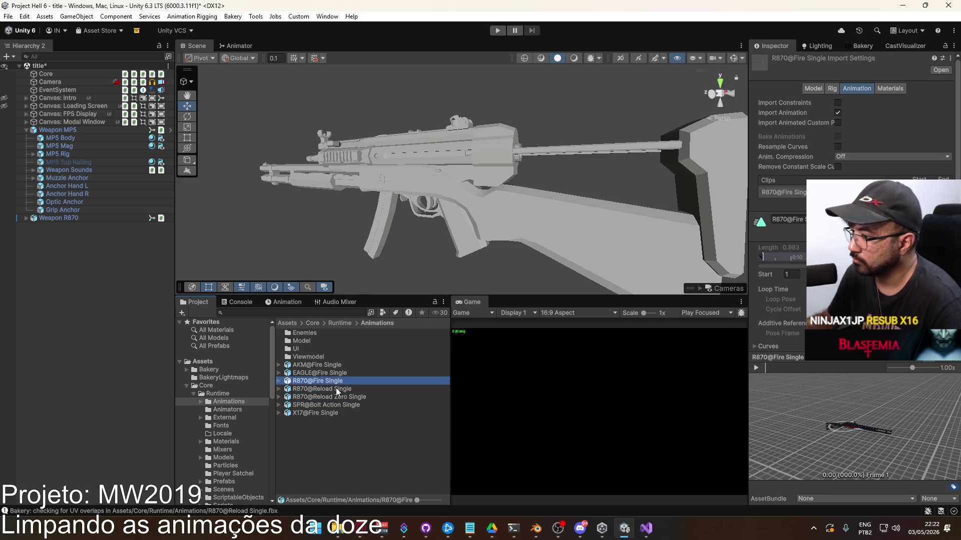
left_click(337, 389)
left_click(339, 396)
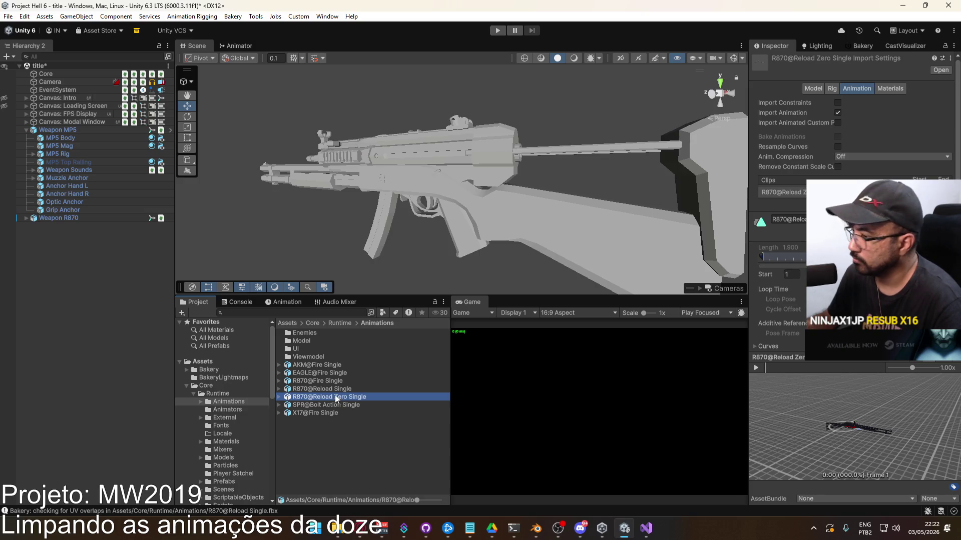
left_click(333, 388)
left_click(331, 381)
Clear the Console messages and select the Weapon R870 object.
key("ctrl+shift+c")
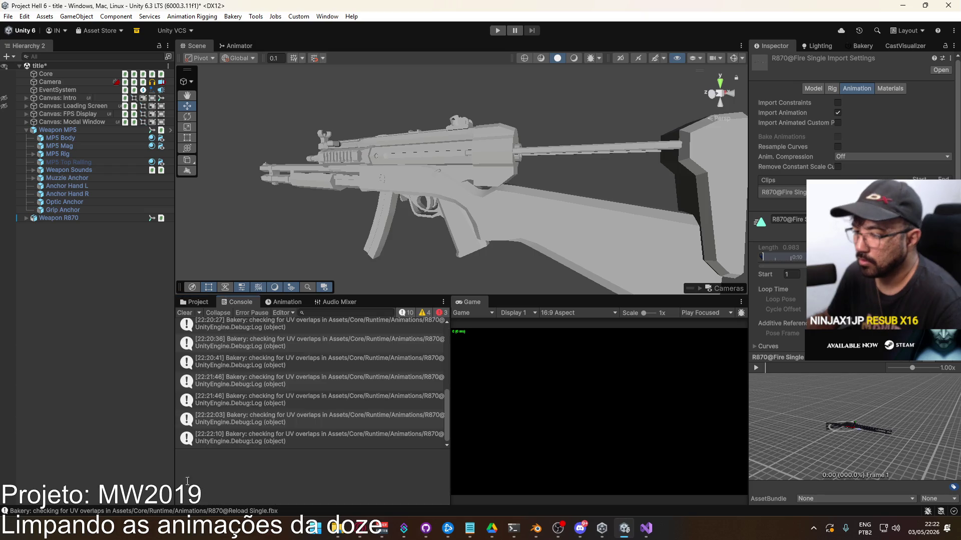
left_click(185, 313)
left_click(195, 302)
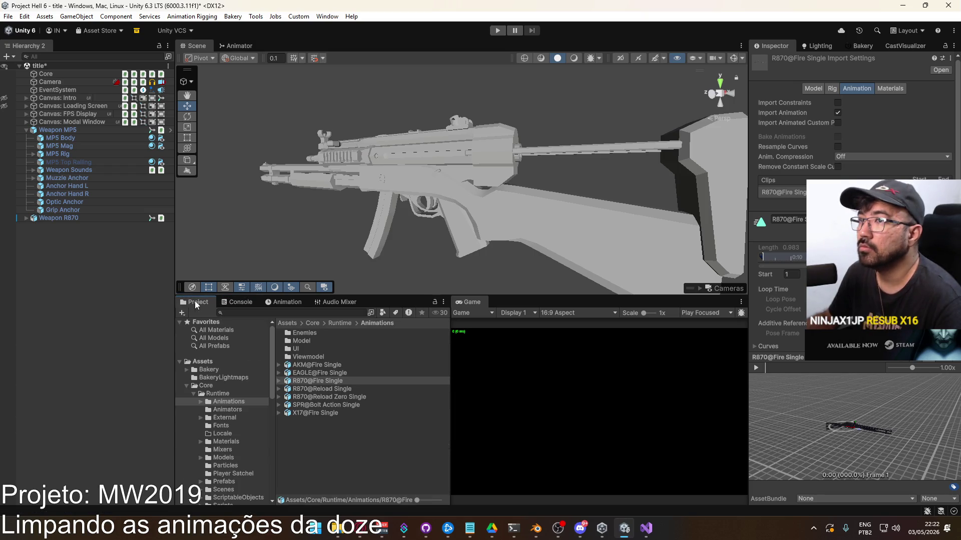
left_click(86, 254)
left_click(82, 220)
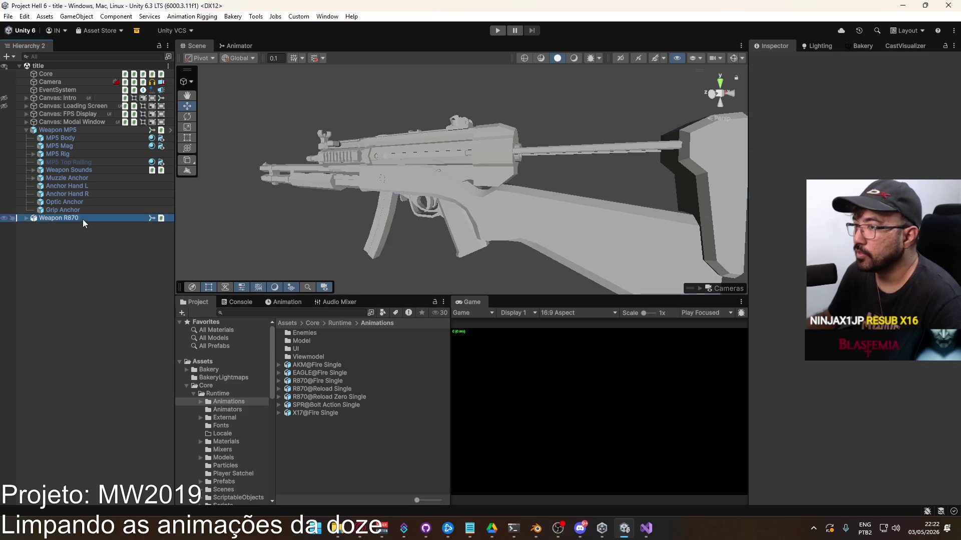
Delete the duplicate Weapon MP5 1 controller from the Animators folder.
left_click(227, 409)
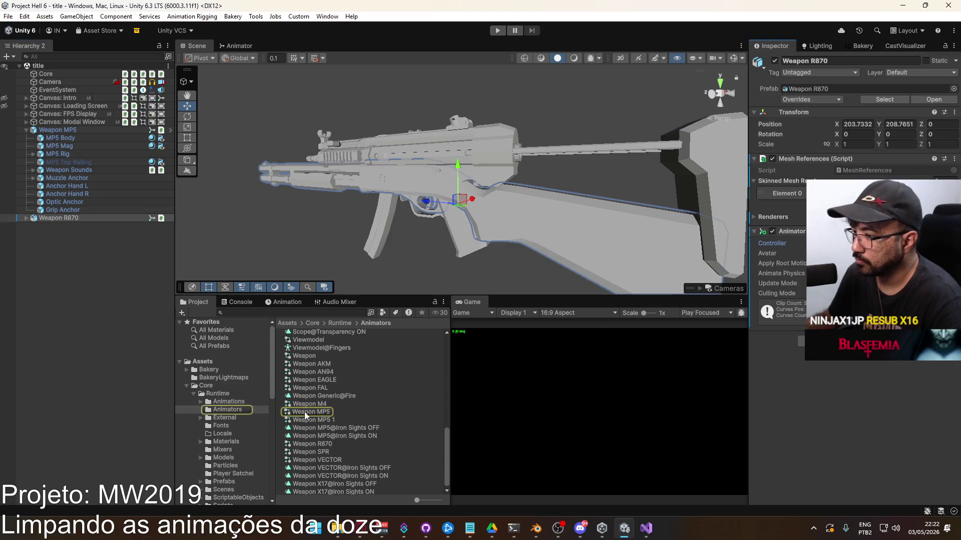
left_click(311, 412)
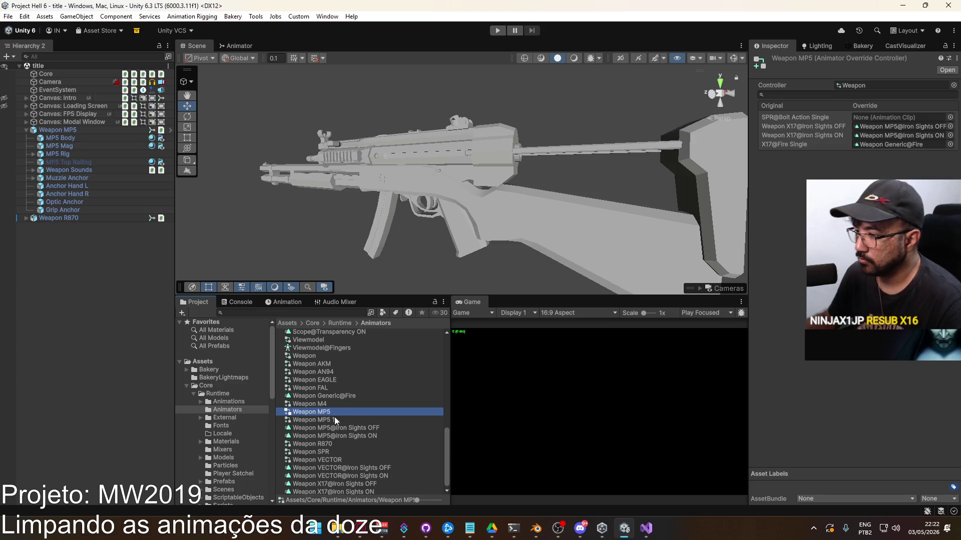
left_click(330, 420)
key("Delete")
key("Return")
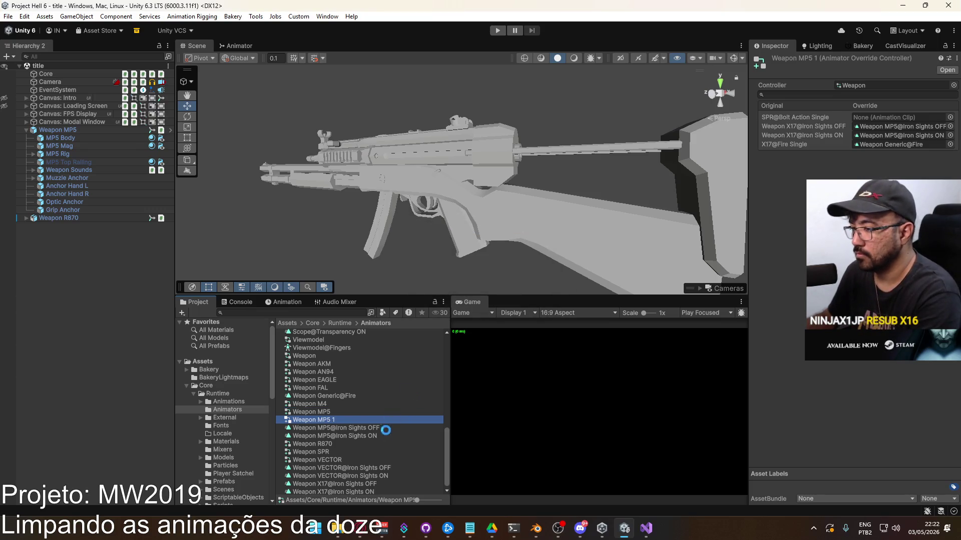
Locate the base Weapon controller from Weapon R870's override and open it in the Animator.
left_click(344, 442)
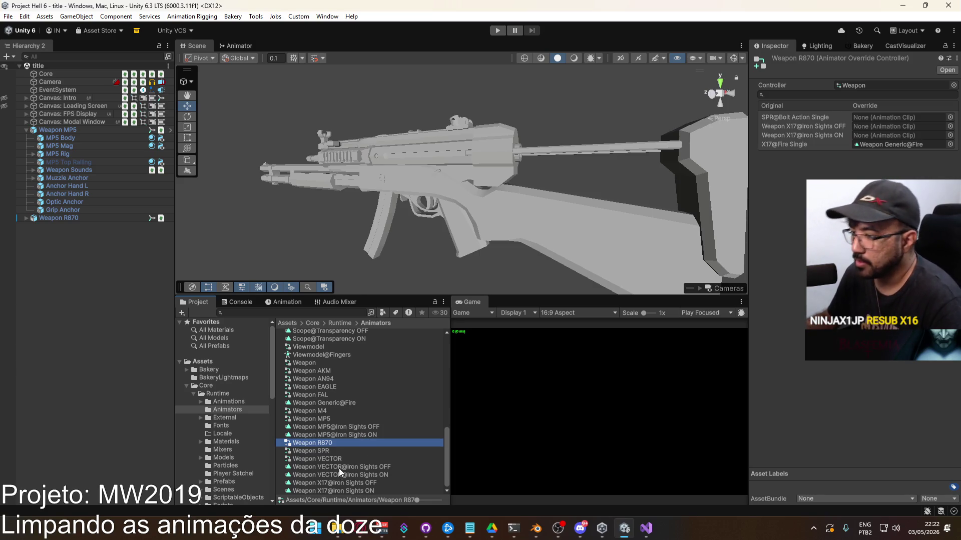
scroll(347, 434, "up", 3)
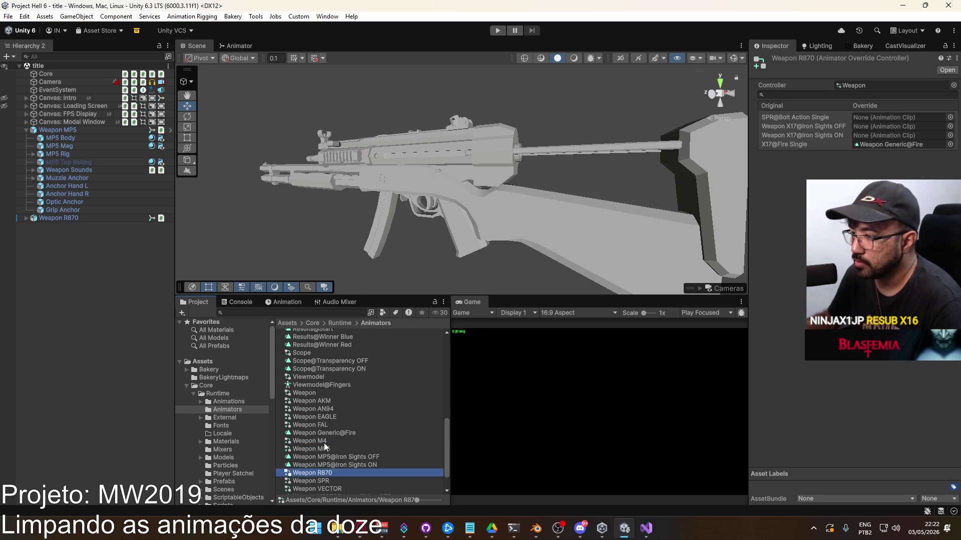
left_click(860, 85)
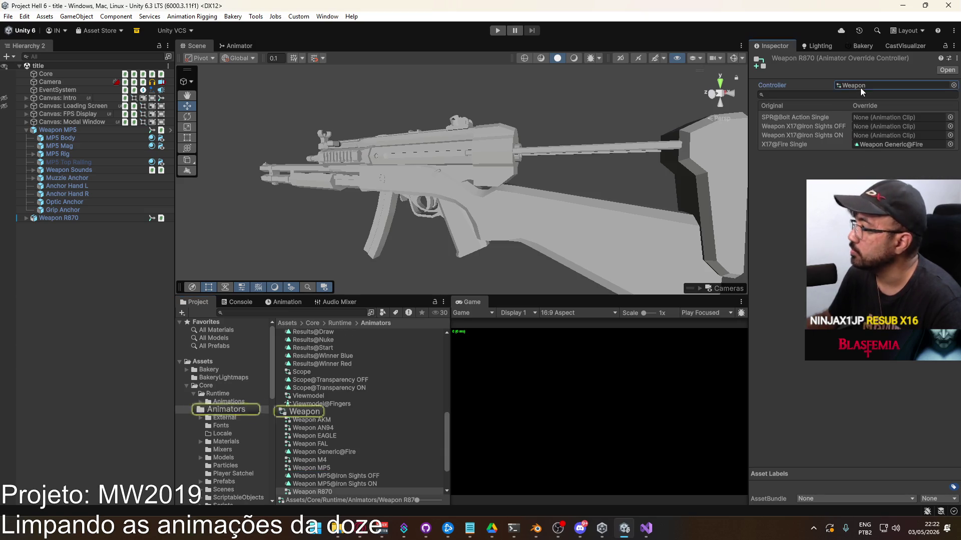
left_click(304, 413)
double_click(303, 414)
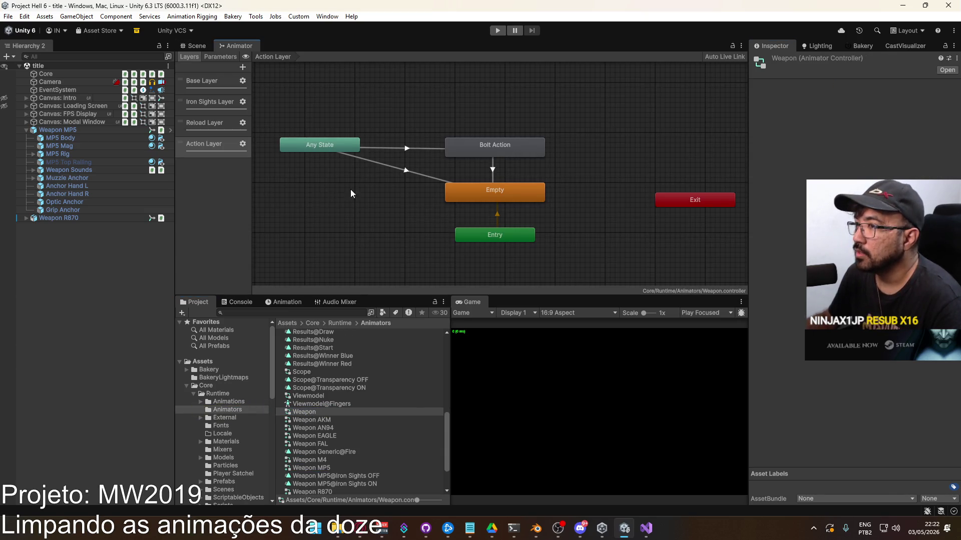
On the Reload Layer, delete the Any State to Empty transition.
middle_click_drag(344, 190, 384, 169)
left_click(211, 125)
left_click(518, 135)
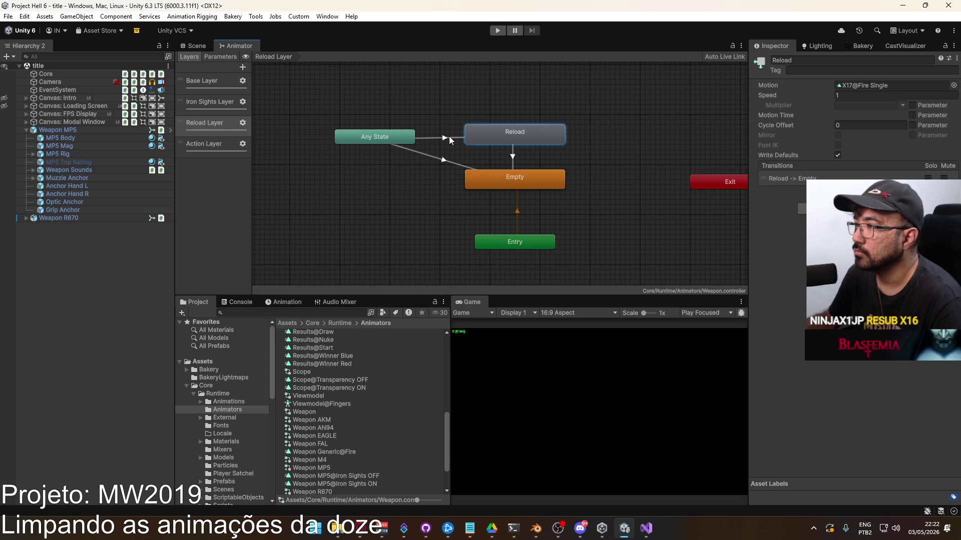
mouse_move(535, 191)
middle_mouse_down()
mouse_move(516, 184)
mouse_move(482, 256)
mouse_move(493, 219)
middle_mouse_up()
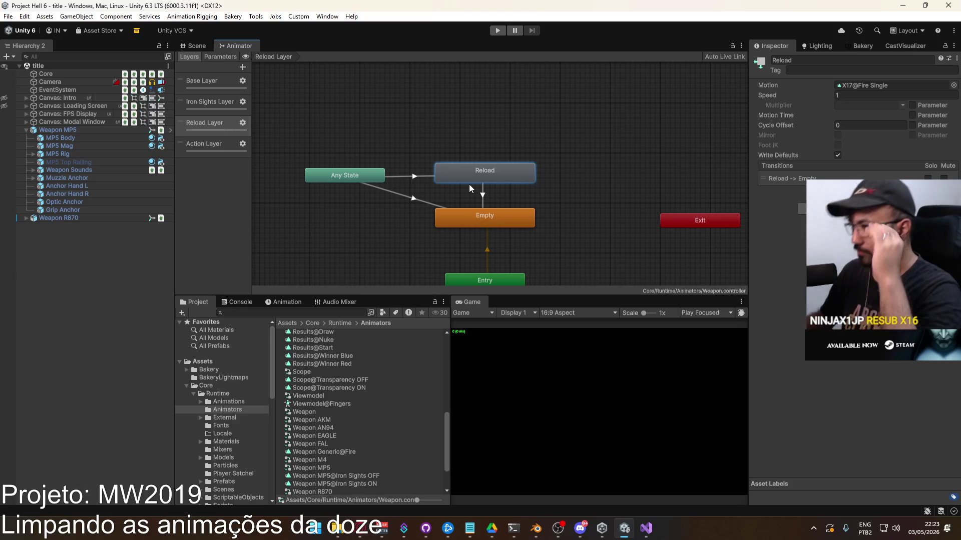
left_click(421, 202)
key("Delete")
Locate the Reload state's X17@Fire Single motion clip, then browse back to the Animations subfolders.
left_click(484, 172)
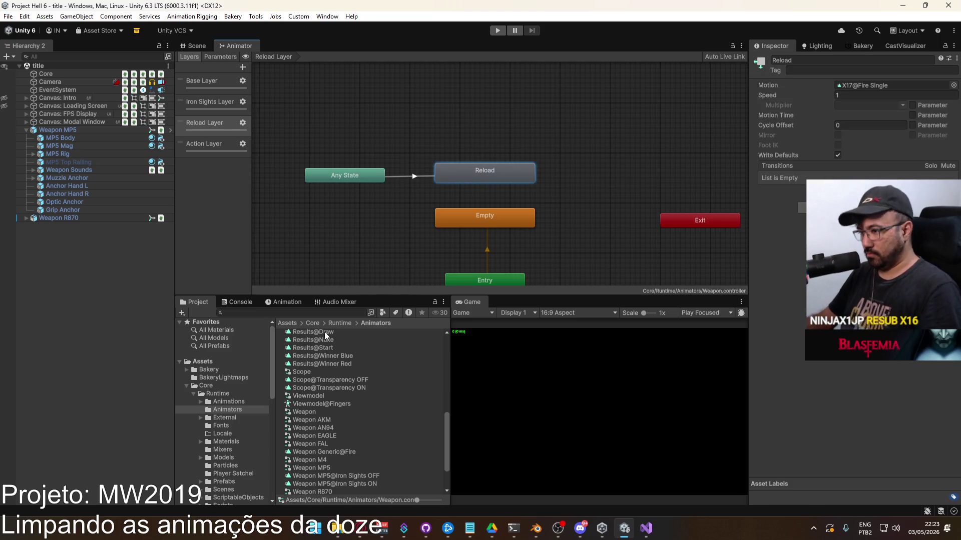
left_click(871, 85)
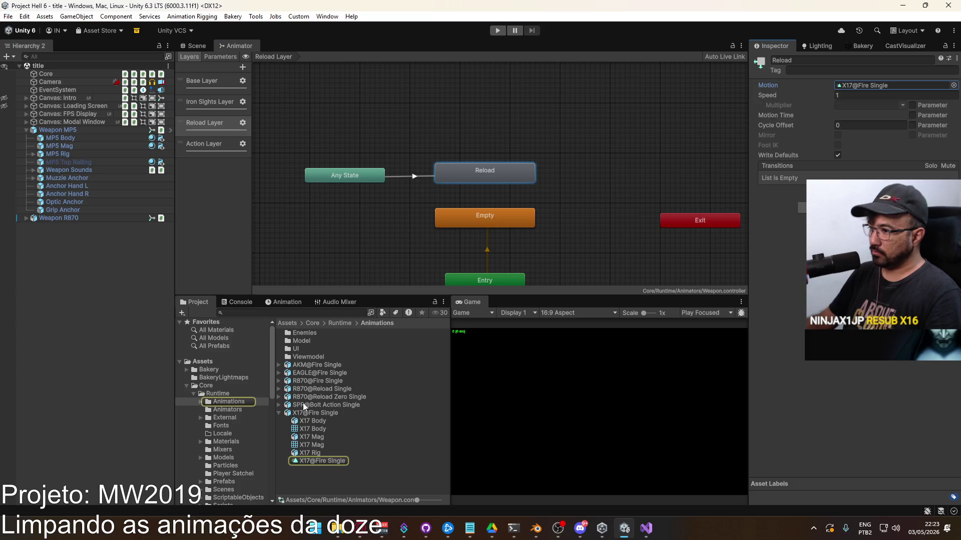
left_click(279, 414)
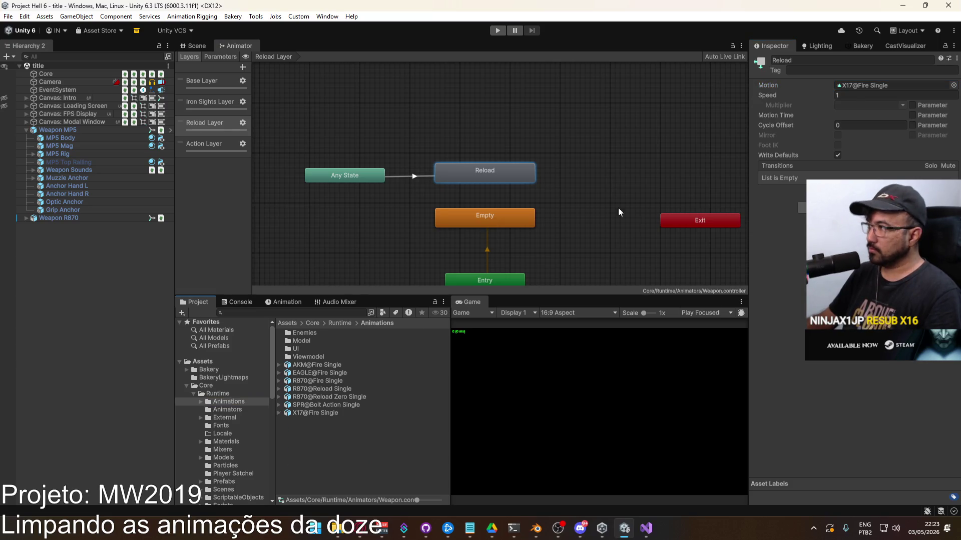
left_click(230, 411)
left_click(239, 402)
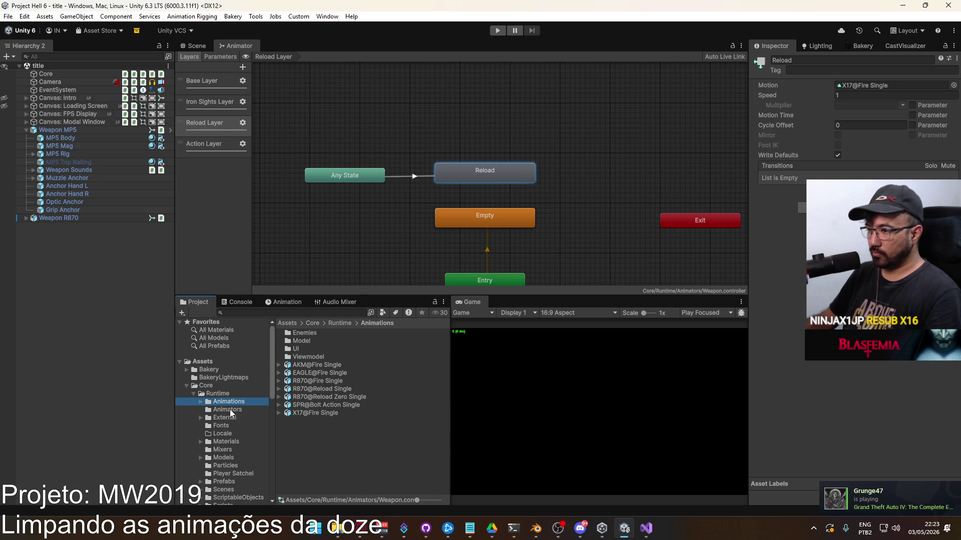
left_click(200, 402)
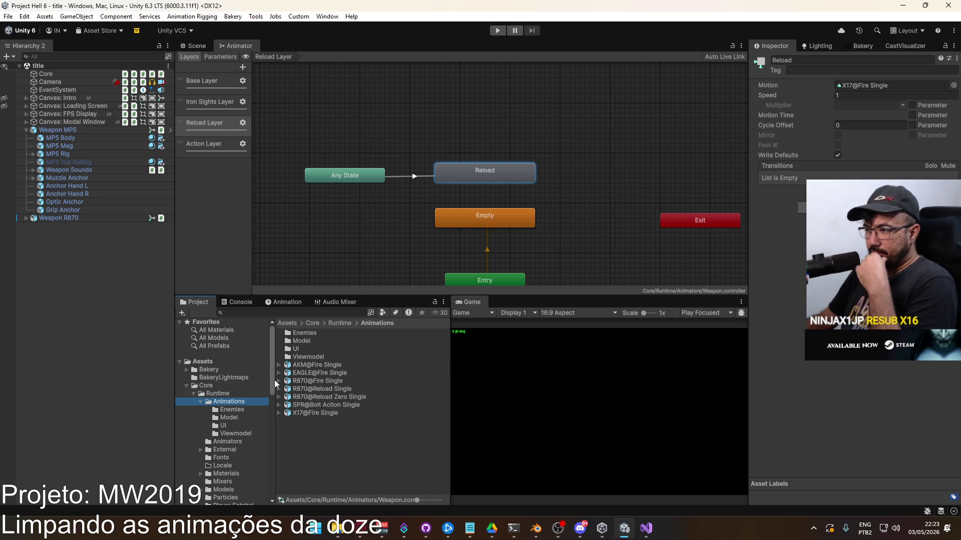
Find the Weapon Generic@Fire clip with a 'generic' project search and select it in its folder.
left_click(344, 313)
type("generic")
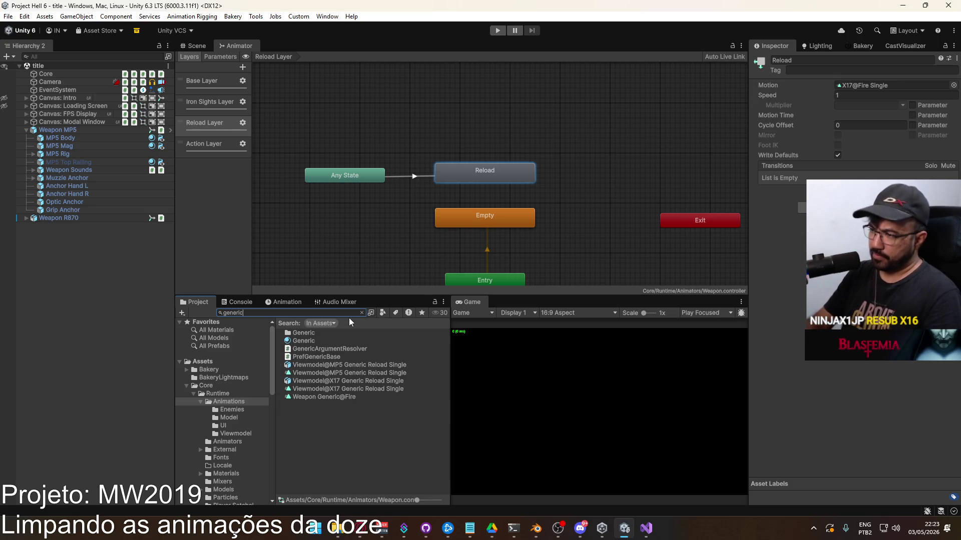
left_click(315, 397)
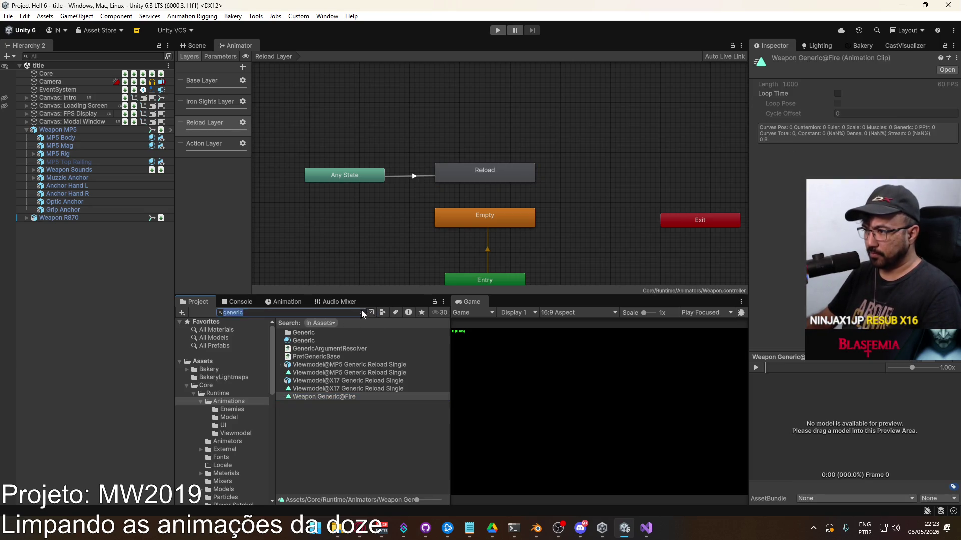
left_click(362, 313)
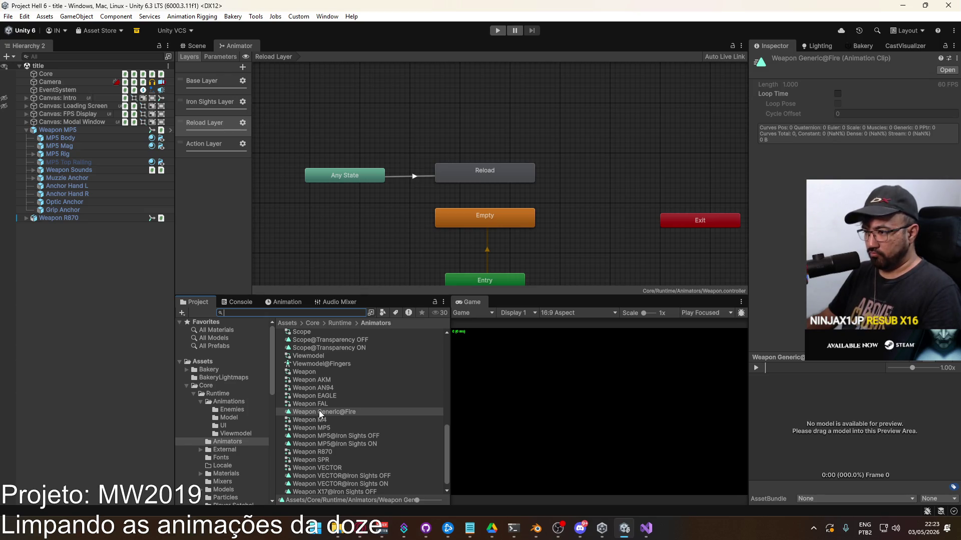
left_click(344, 410)
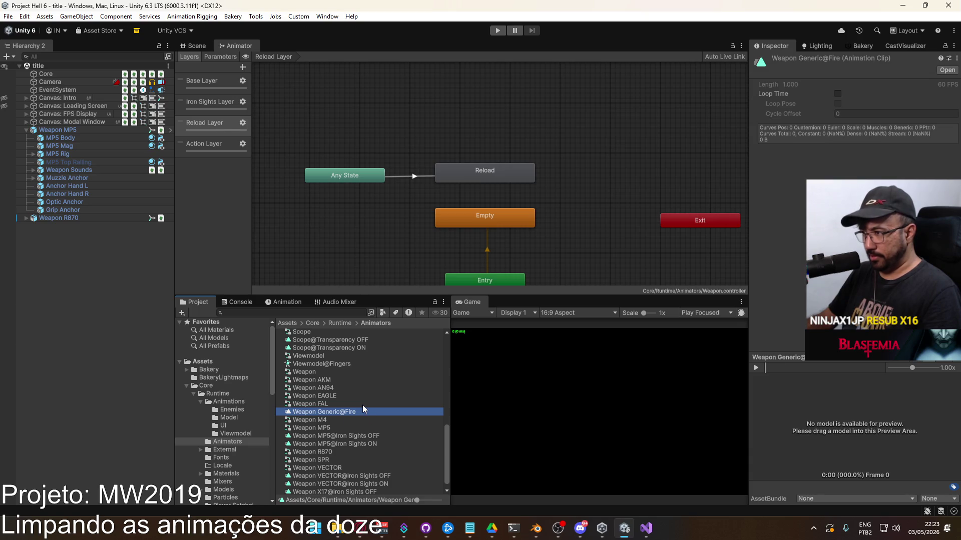
Duplicate Weapon Generic@Fire and rename the copy Weapon Generic@Reload.
key("ctrl+d")
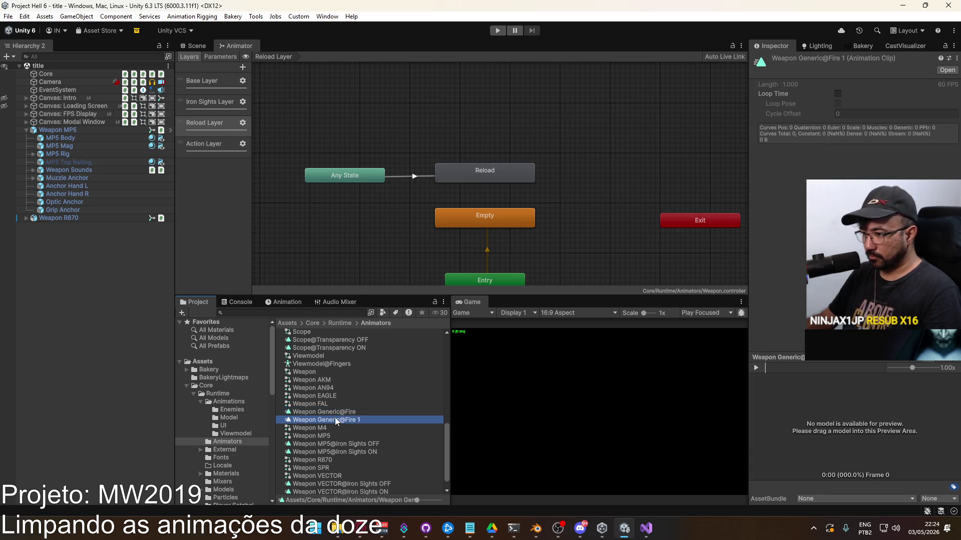
left_click_drag(345, 421, 373, 421)
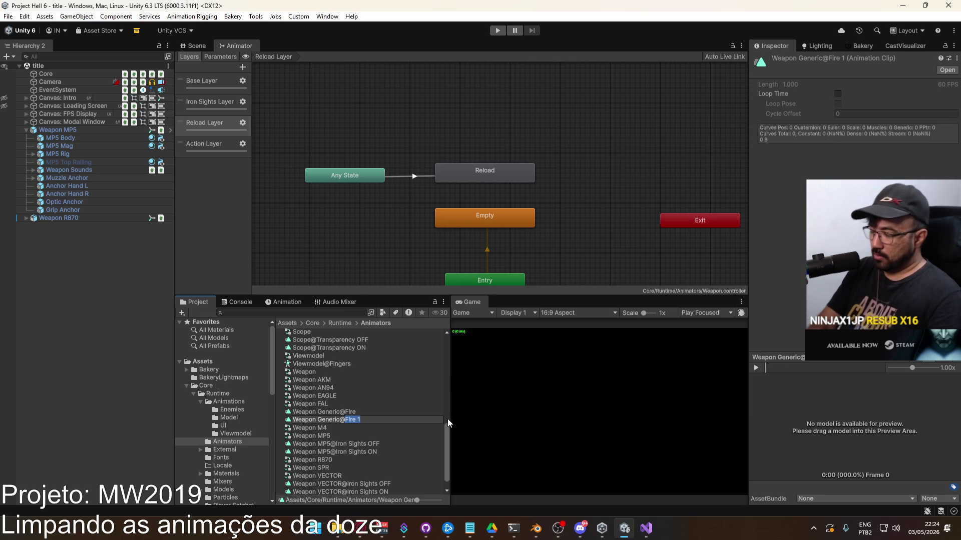
type("Reload")
key("Return")
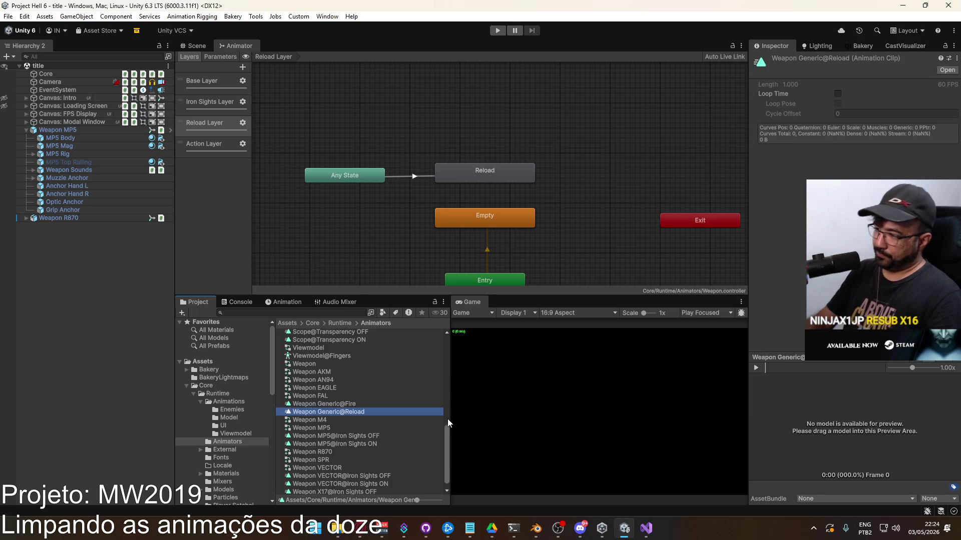
Duplicate Weapon Generic@Reload and give the copy a temporary name.
key("ctrl+d")
left_click(415, 414)
key("BackSpace")
type("2er")
left_click(385, 406)
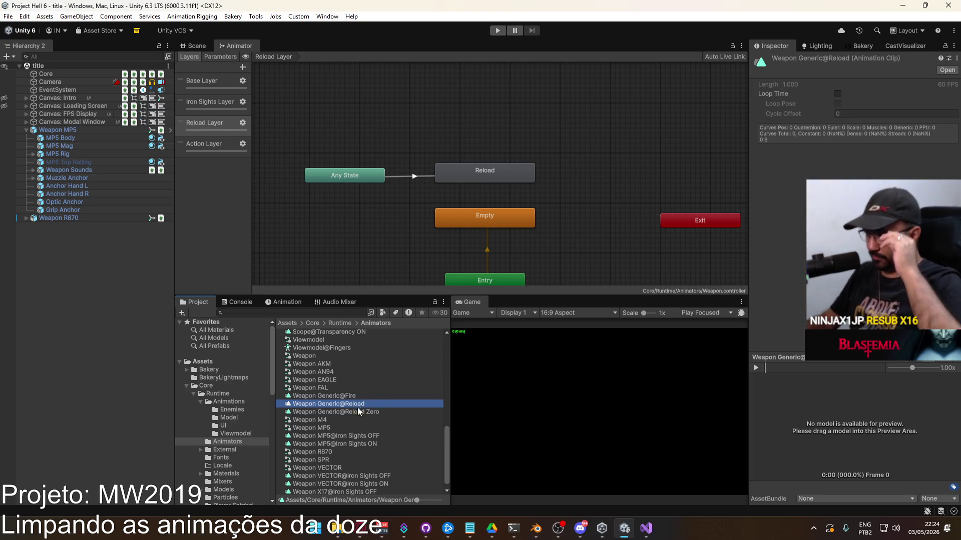
Rename the Weapon Generic@Reload Zero copy to Weapon Generic@Reload Chamber, then switch to Blender.
left_click(349, 412)
left_click(371, 411)
double_click(372, 412)
type("Chamber")
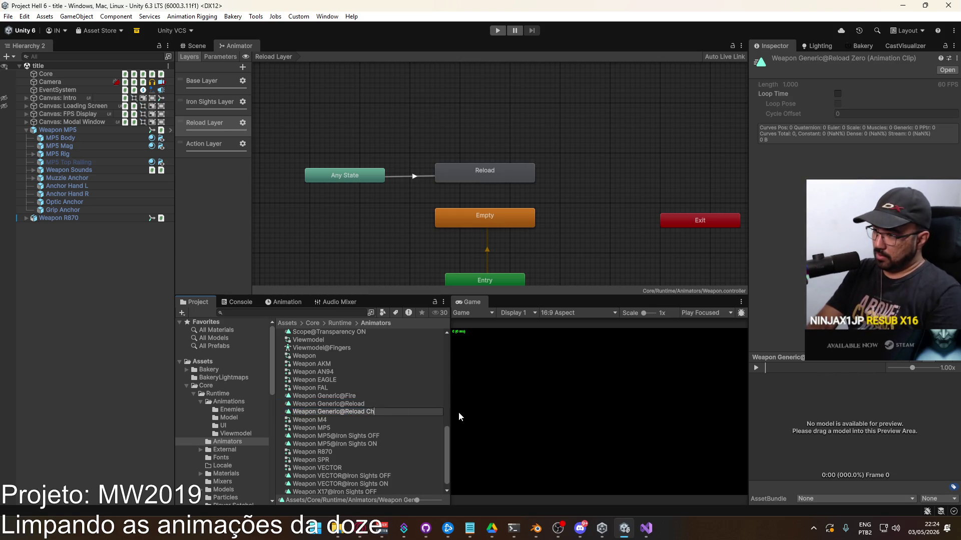
key("Return")
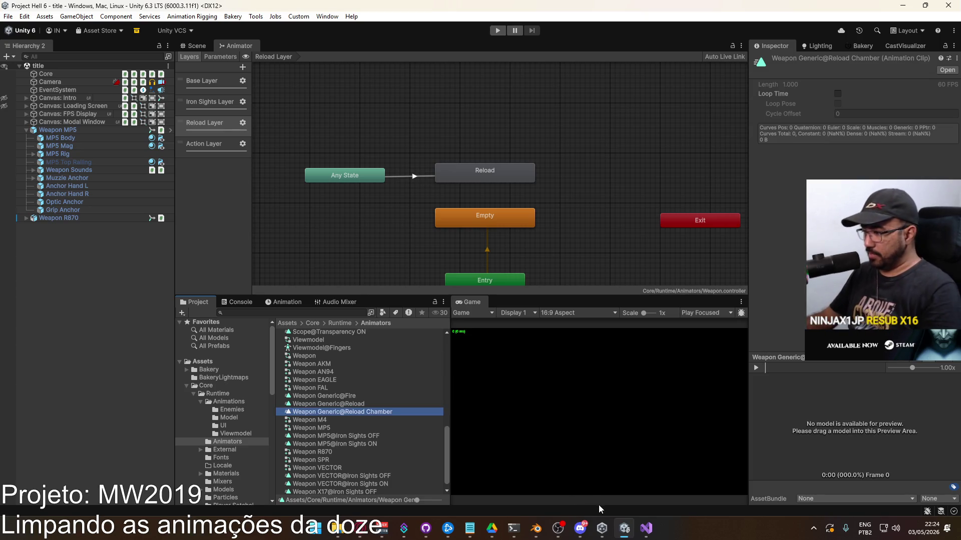
left_click(536, 529)
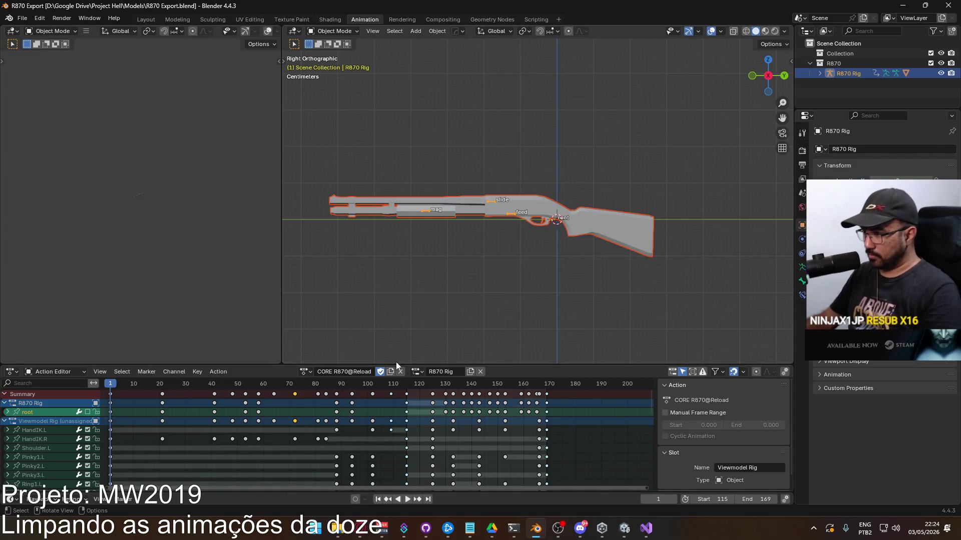
Open Player Viewmodel Generic.blend from recent files and view the CORE R870@Reload animation's keyframes.
left_click(304, 370)
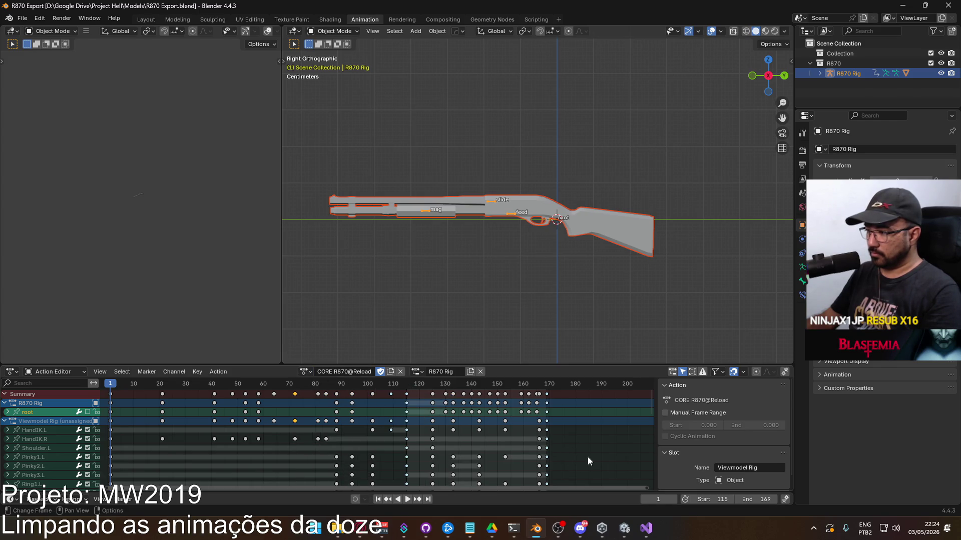
left_click(22, 18)
mouse_move(75, 49)
left_click(176, 59)
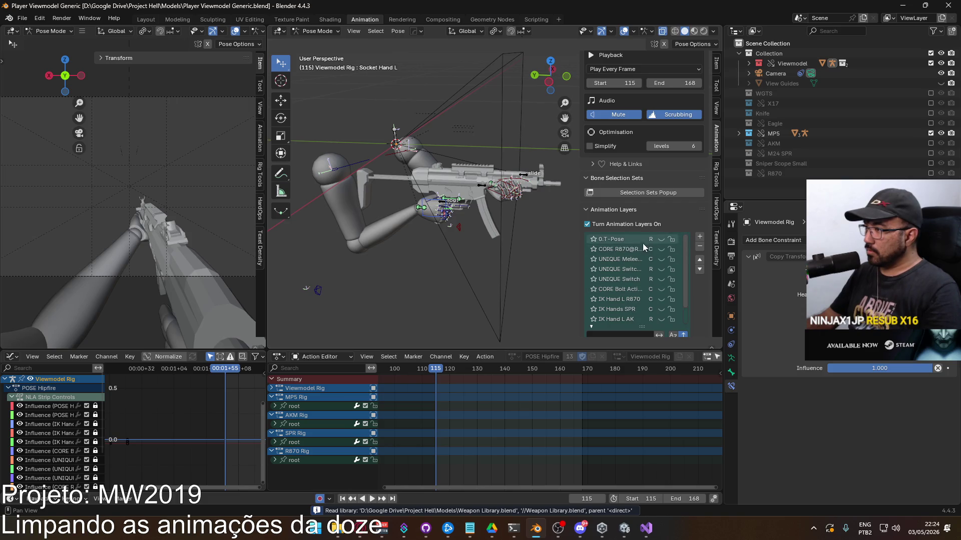
left_click(630, 250)
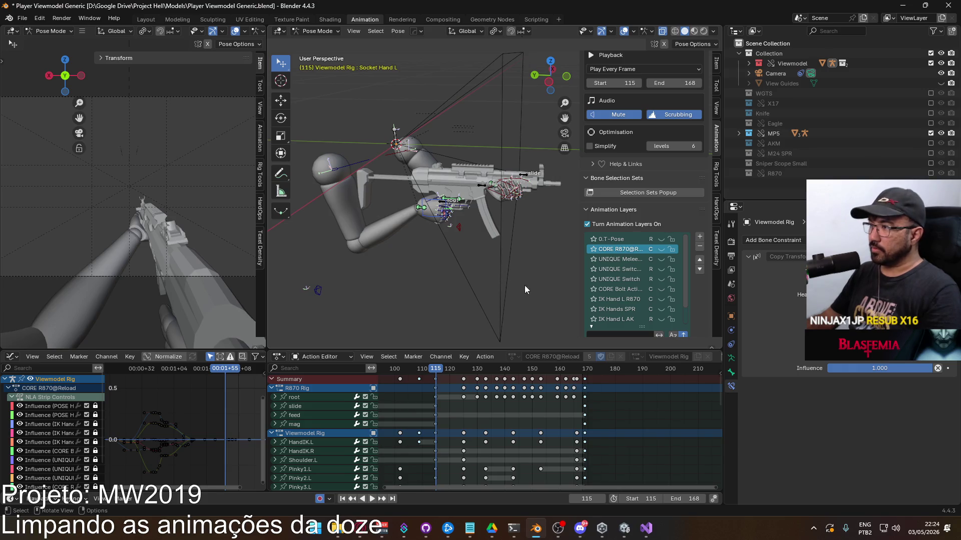
Reopen R870 Export.blend without saving the viewmodel file, then return to Unity.
left_click(22, 18)
mouse_move(50, 49)
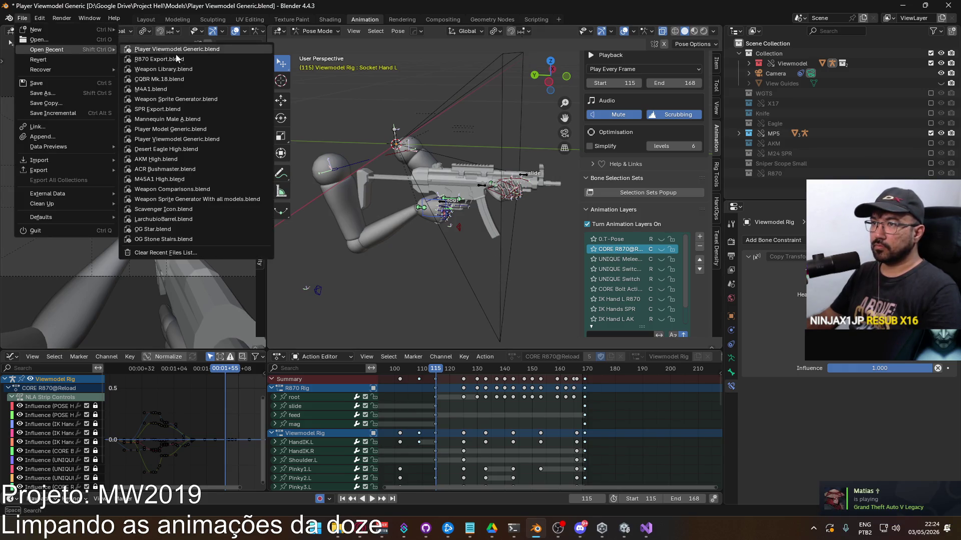
left_click(181, 61)
left_click(484, 284)
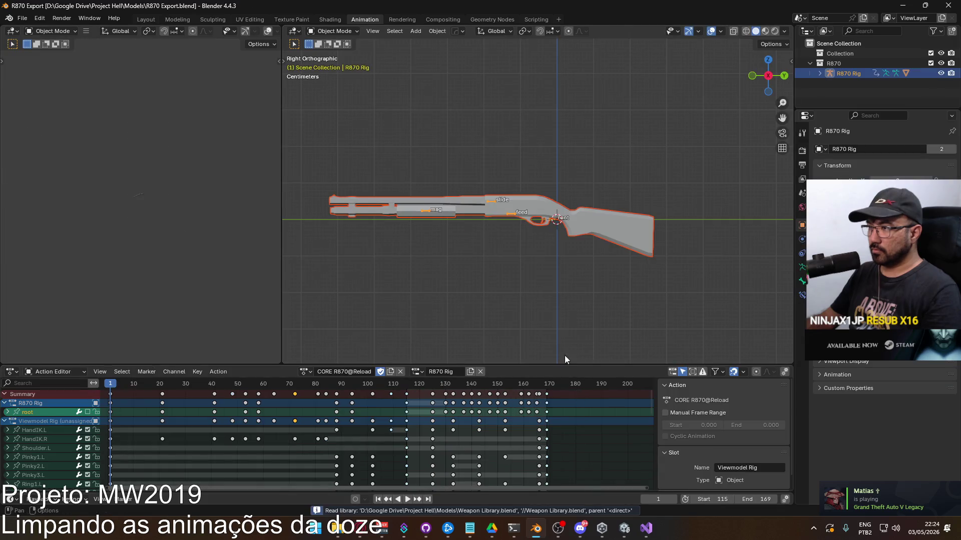
left_click(623, 528)
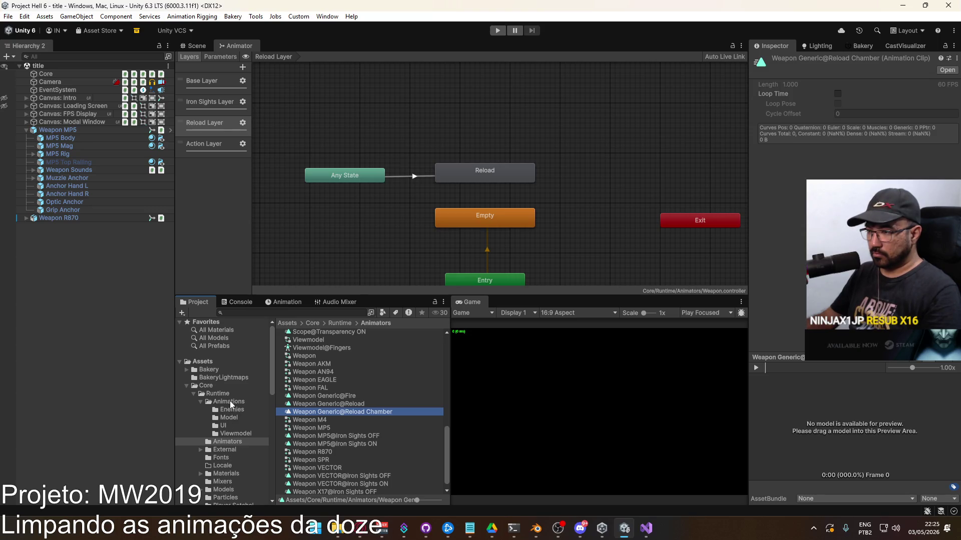
In the Animations folder, rename R870@Reload Zero Single to R870@Reload Chamber Single.
left_click(228, 402)
left_click(329, 397)
left_click(343, 399)
double_click(343, 397)
type("Chamber")
key("Return")
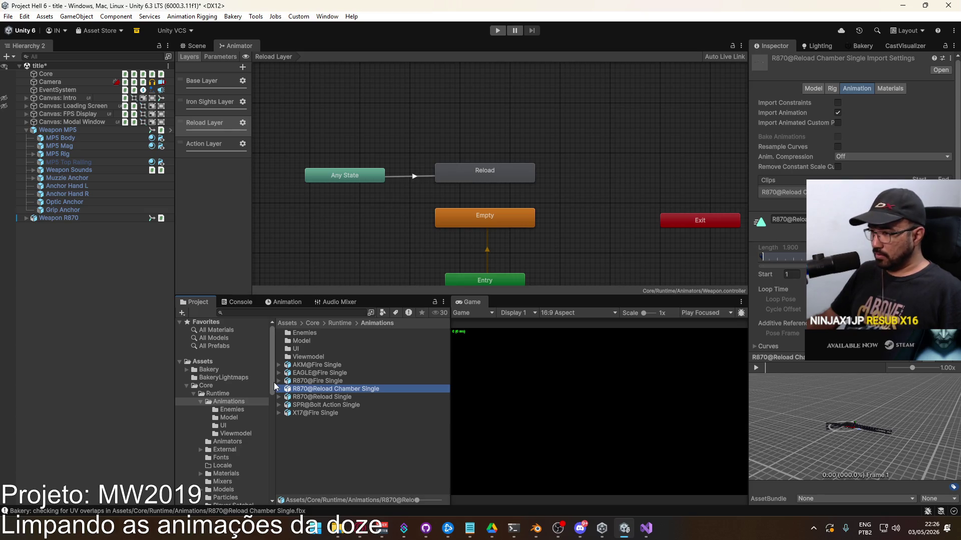
left_click(314, 380)
left_click(317, 388)
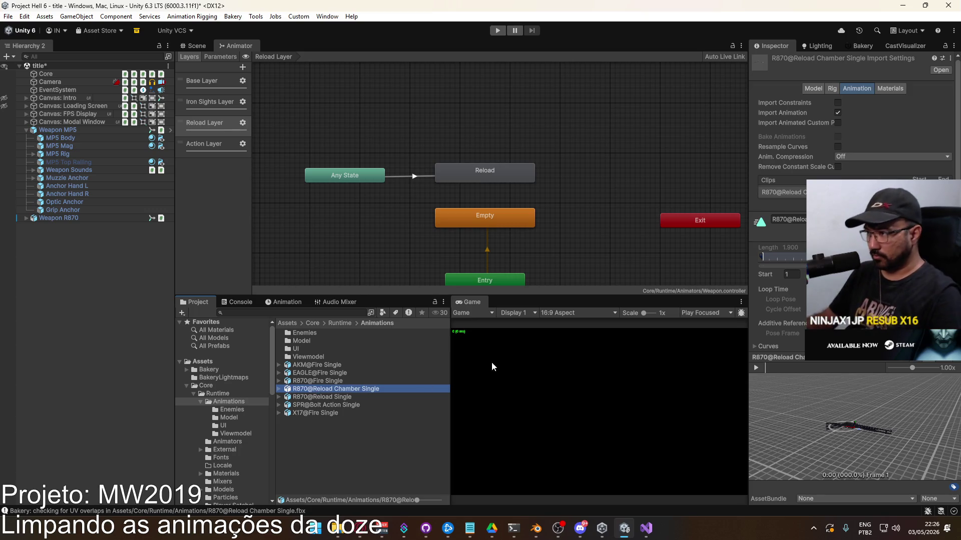
Add a transition from Reload to Empty with an Exit Time of 0.9.
left_click(439, 185)
left_click(408, 176)
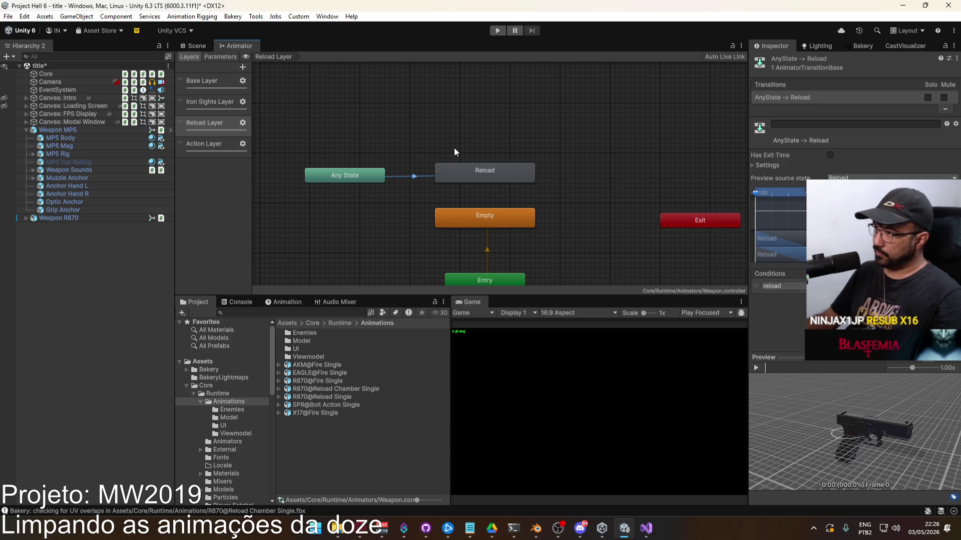
right_click(485, 173)
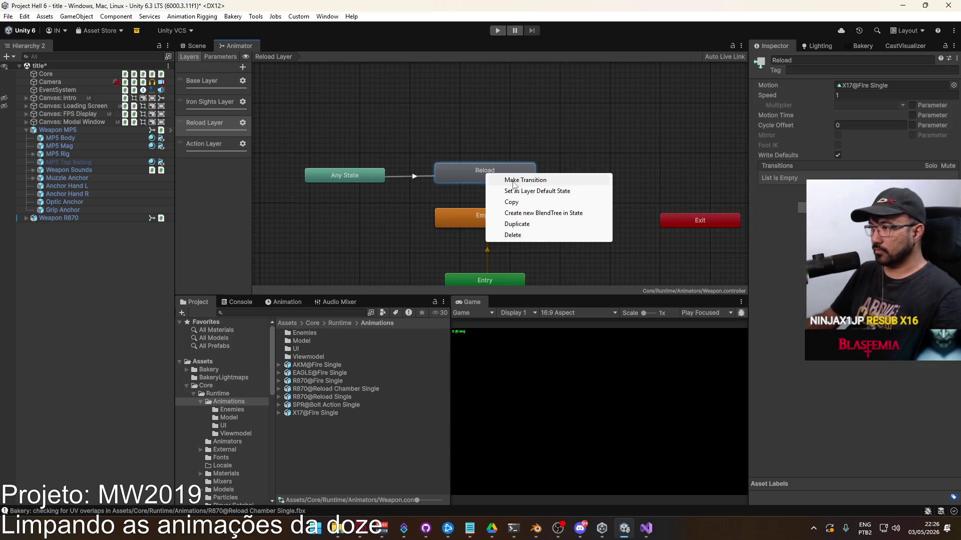
left_click(514, 181)
left_click(480, 202)
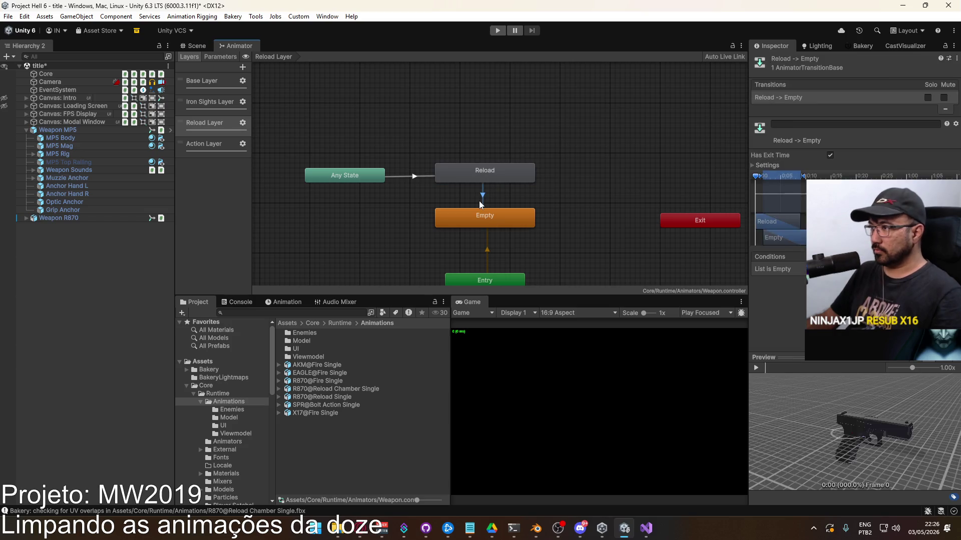
left_click(810, 166)
left_click(878, 175)
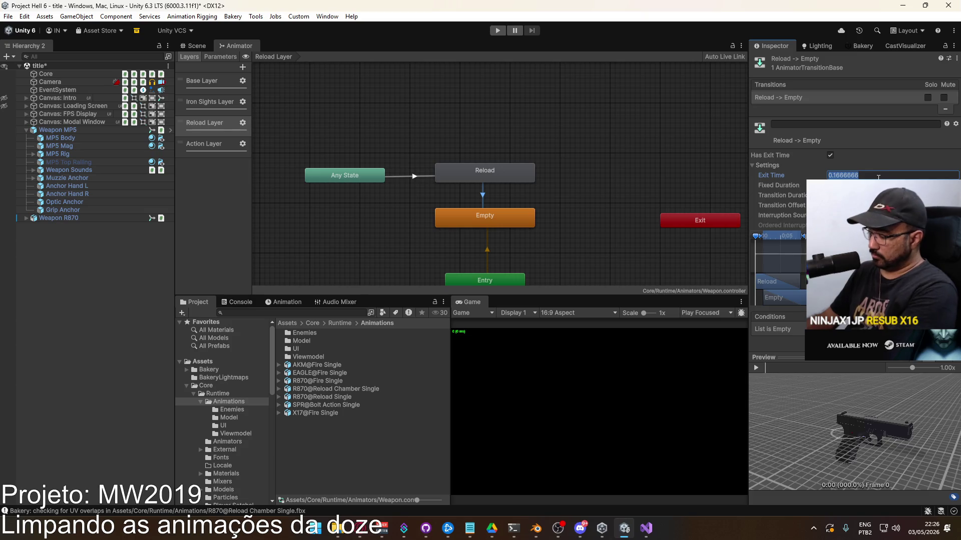
type("0.9")
key("Tab")
key("Tab")
key("Tab")
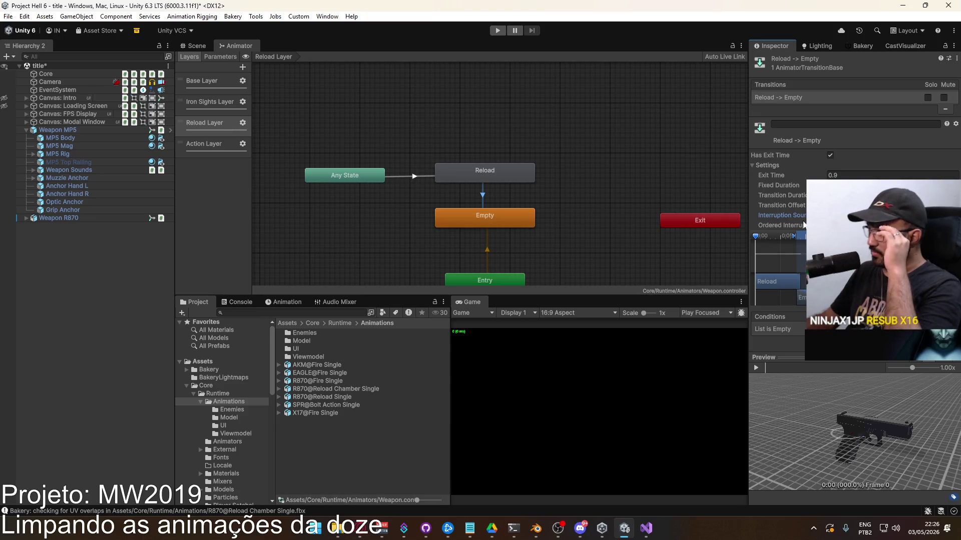
Move Any State higher and duplicate the Reload state as Reload 0 beside it.
mouse_move(429, 200)
middle_mouse_down()
mouse_move(439, 200)
mouse_move(395, 187)
middle_mouse_up()
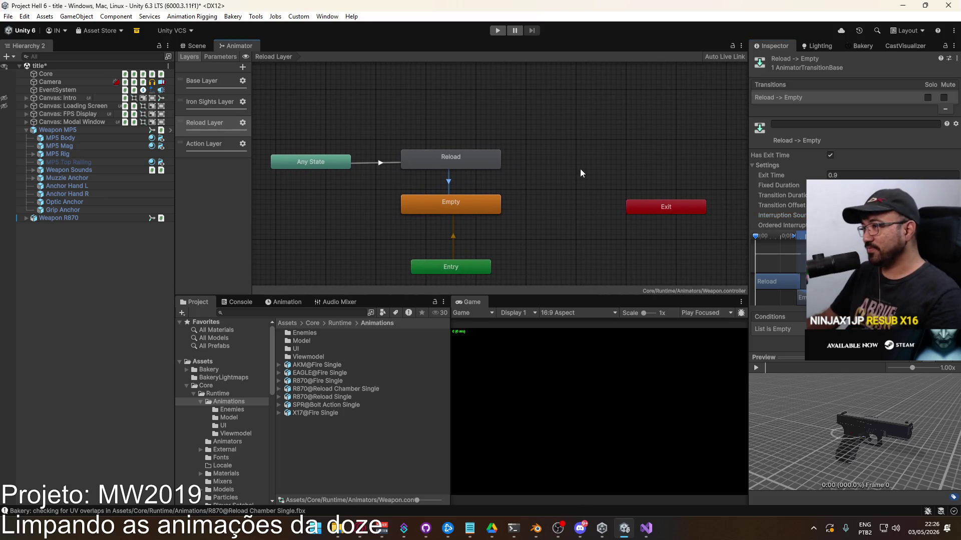
mouse_move(335, 164)
left_mouse_down()
mouse_move(335, 129)
mouse_move(350, 116)
left_mouse_up()
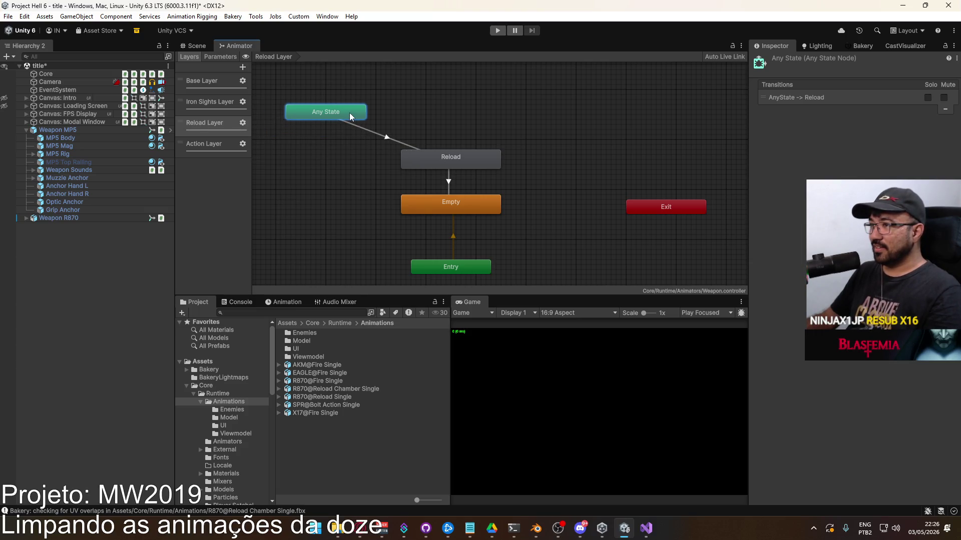
left_click(472, 157)
mouse_move(472, 157)
middle_mouse_down()
mouse_move(439, 160)
mouse_move(502, 174)
middle_mouse_up()
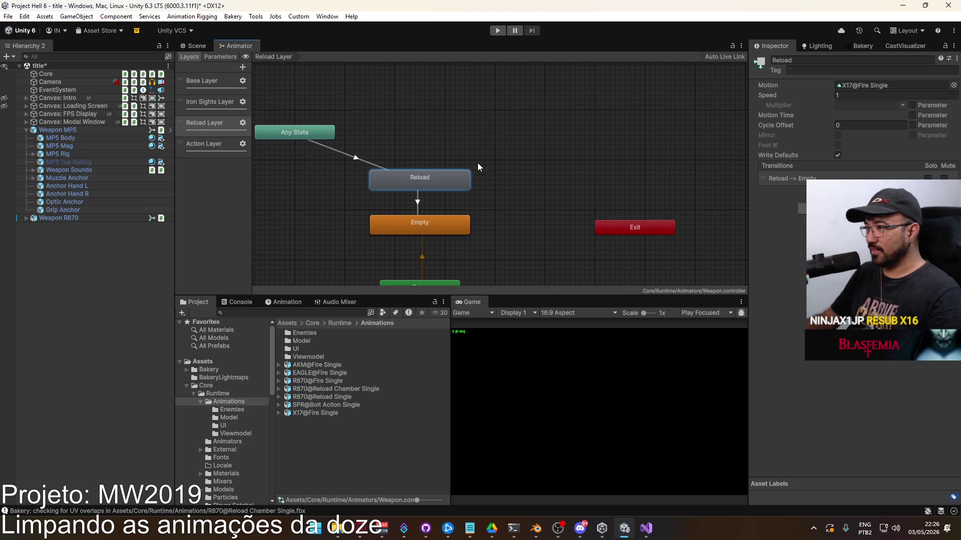
key("ctrl+v")
left_click_drag(511, 191, 529, 182)
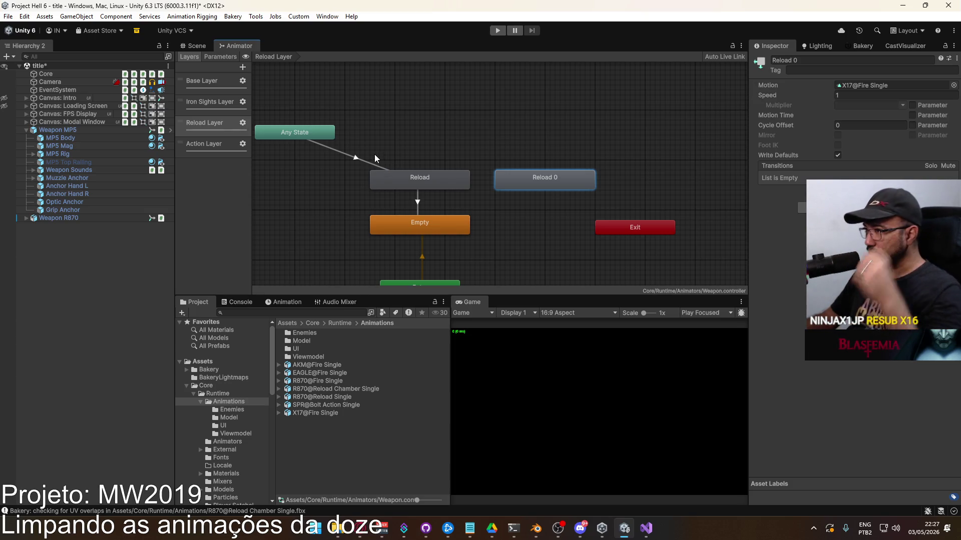
Add a transition from Any State to the Reload 0 state.
left_click(321, 132)
right_click(333, 133)
left_click(365, 140)
left_click(544, 177)
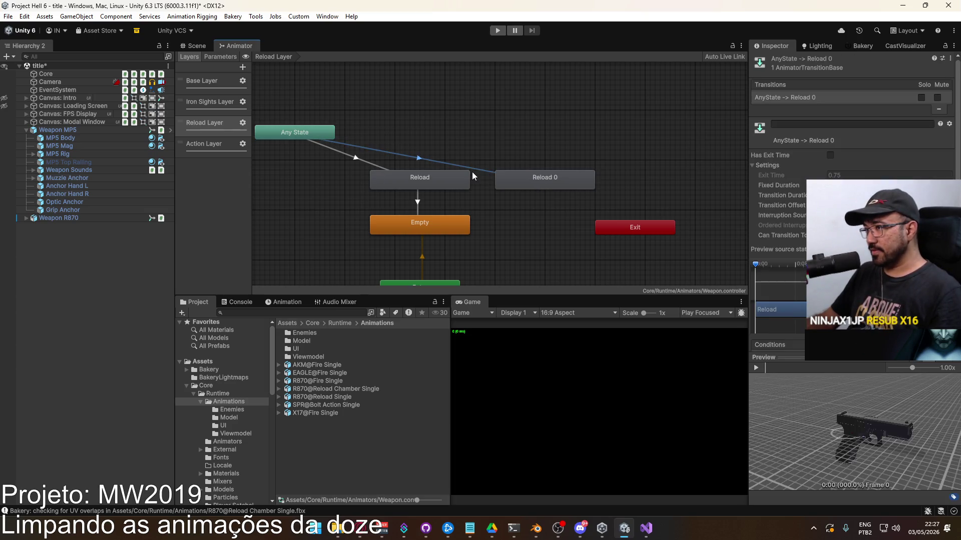
Rename the Reload 0 state to Reload Chamber in the Inspector.
left_click(408, 179)
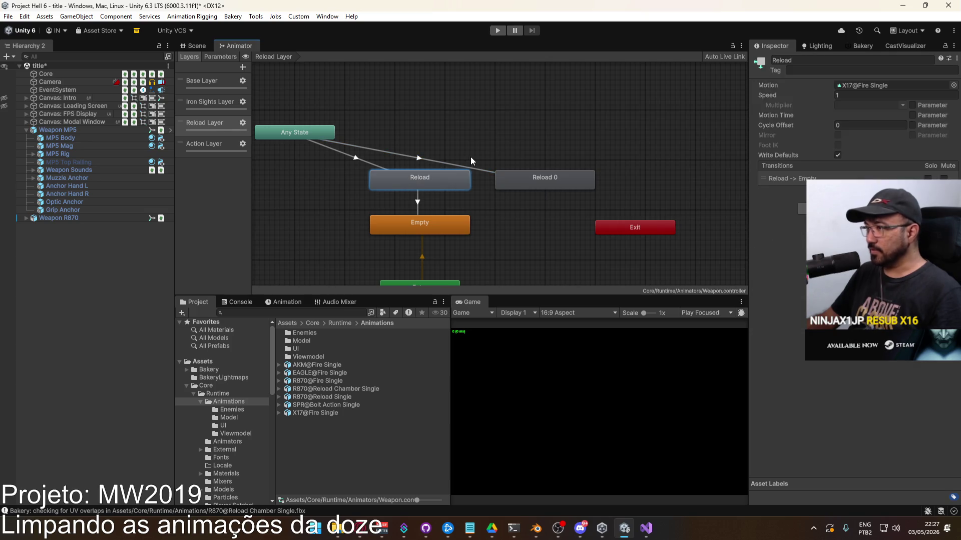
left_click(586, 181)
left_click(829, 61)
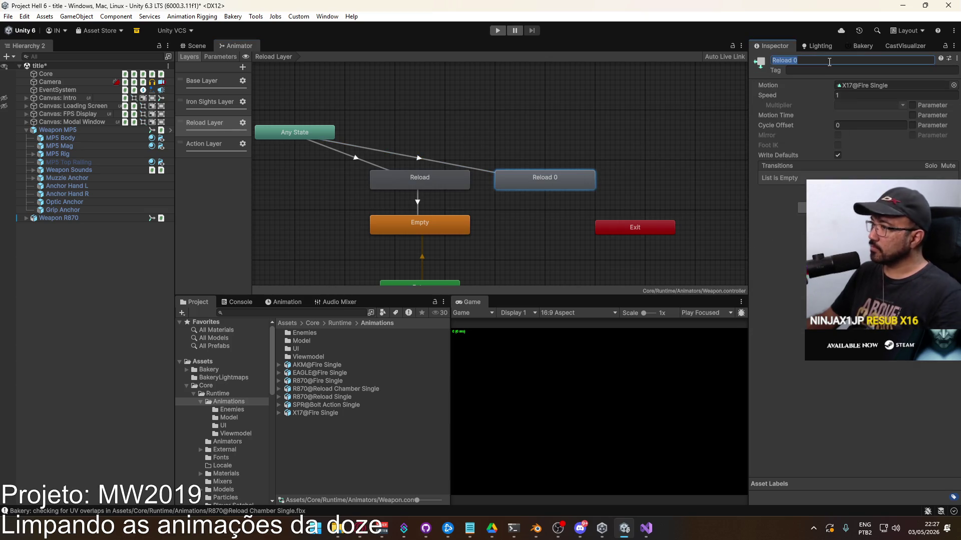
type("Reload")
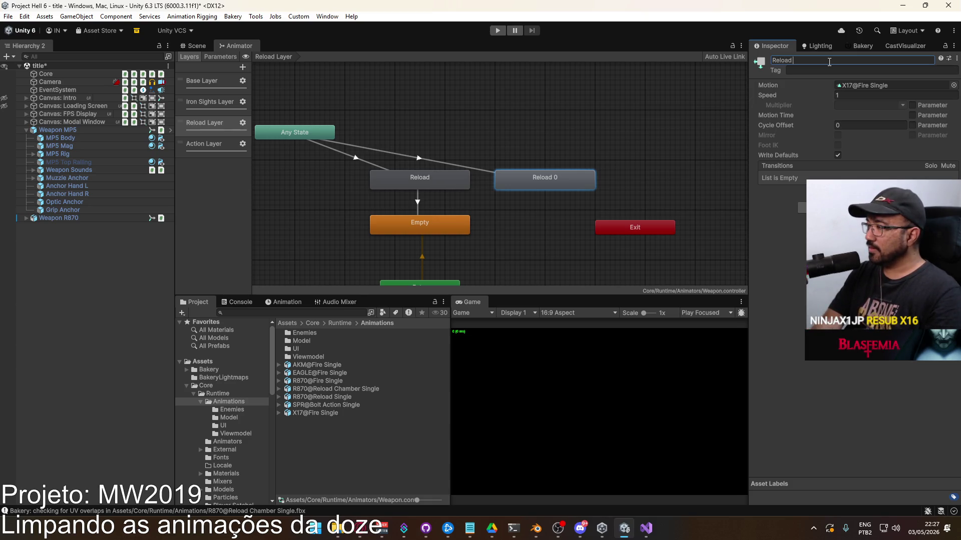
key("BackSpace")
key("BackSpace")
key("BackSpace")
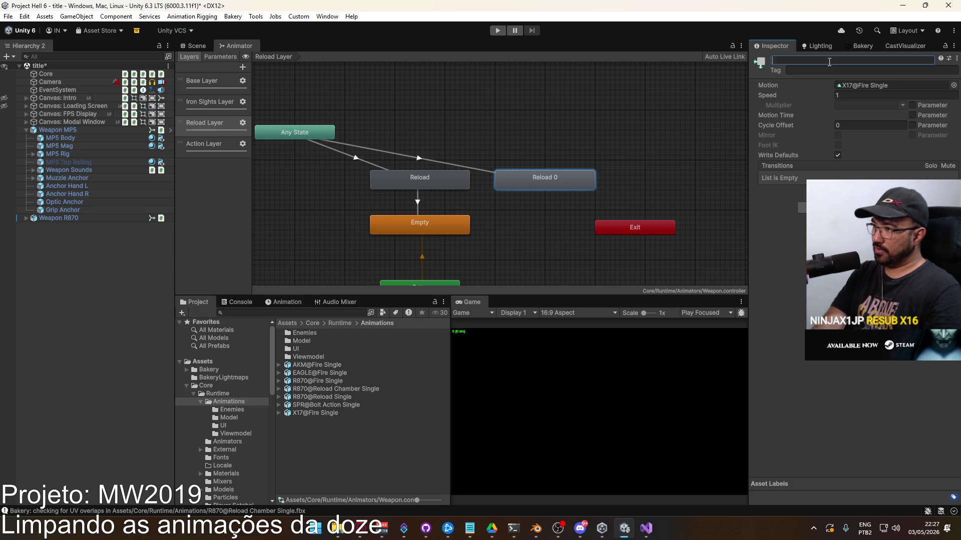
type("Reload CHamber")
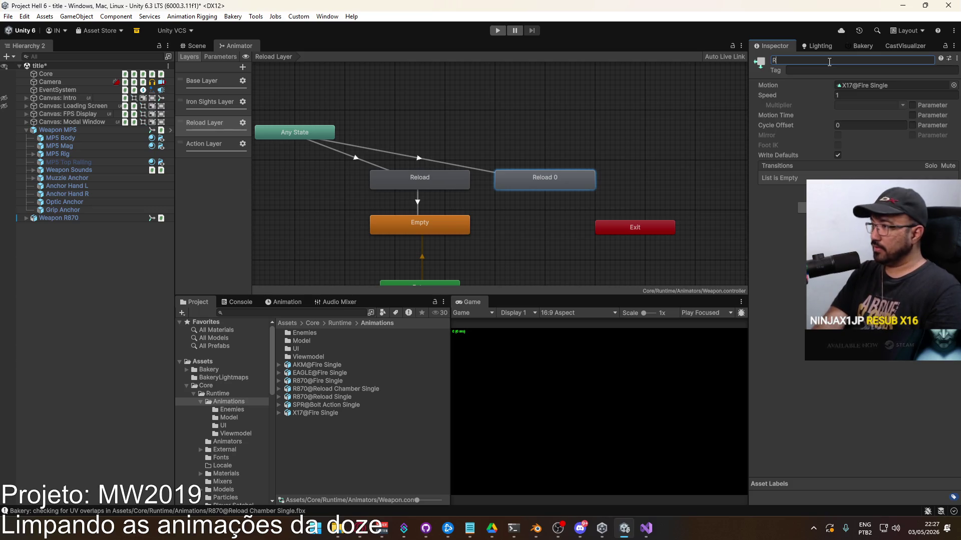
key("BackSpace")
key("BackSpace")
key("BackSpace")
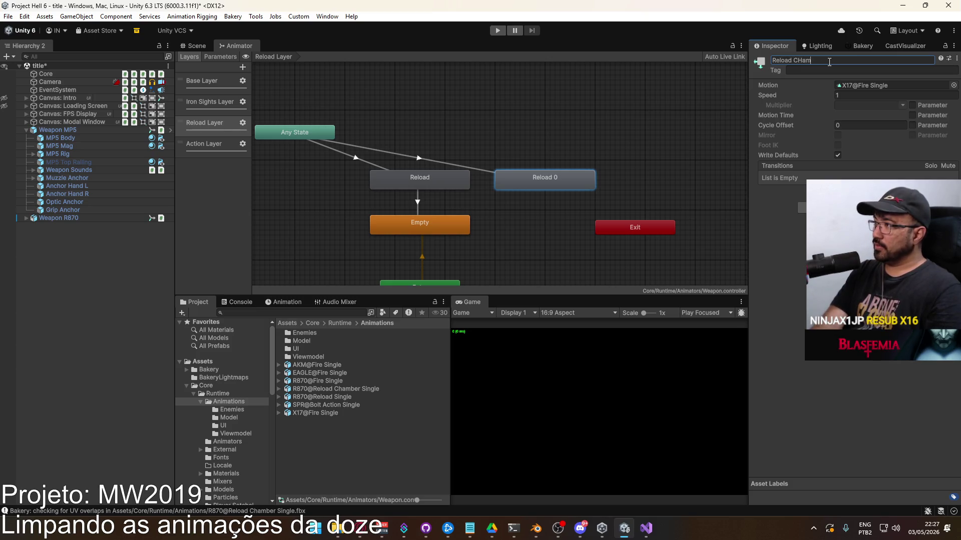
type("hamber")
key("Return")
Place Reload Chamber to the left of Reload and add a transition from it to Reload.
middle_click_drag(448, 148, 528, 156)
left_click_drag(613, 190, 361, 188)
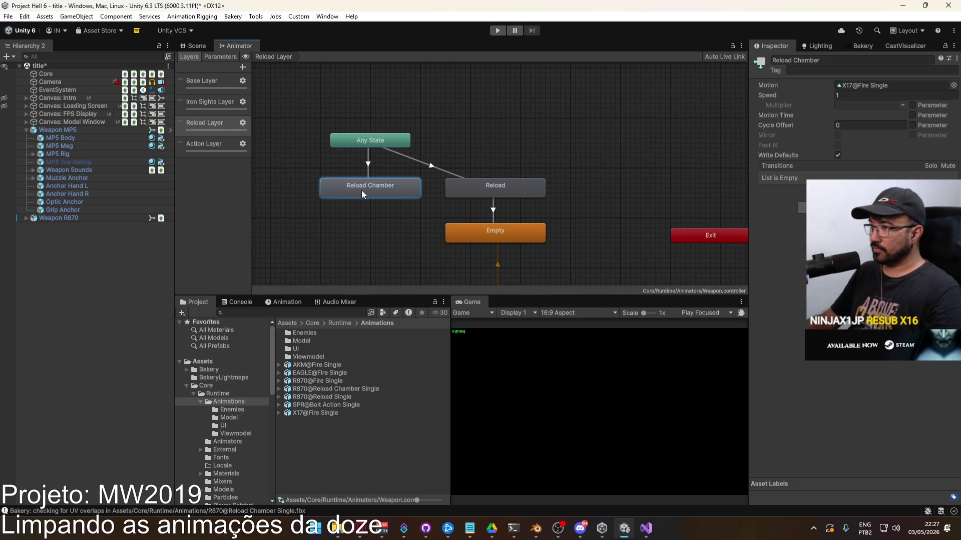
left_click(452, 164)
right_click(387, 194)
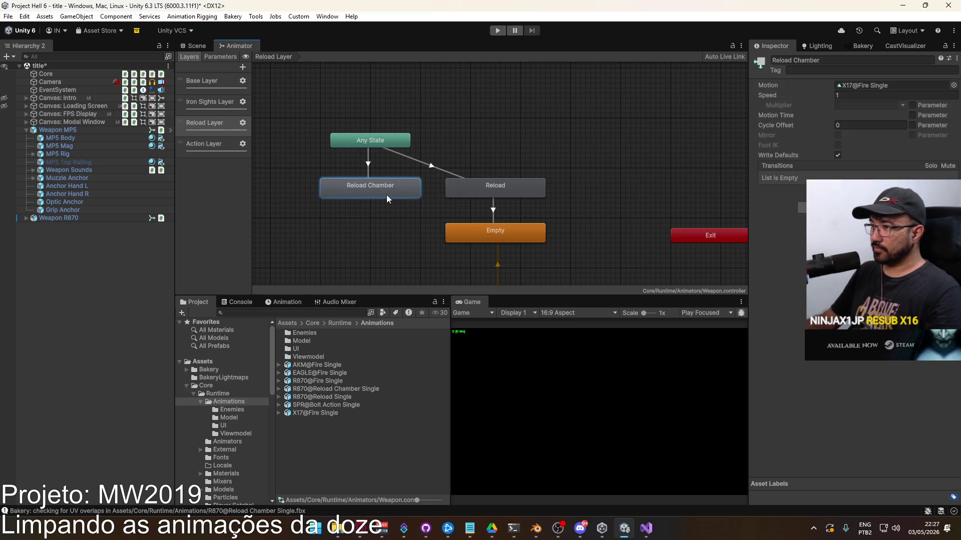
left_click(410, 204)
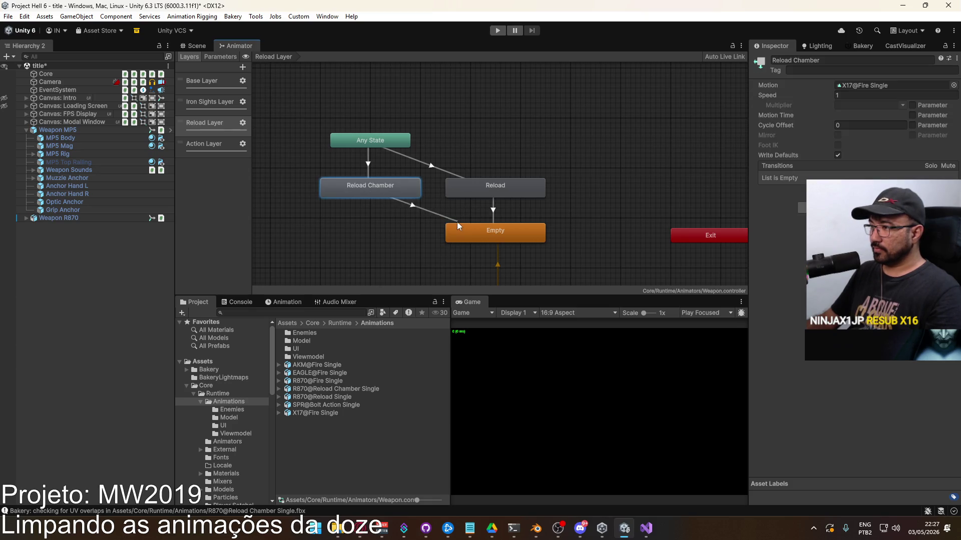
left_click(457, 191)
Set the Reload Chamber → Reload transition's exit time to 0.9 and open the Animators folder.
left_click(434, 190)
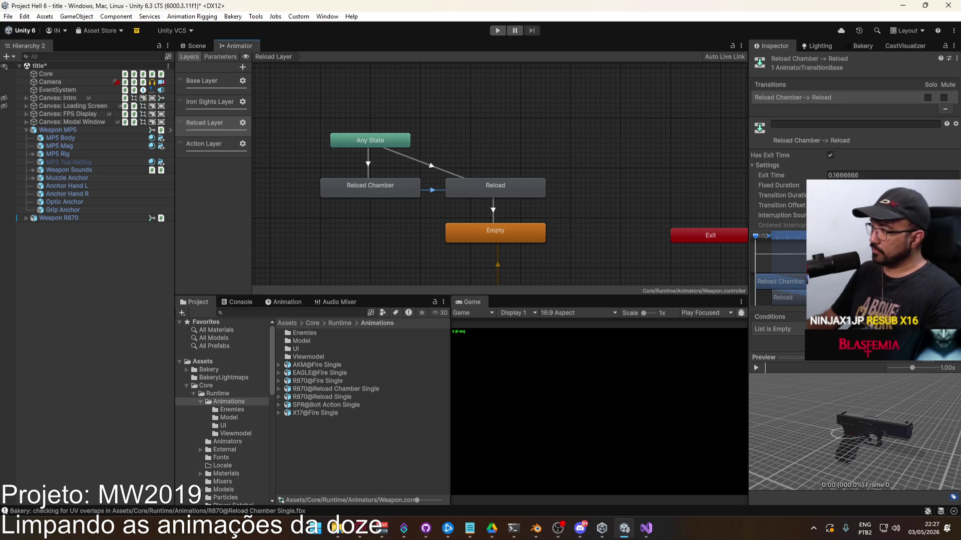
left_click(862, 175)
type("1")
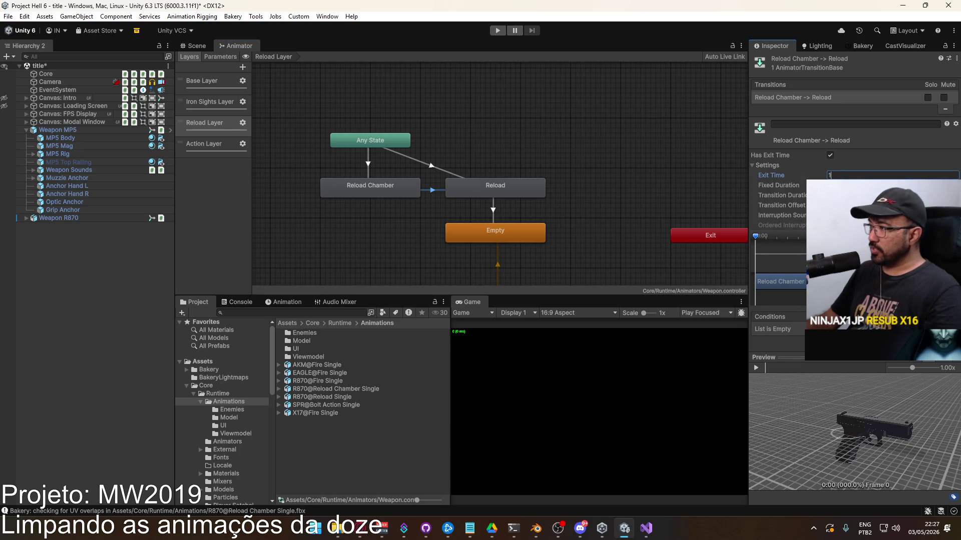
key("BackSpace")
type(".9")
key("Tab")
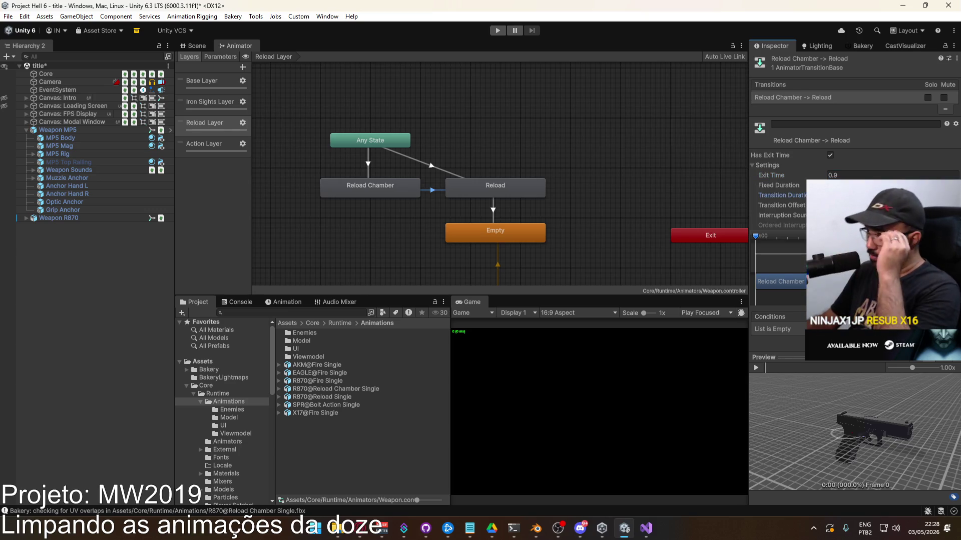
key("Tab")
key("Tab")
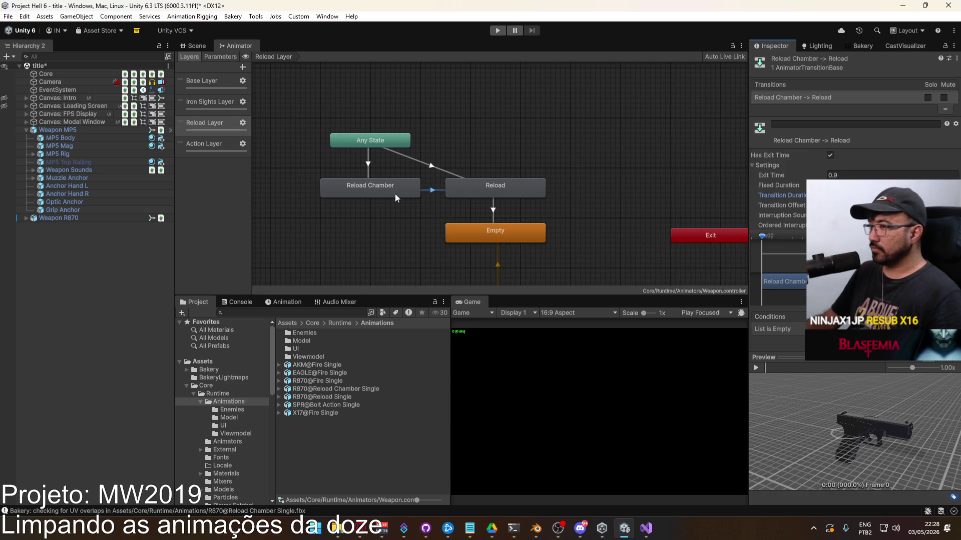
left_click(465, 190)
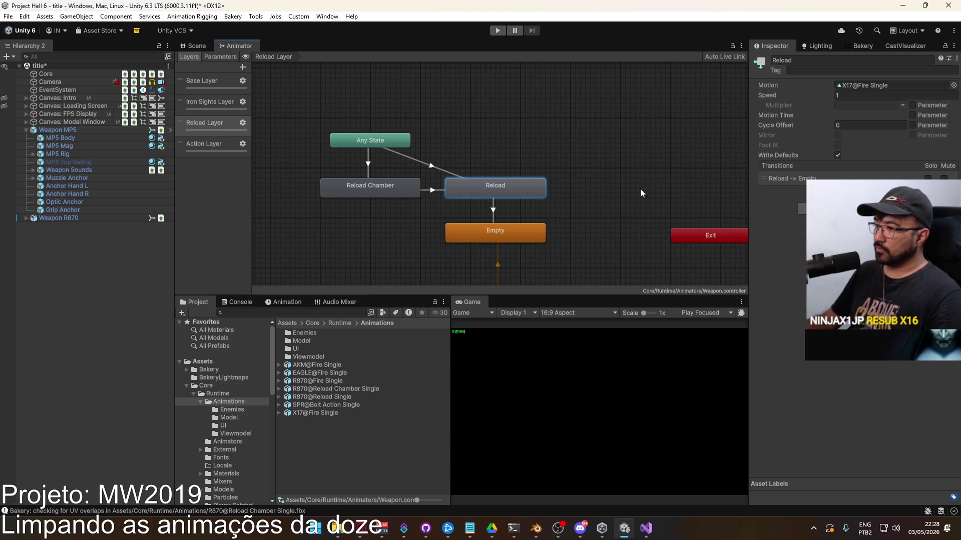
left_click(226, 442)
scroll(367, 425, "down", 10)
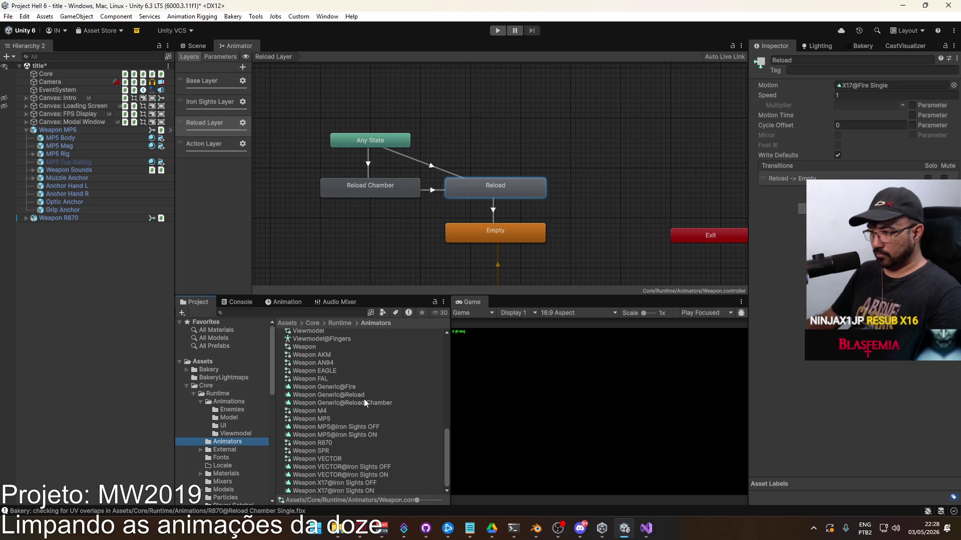
Assign Weapon Generic@Reload Chamber to Reload Chamber and Weapon Generic@Reload to Reload as motions.
left_click(413, 188)
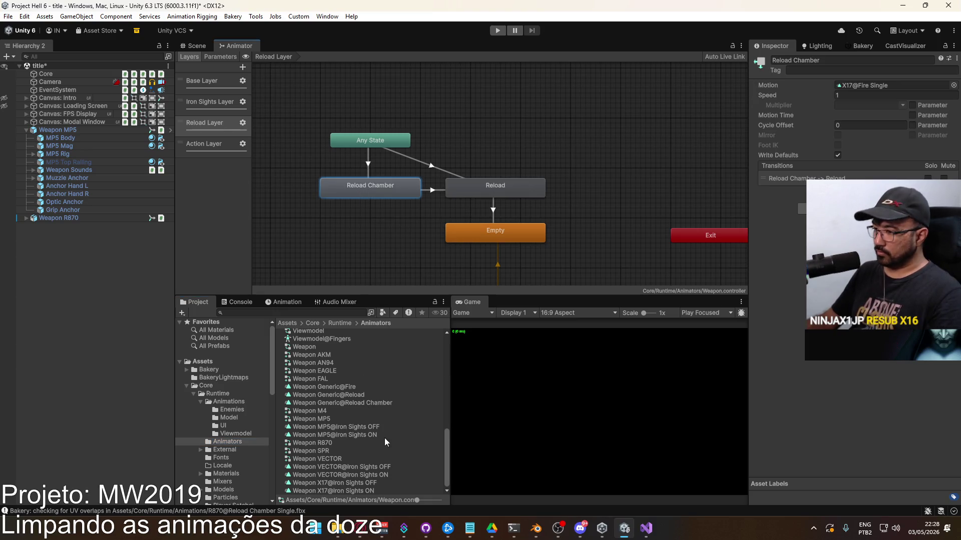
left_click_drag(371, 402, 885, 88)
left_click(537, 193)
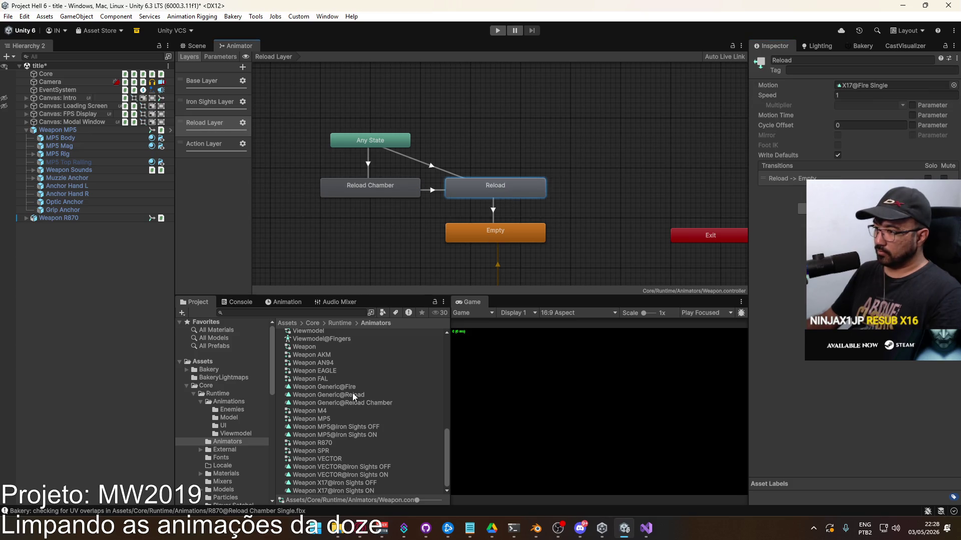
mouse_move(354, 395)
left_mouse_down()
mouse_move(860, 135)
mouse_move(888, 87)
left_mouse_up()
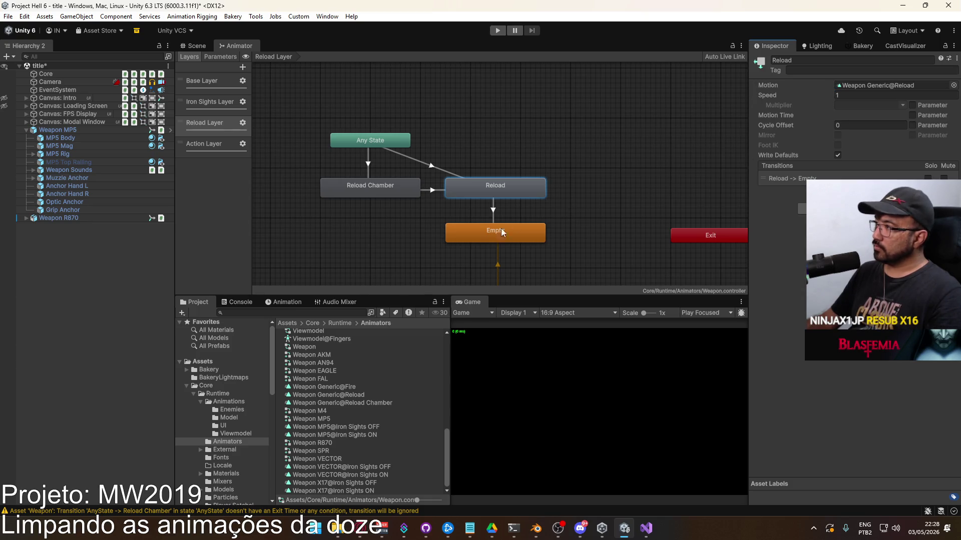
Review the Reload Chamber and Reload states and their Any State and chaining transitions.
left_click(386, 193)
left_click(495, 190)
left_click(395, 186)
left_click(500, 194)
left_click(482, 145)
left_click(414, 159)
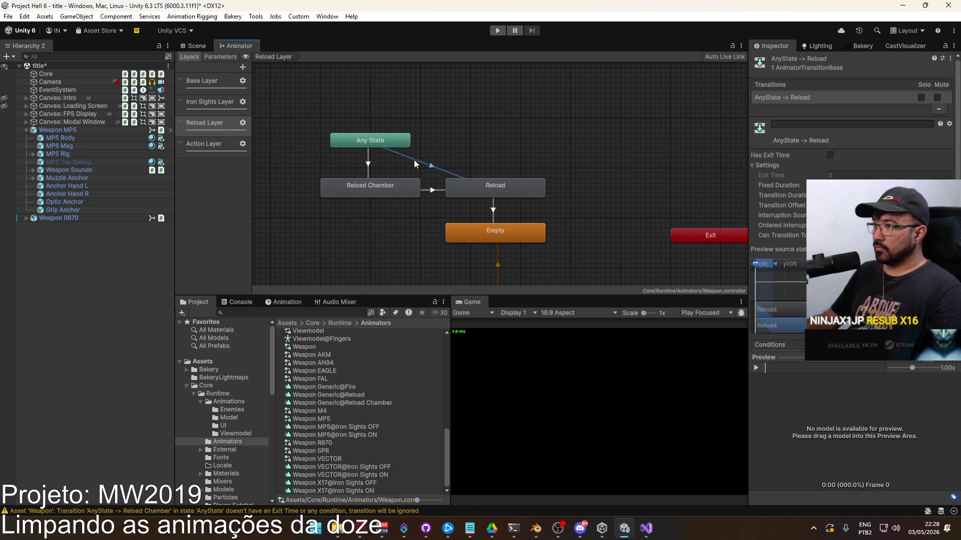
left_click(355, 168)
left_click(368, 170)
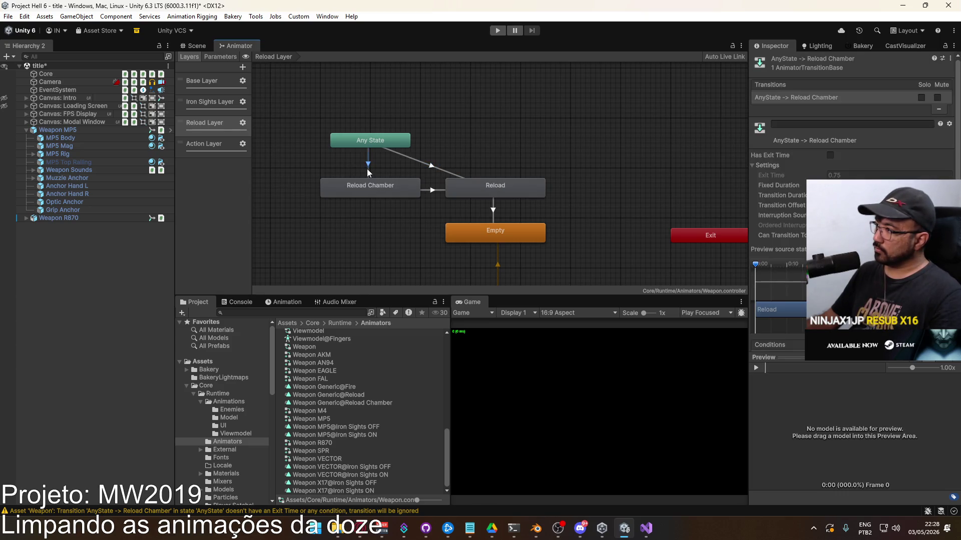
left_click(422, 163)
left_click(830, 236)
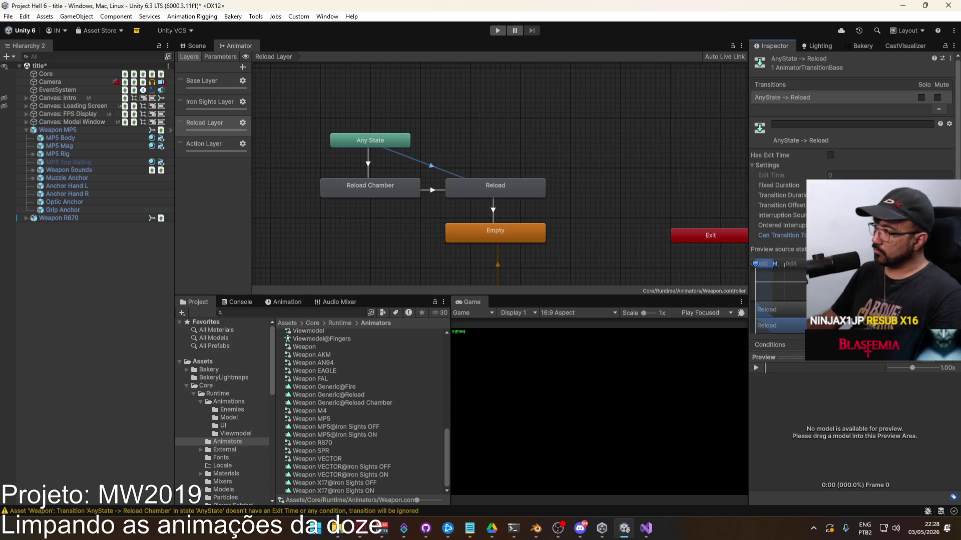
scroll(830, 236, "down", 2)
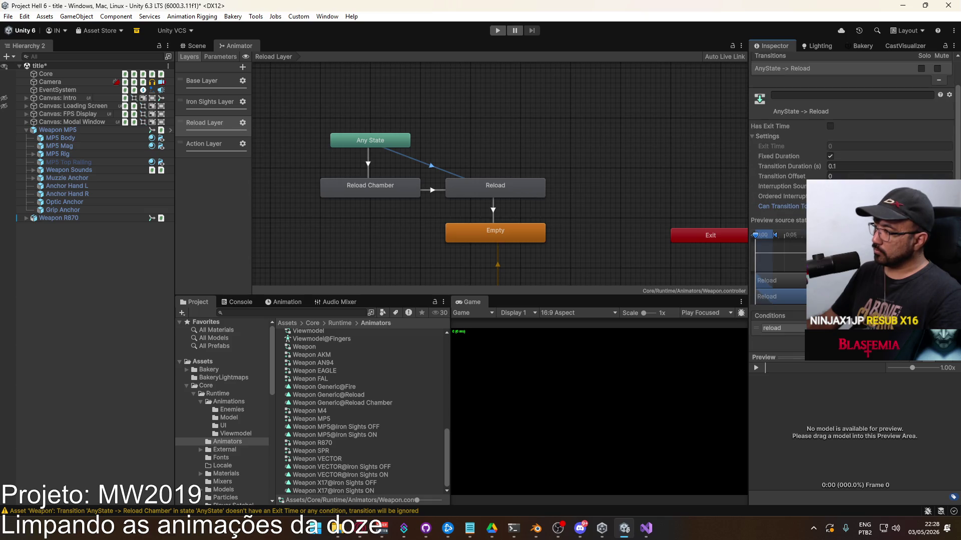
left_click(433, 191)
left_click(445, 169)
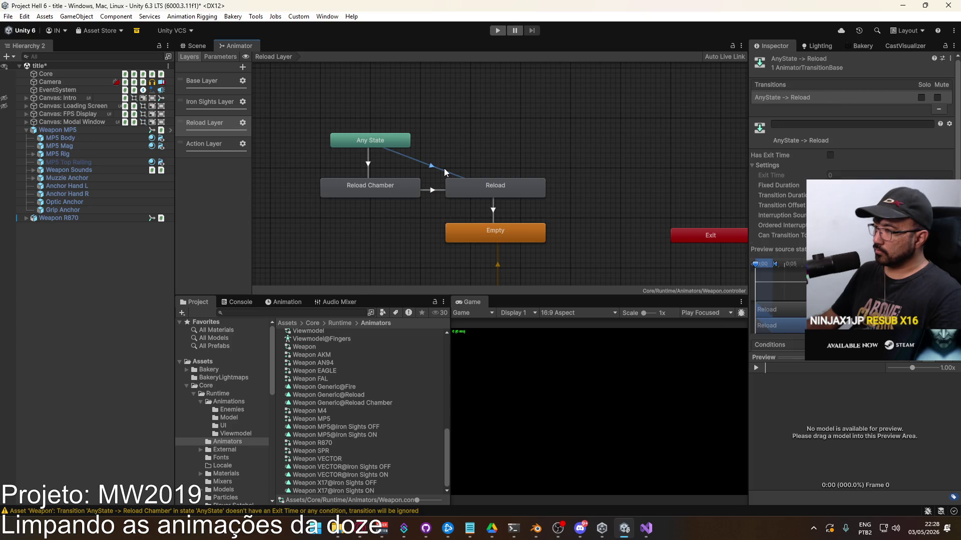
left_click(490, 157)
Save the scene, open the Prefabs folder, and switch away from Unity.
key("ctrl+s")
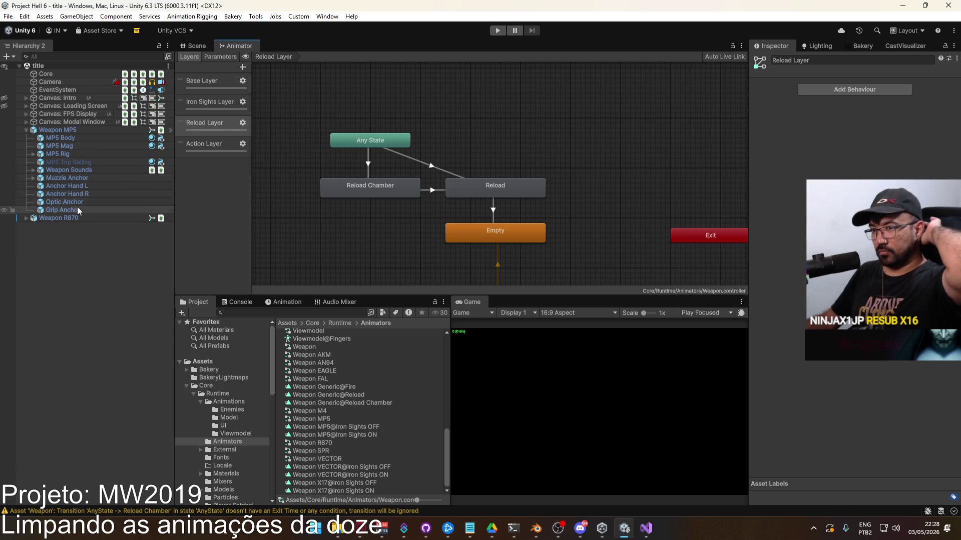
left_click(73, 218)
scroll(248, 408, "down", 5)
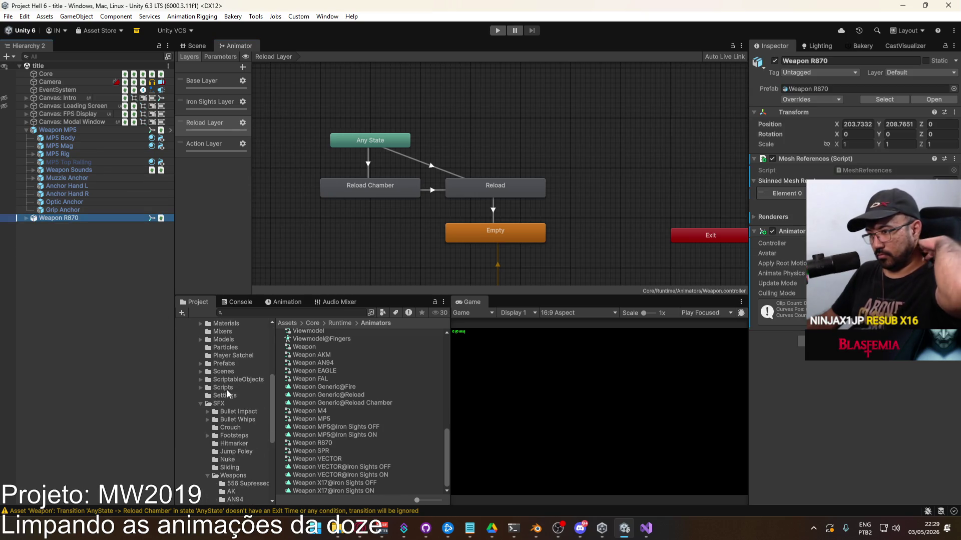
left_click(224, 394)
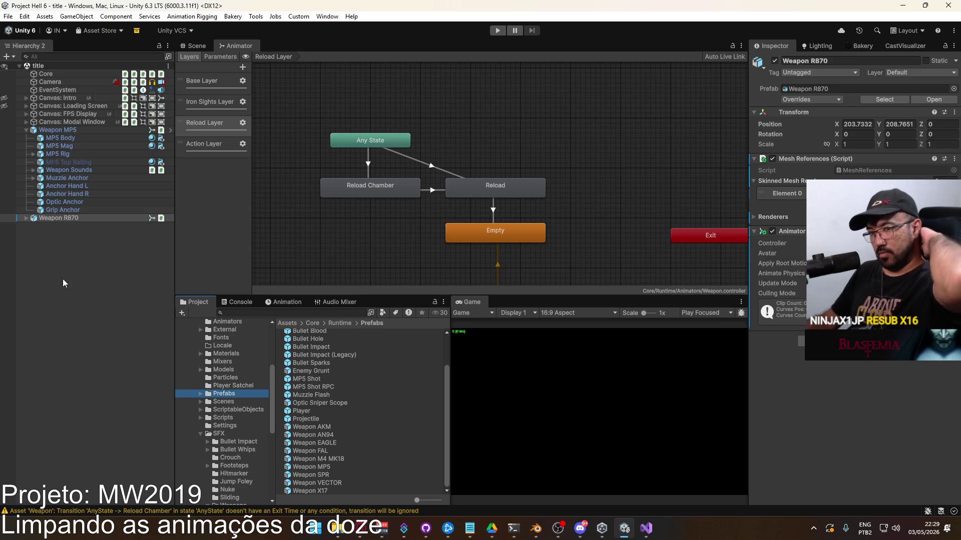
key("alt+Tab")
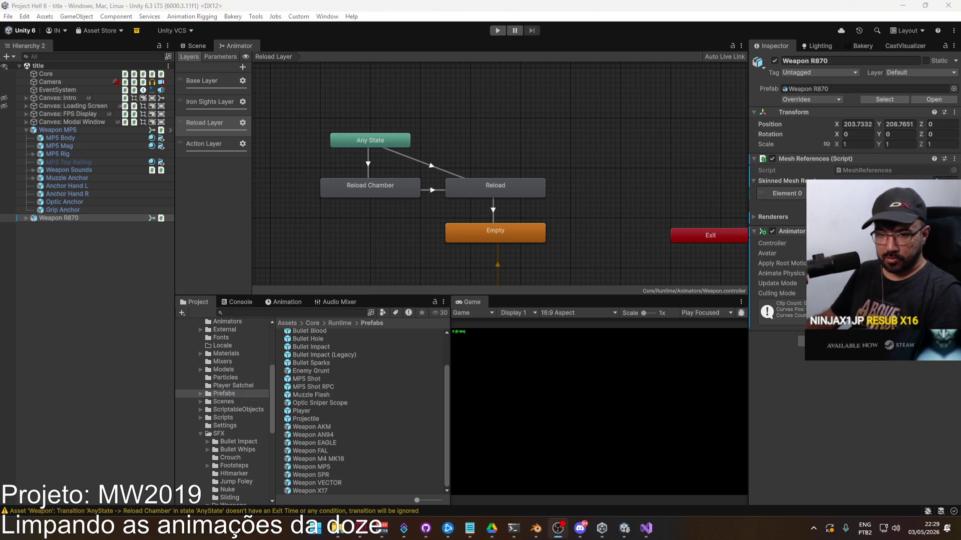
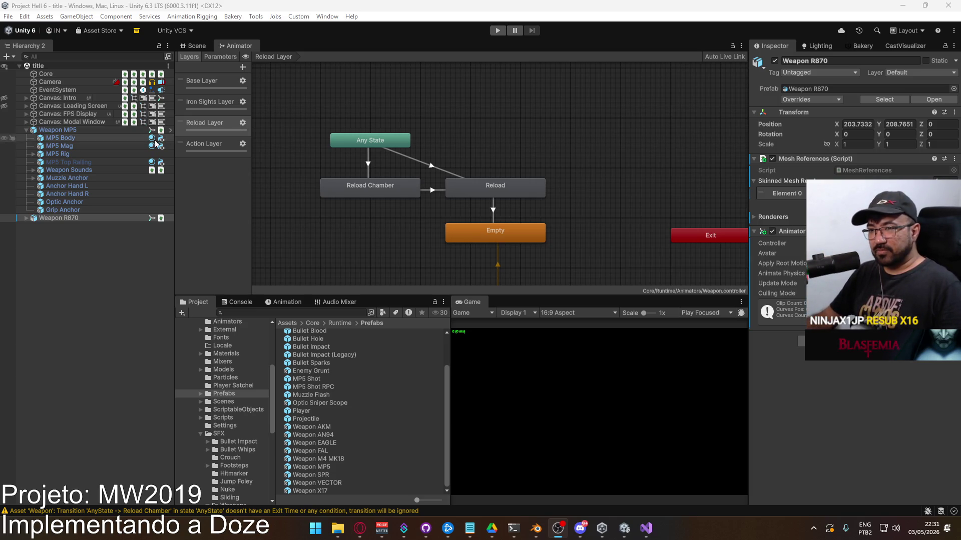
Save Weapon R870 as a prefab in Assets/Core/Runtime/Prefabs.
left_click(23, 219)
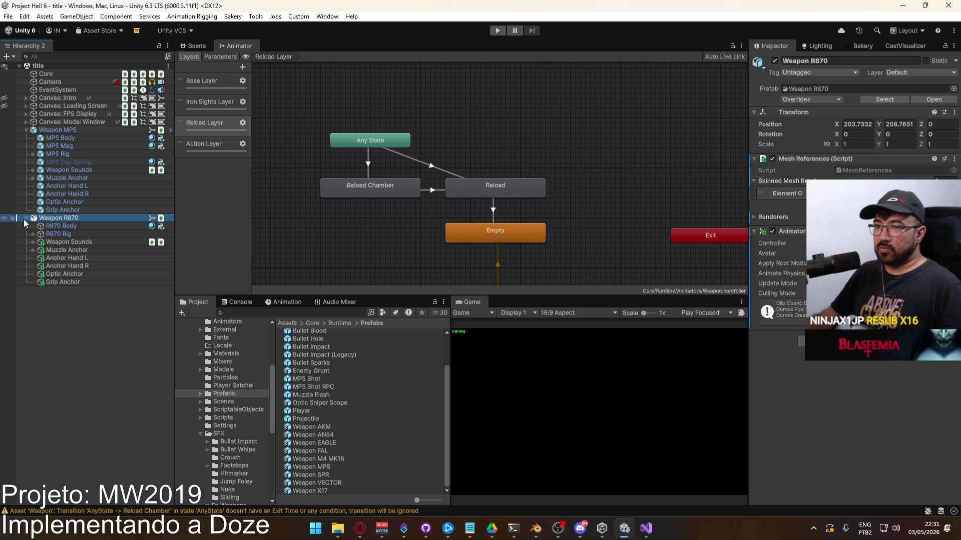
left_click(23, 219)
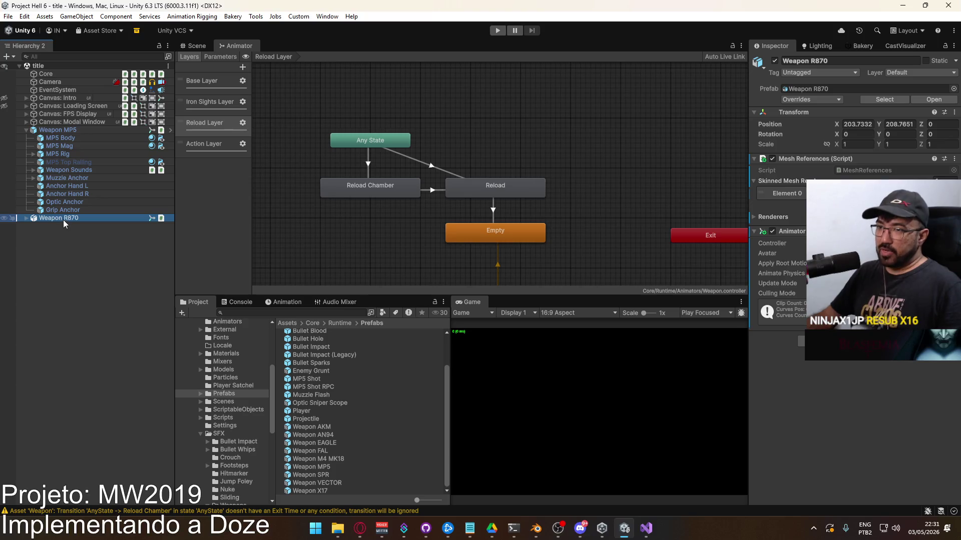
left_click_drag(62, 218, 241, 400)
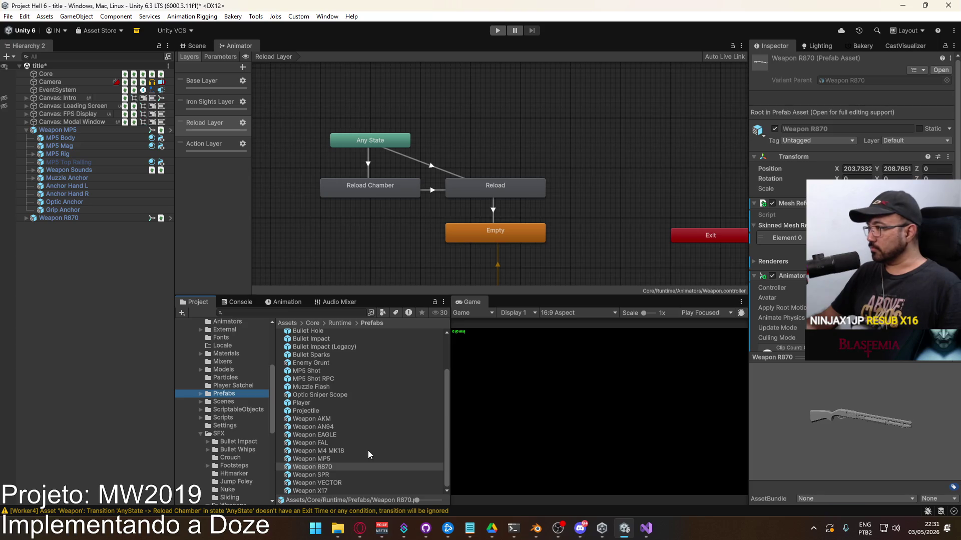
Delete the Weapon MP5 and Weapon R870 objects from the title scene.
left_click(73, 219)
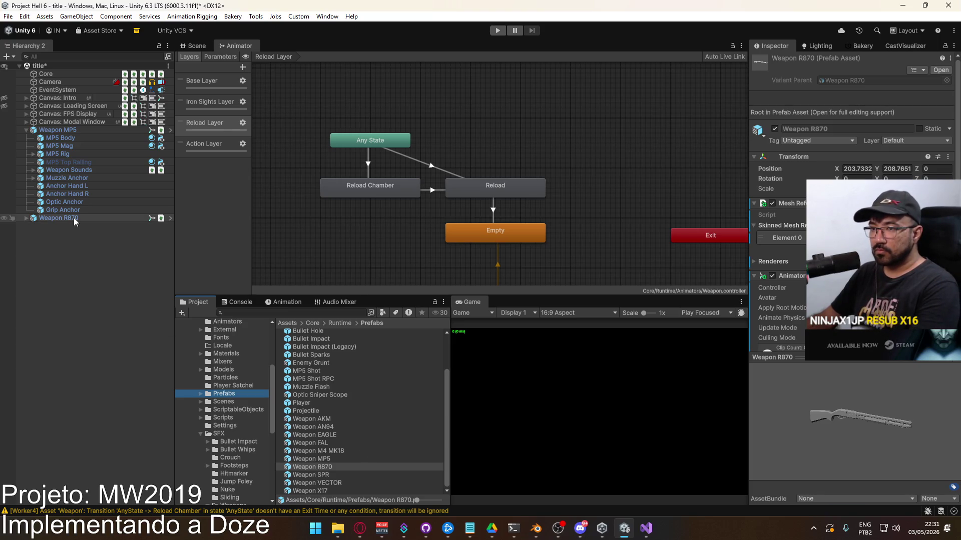
left_click(72, 130)
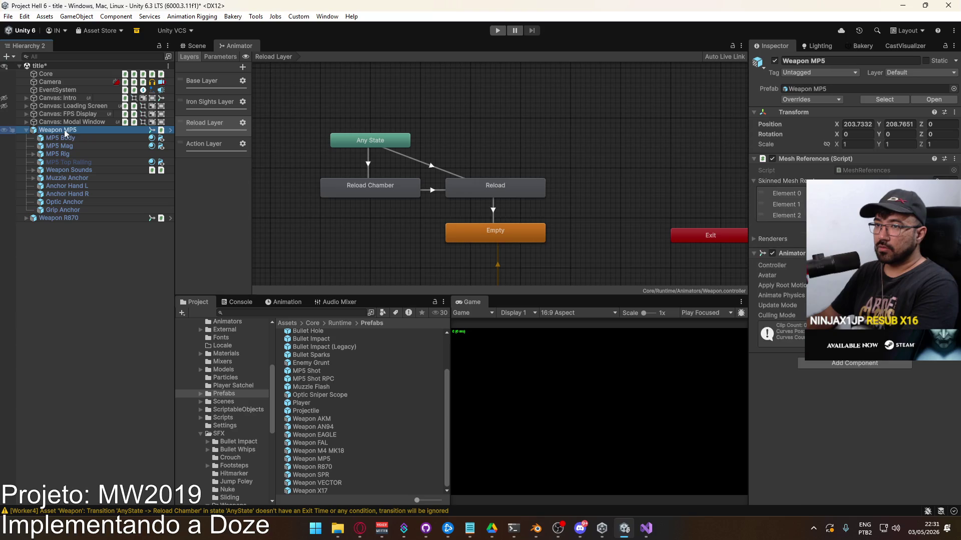
left_click(24, 132)
key("Delete")
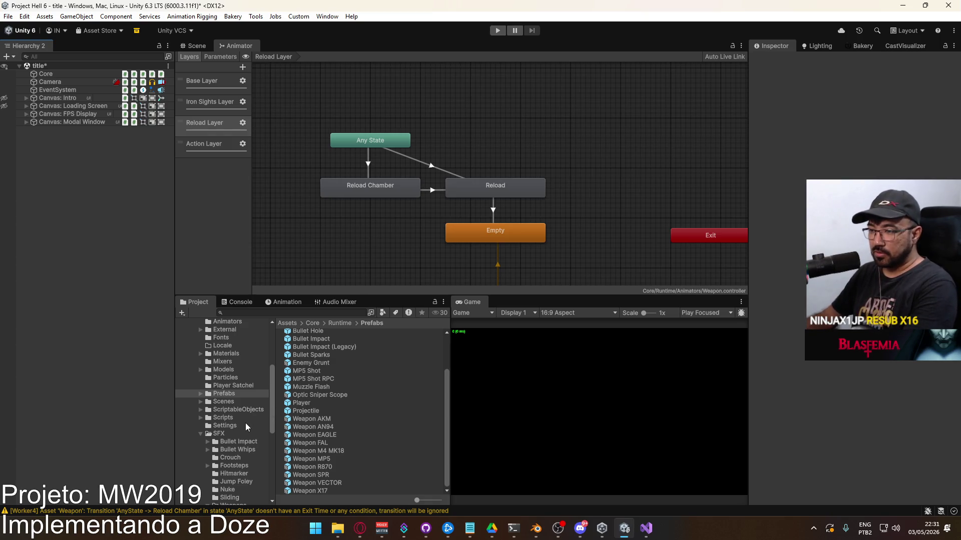
Open the Weapon R870 weapon data in ScriptableObjects/Weapons.
left_click(241, 411)
double_click(319, 388)
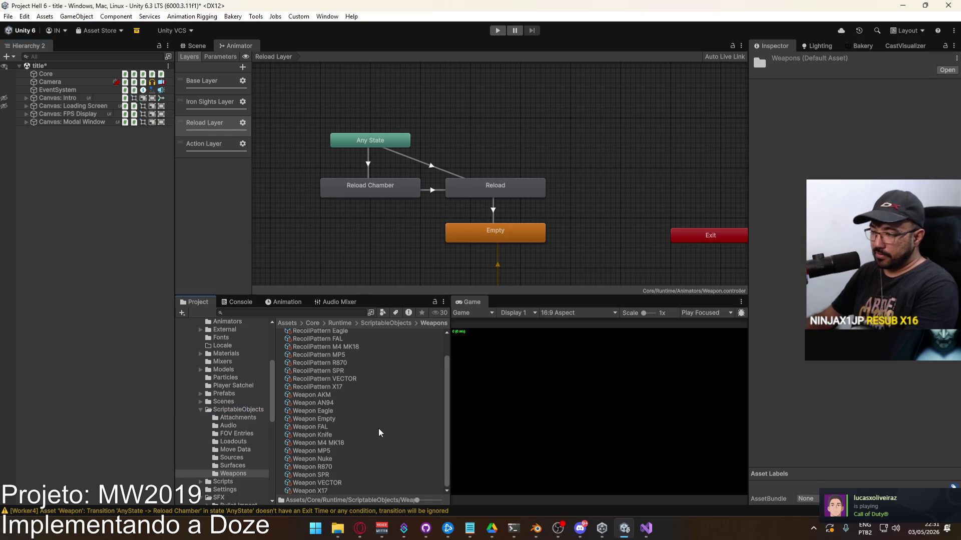
left_click(351, 388)
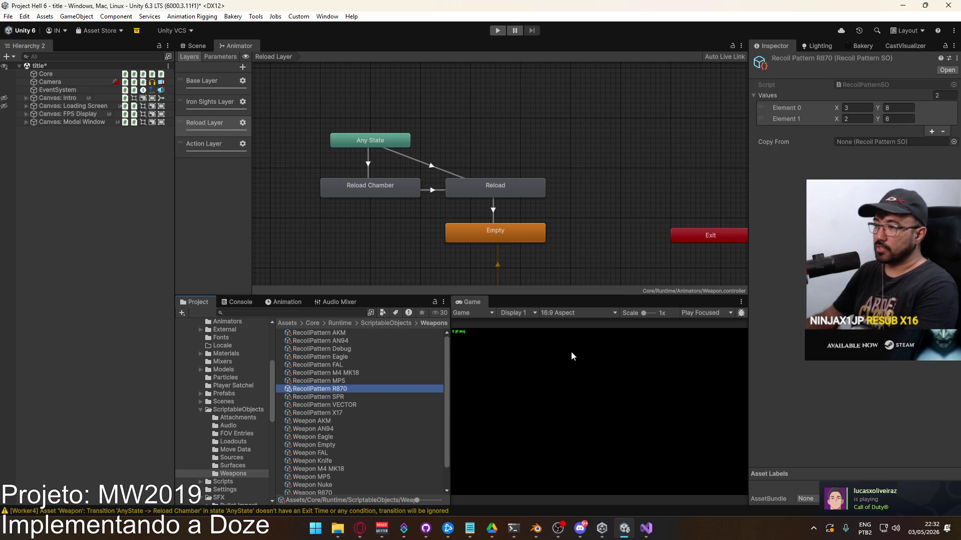
scroll(345, 390, "down", 3)
left_click(334, 466)
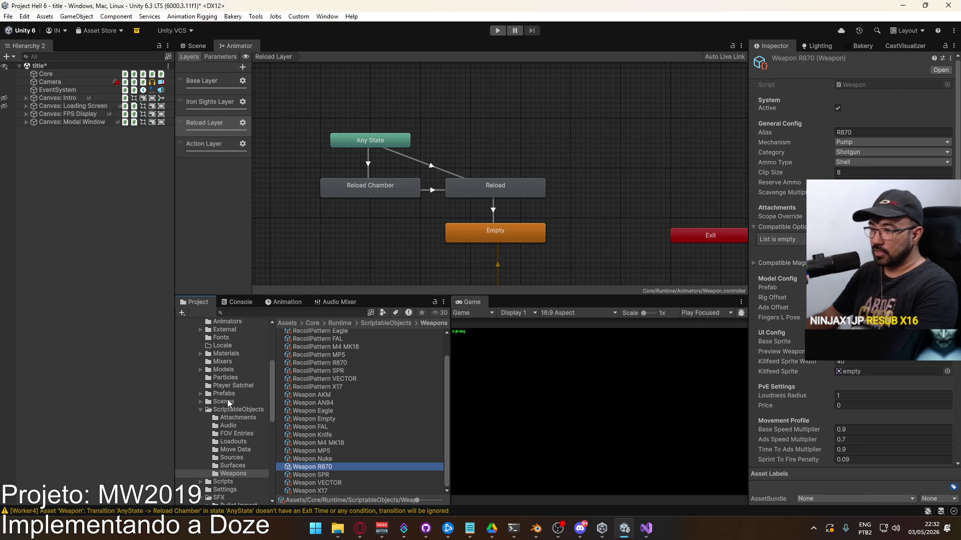
scroll(228, 379, "down", 3)
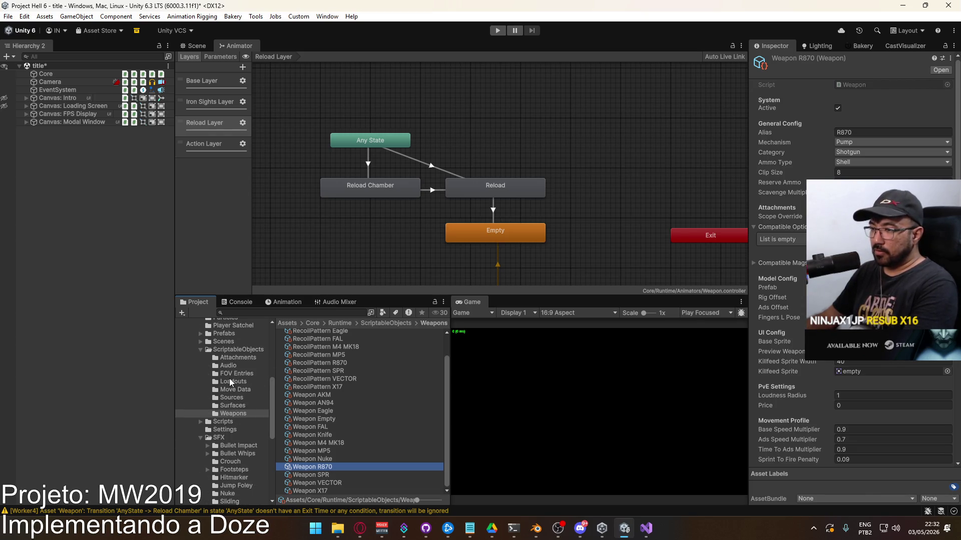
scroll(242, 416, "up", 2)
Assign RecoilPattern R870 as the Handling Profile's recoil pattern.
left_click(234, 363)
scroll(364, 386, "down", 1)
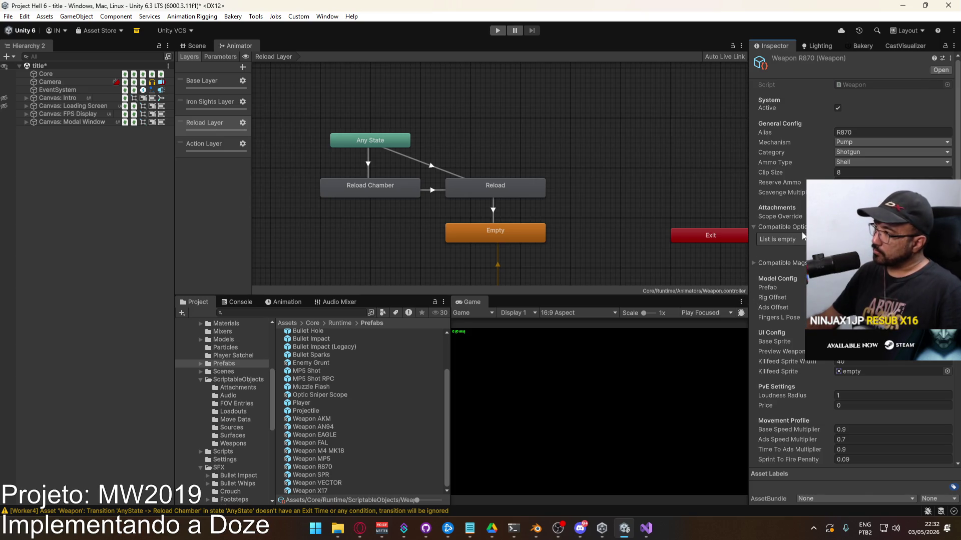
scroll(850, 250, "down", 10)
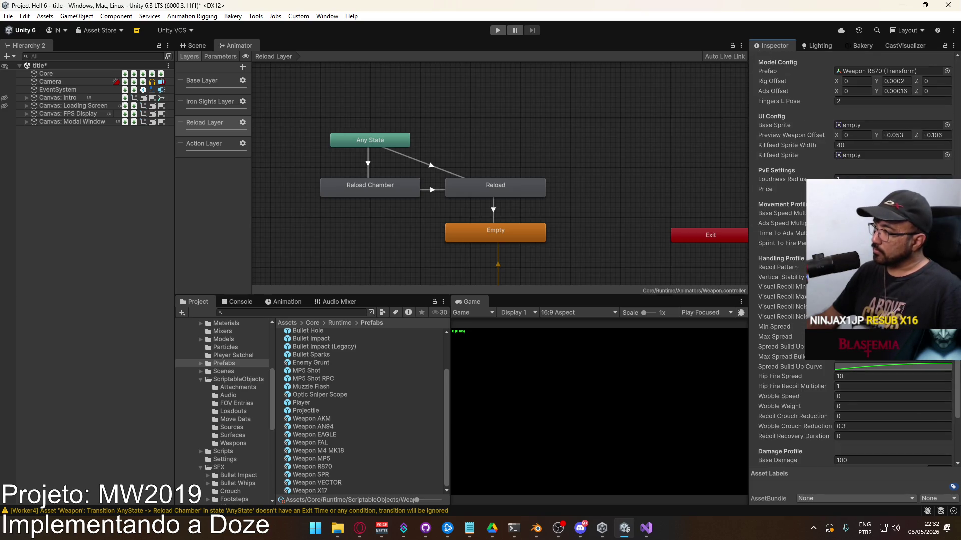
left_click(947, 267)
double_click(761, 359)
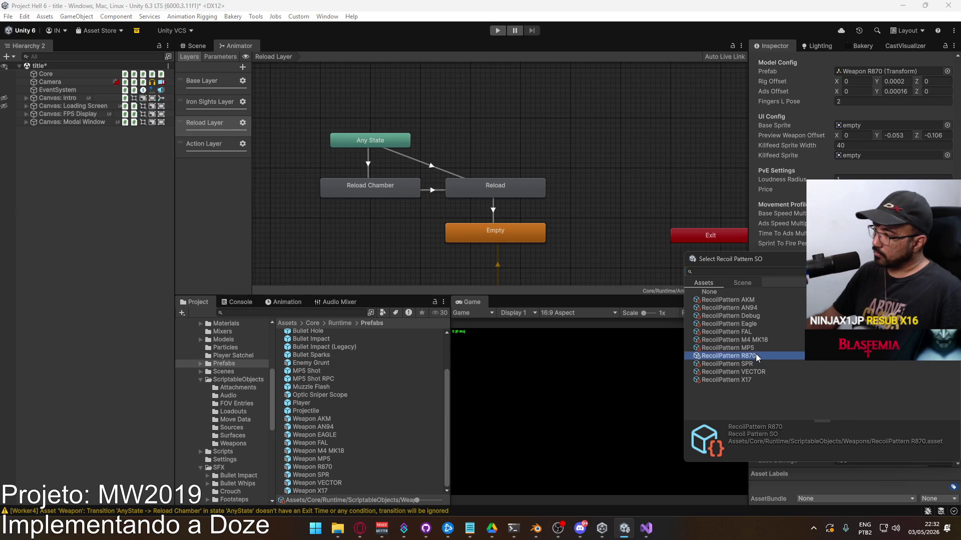
left_click(223, 372)
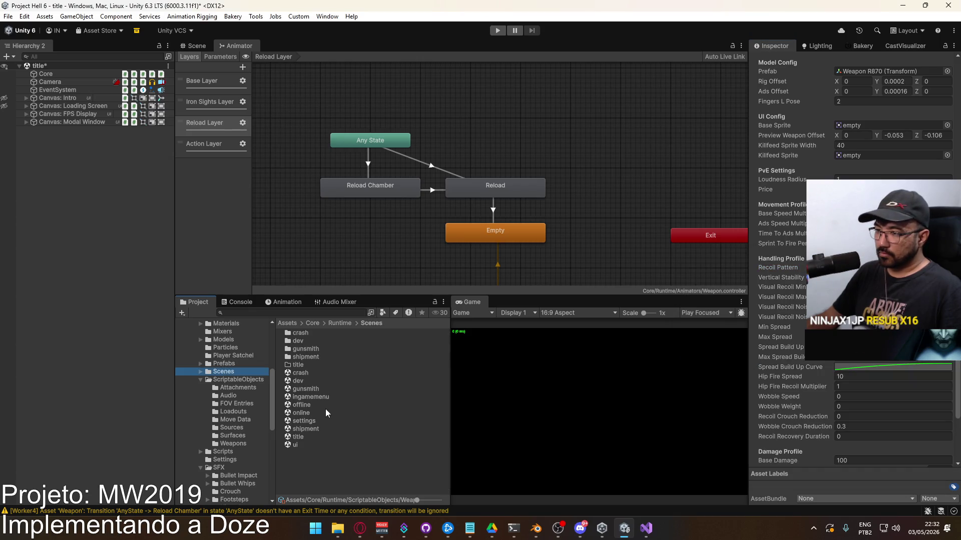
Open and save title.unity, then enter Play mode with the Scene view shown.
double_click(298, 436)
left_click(452, 283)
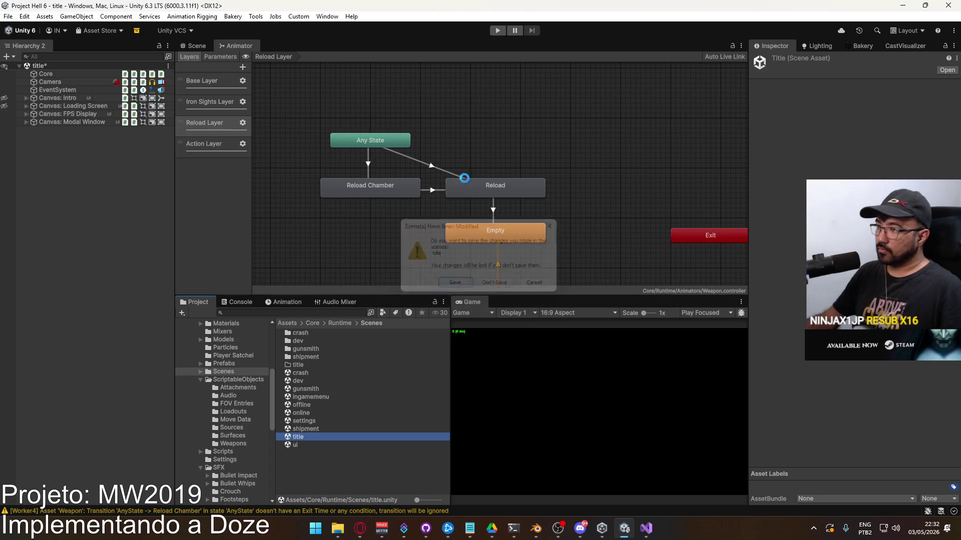
left_click(497, 31)
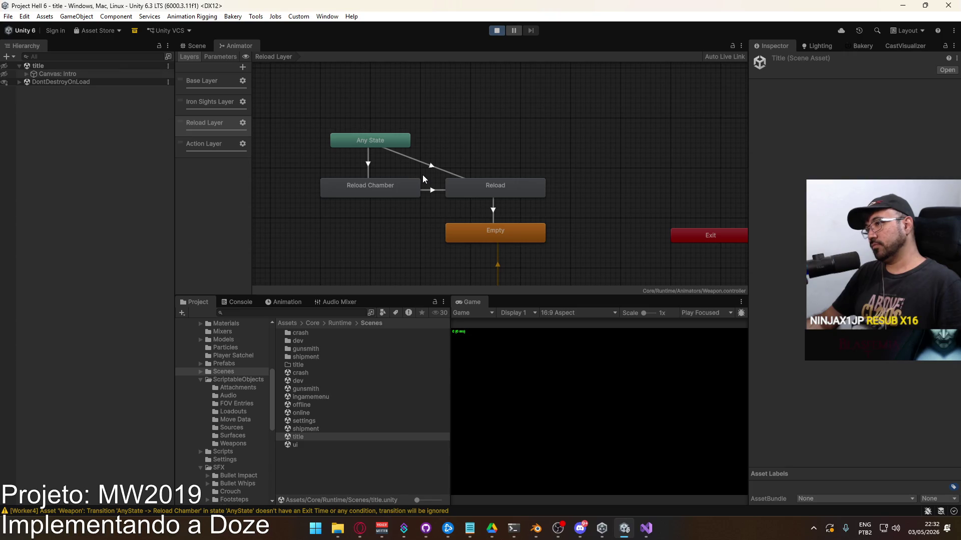
left_click(196, 46)
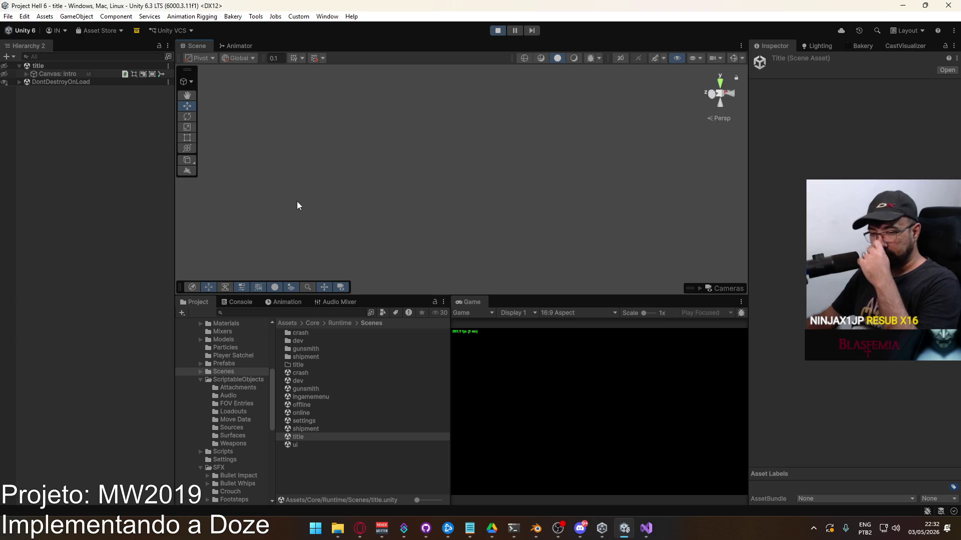
Start a Shipment match and pick the R870 shotgun as the new primary weapon.
left_click(475, 458)
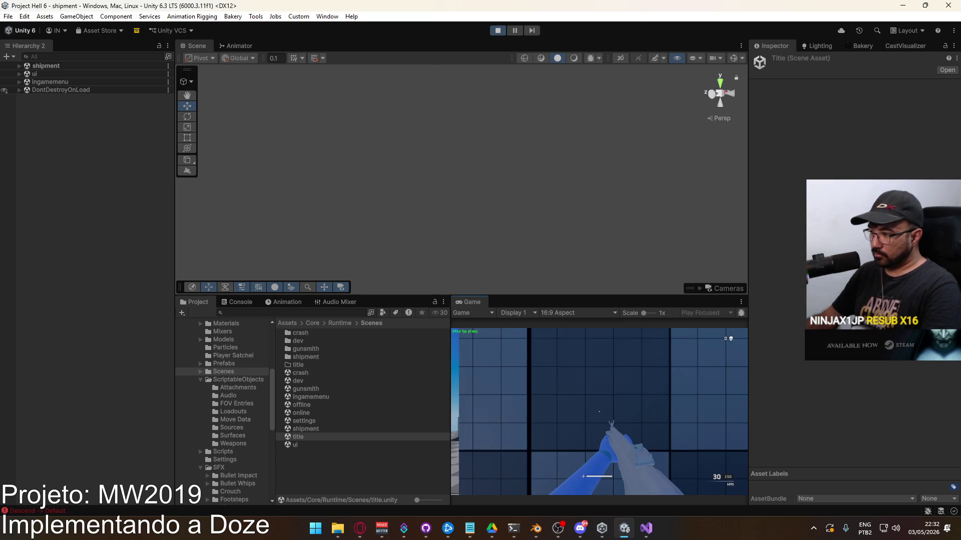
left_click(494, 426)
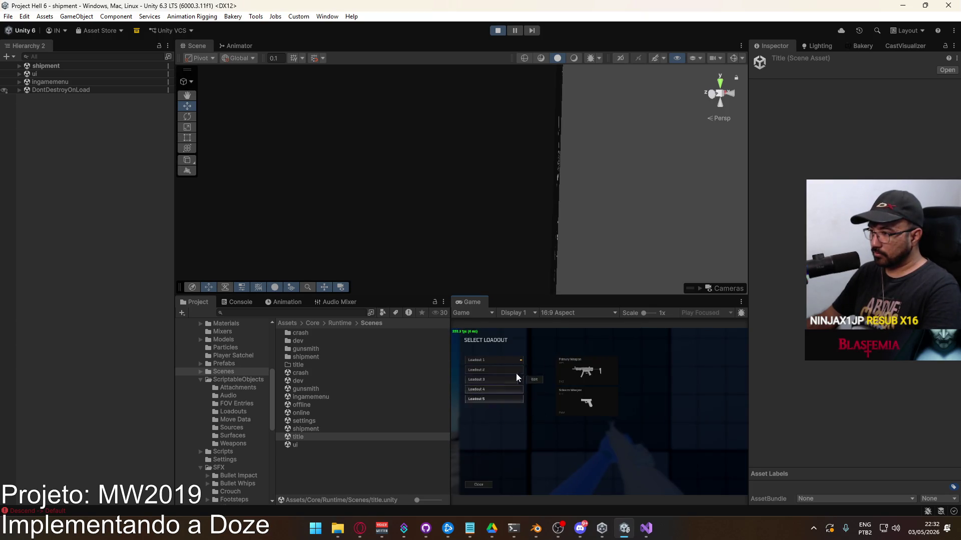
left_click(525, 361)
key("e")
key("e")
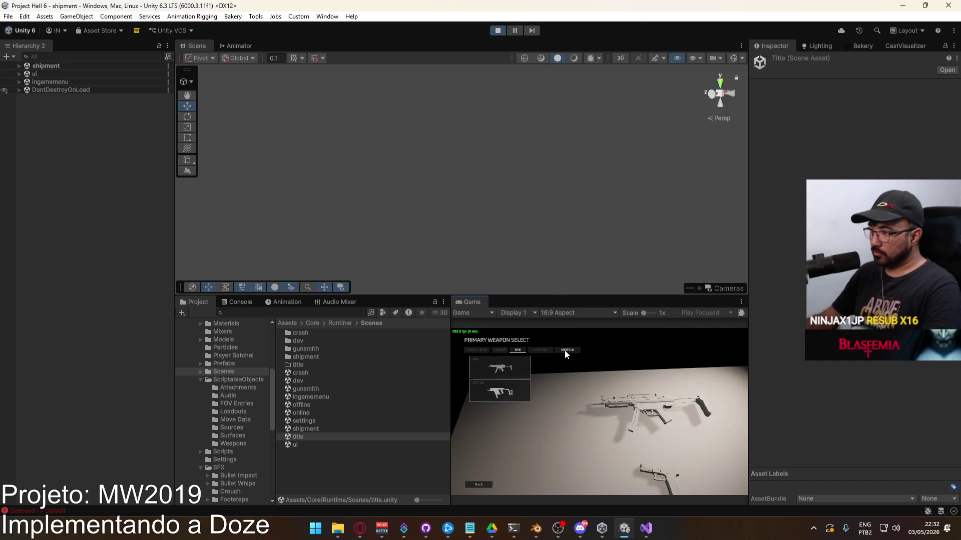
left_click(509, 370)
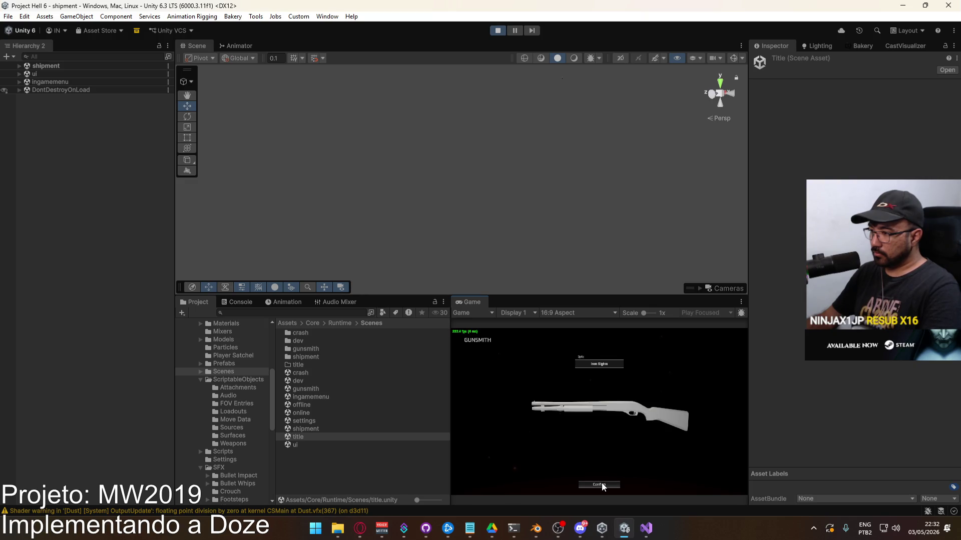
Set the Weapon R870 prefab's Position Y to 0.
left_click(230, 362)
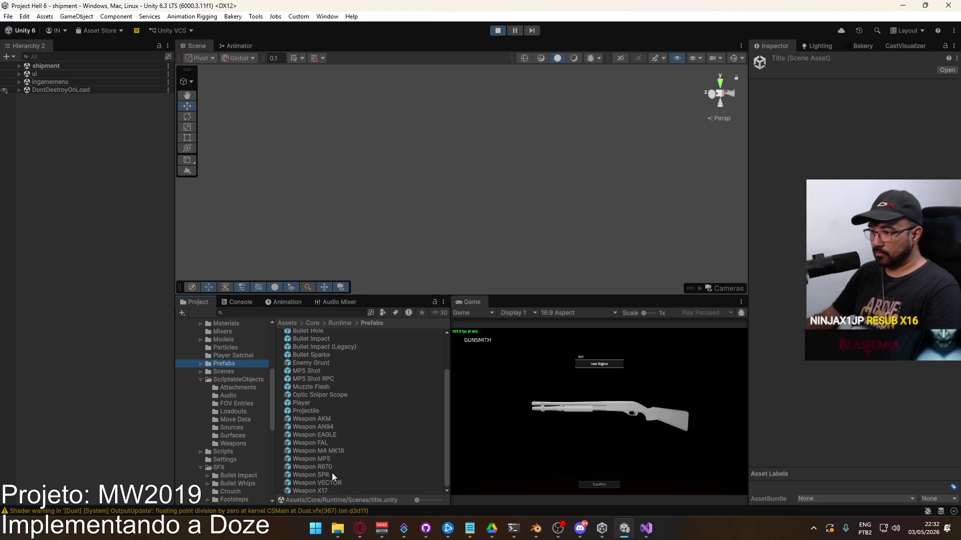
left_click(320, 468)
left_click(896, 169)
type("0")
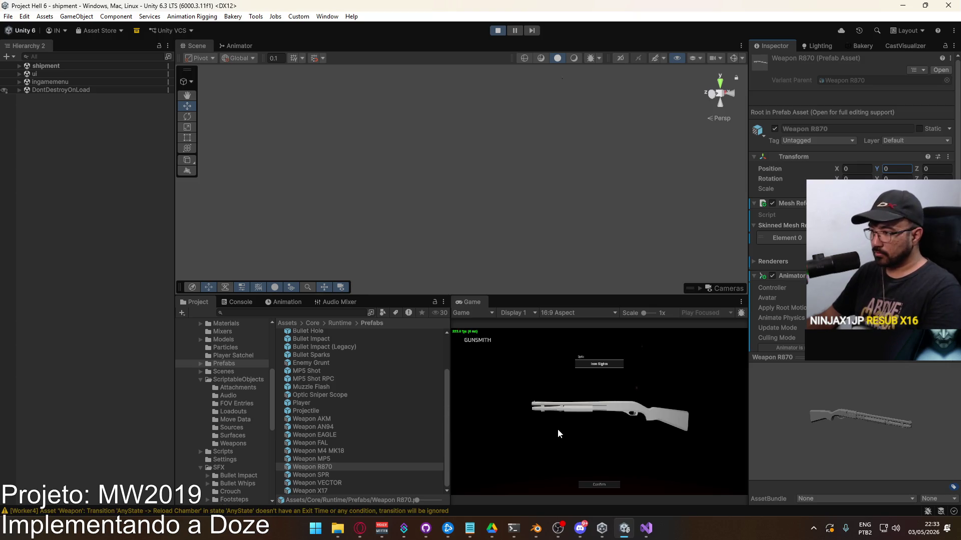
Confirm the R870 as primary weapon and spawn into the match.
left_click(599, 484)
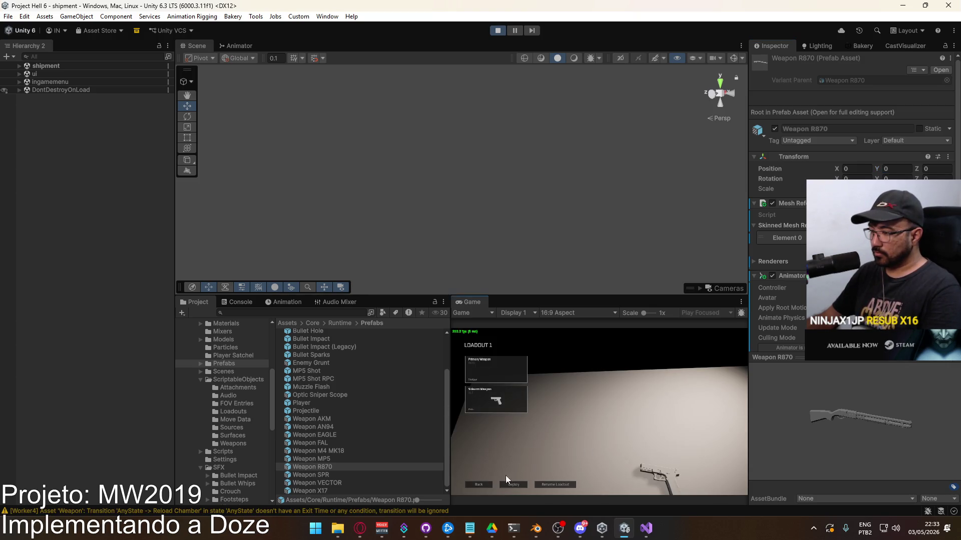
left_click(483, 482)
left_click(499, 360)
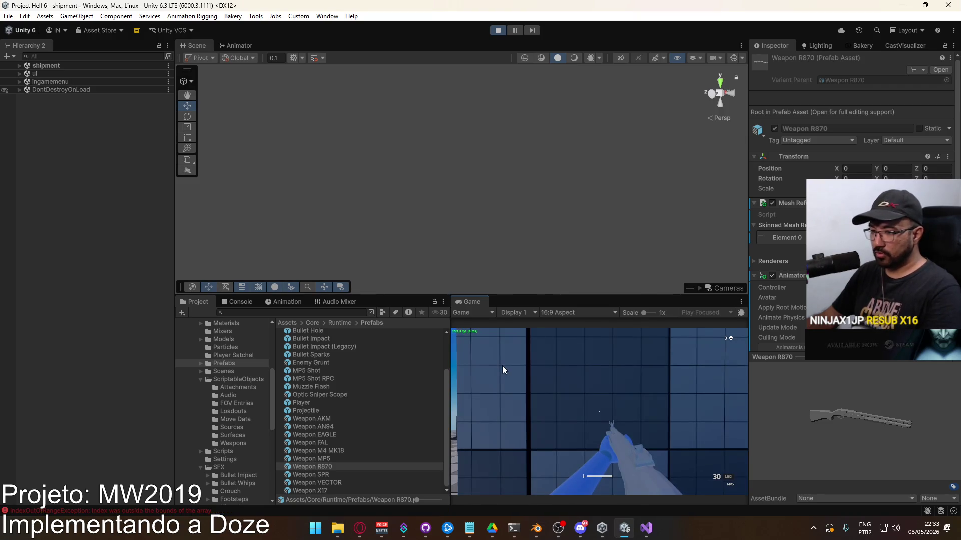
Stop Play mode and read the IndexOutOfRangeException and cleanup warning in the Console.
key("ctrl+p")
left_click(239, 301)
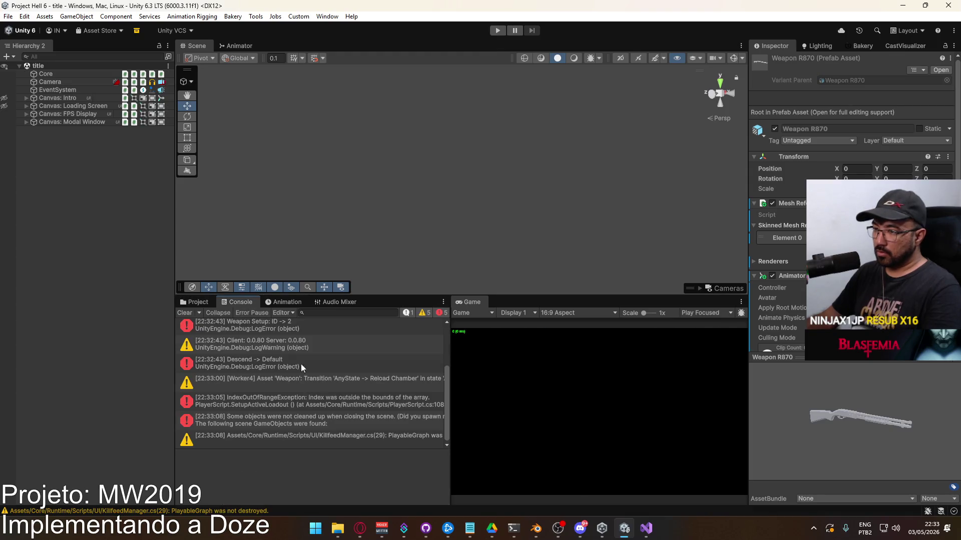
left_click(376, 407)
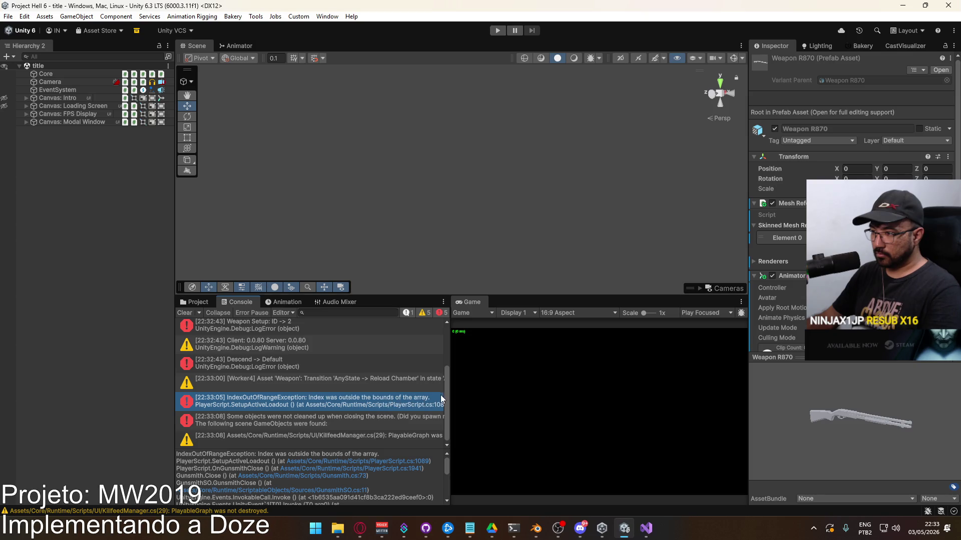
mouse_move(451, 396)
left_mouse_down()
mouse_move(658, 385)
mouse_move(464, 389)
left_mouse_up()
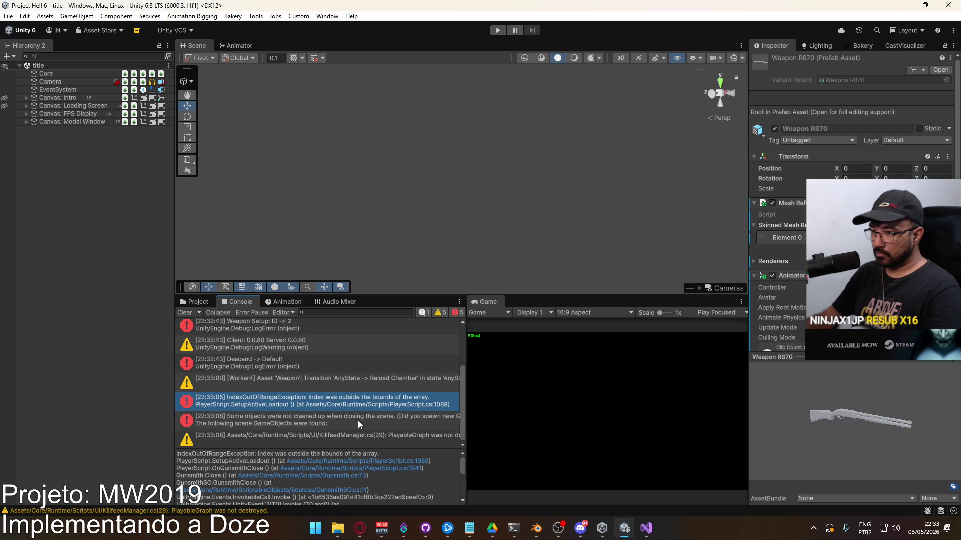
left_click(358, 421)
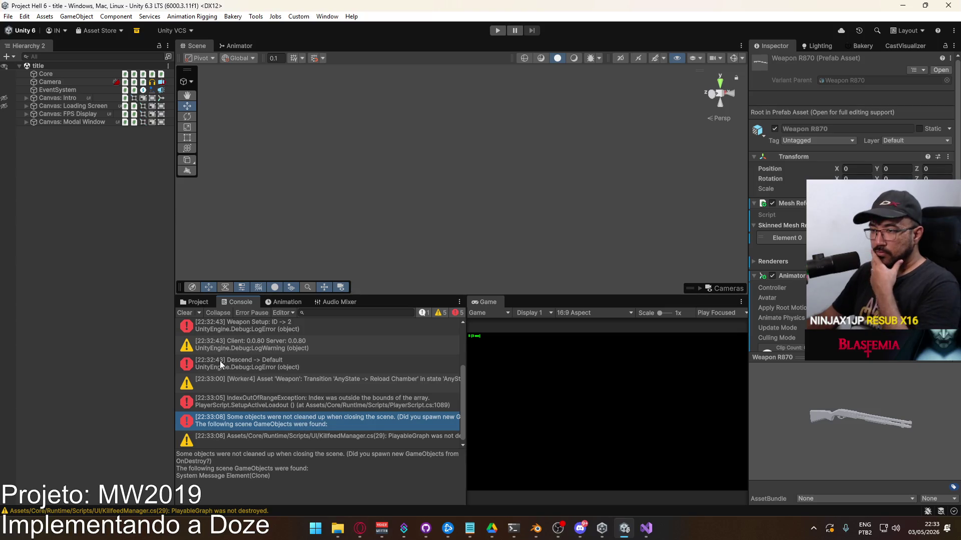
left_click(203, 303)
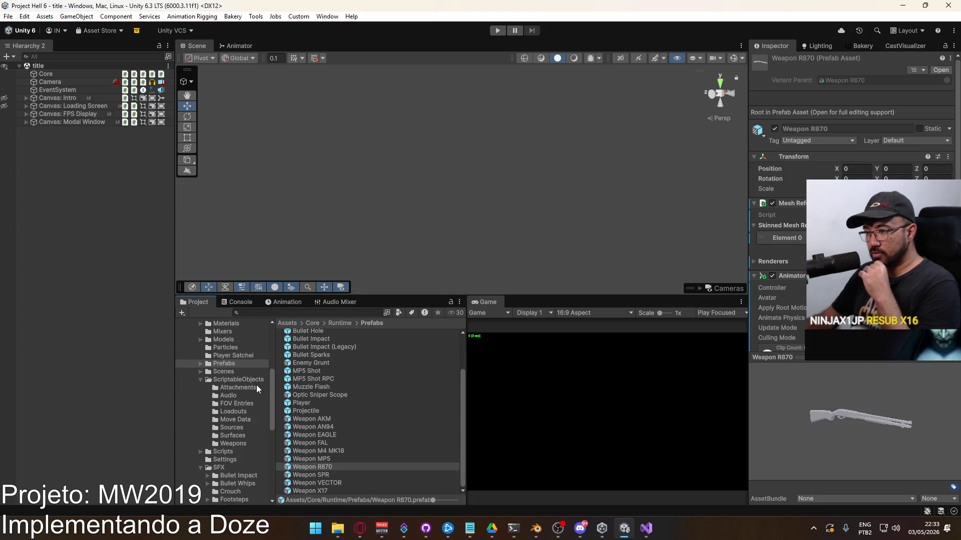
Browse the Animations and Viewmodel folders, then select the Weapon R870 override controller in Animators.
scroll(233, 374, "up", 6)
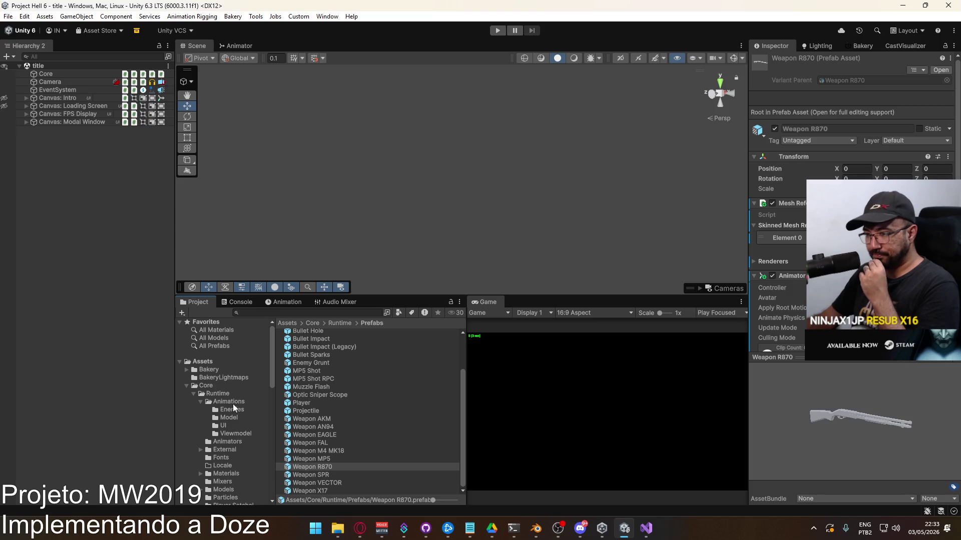
left_click(232, 401)
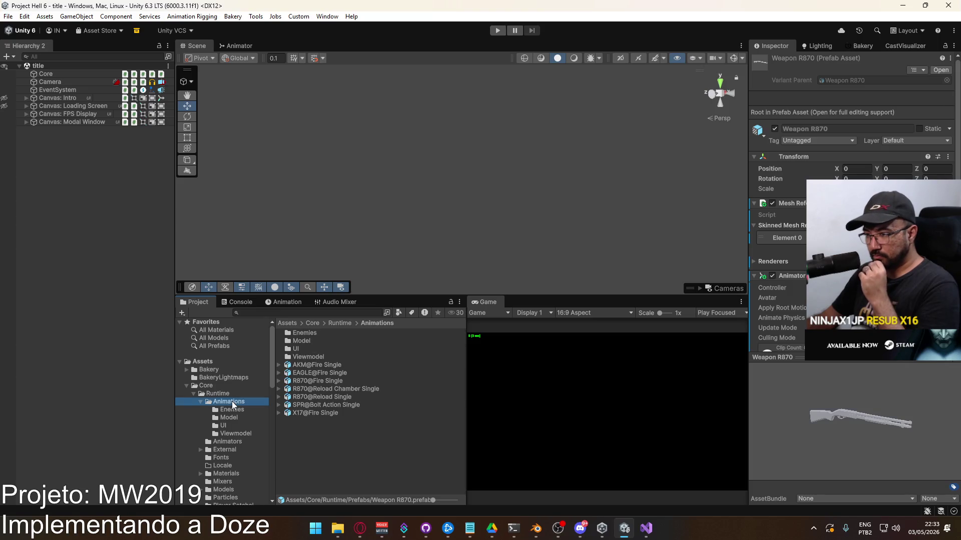
left_click(326, 390)
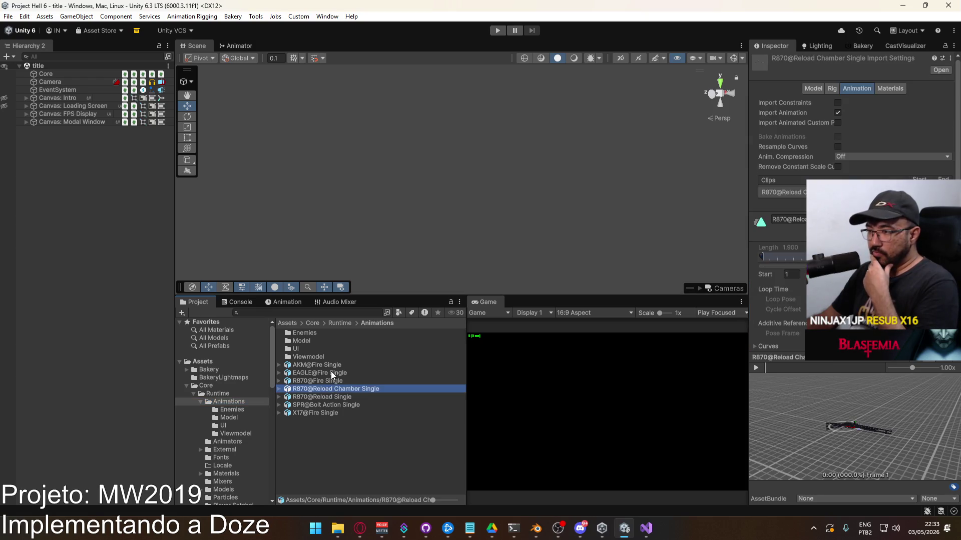
double_click(320, 356)
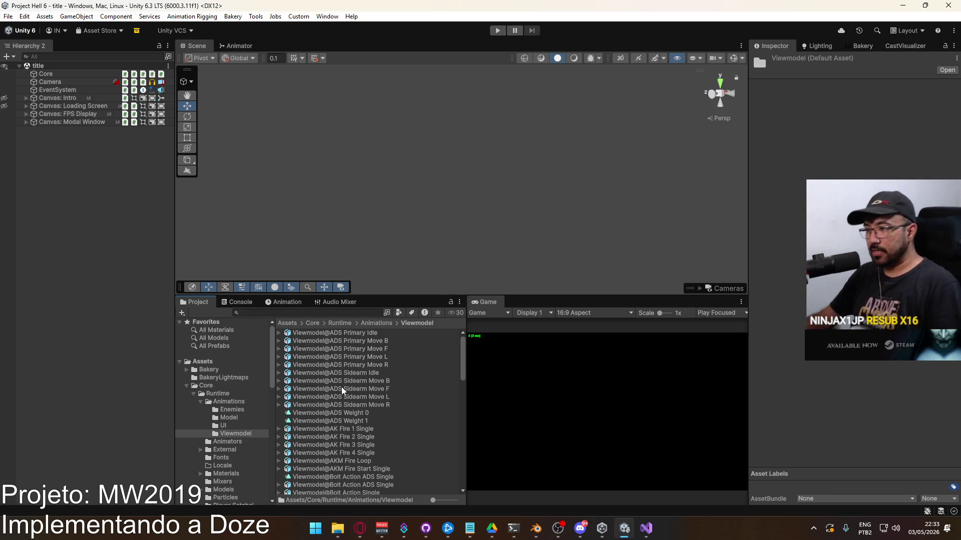
scroll(354, 383, "down", 10)
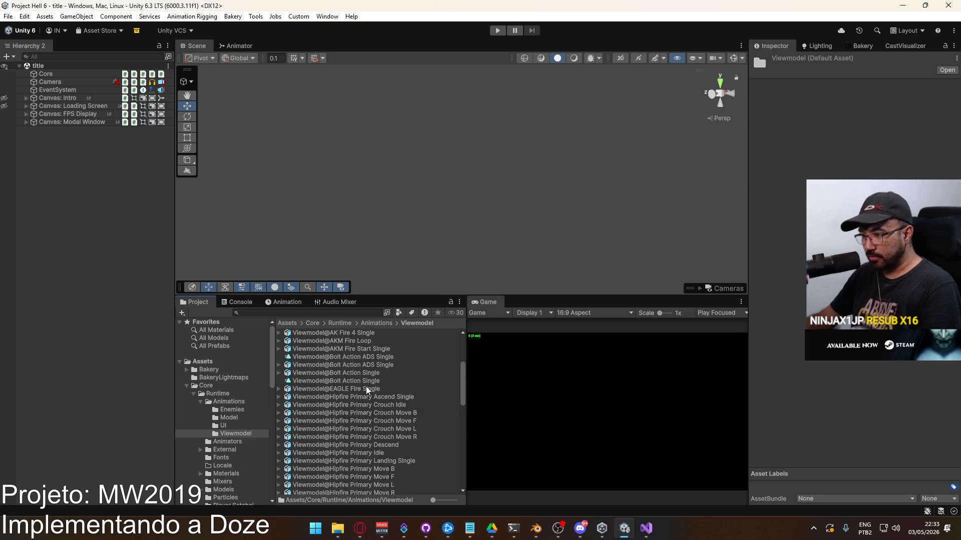
left_click(242, 418)
left_click(240, 434)
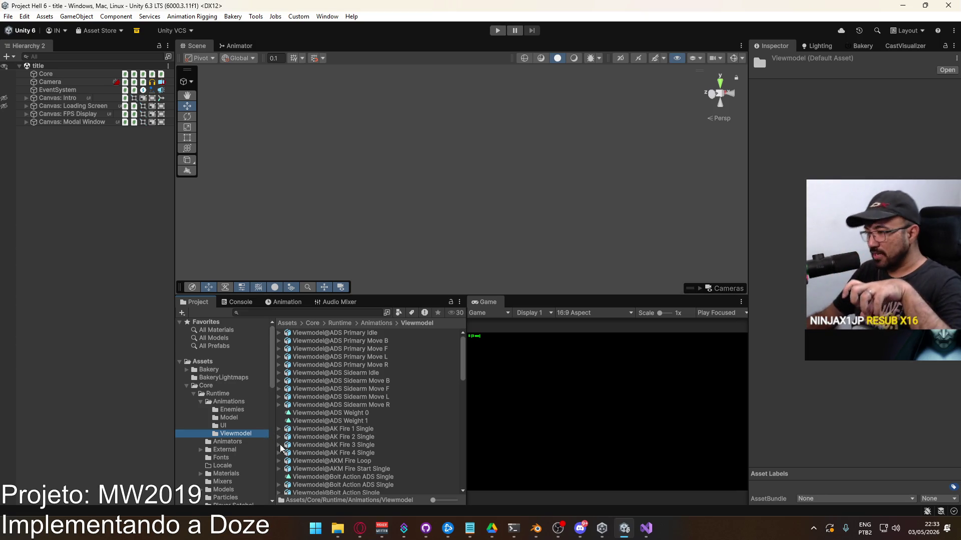
scroll(320, 443, "down", 10)
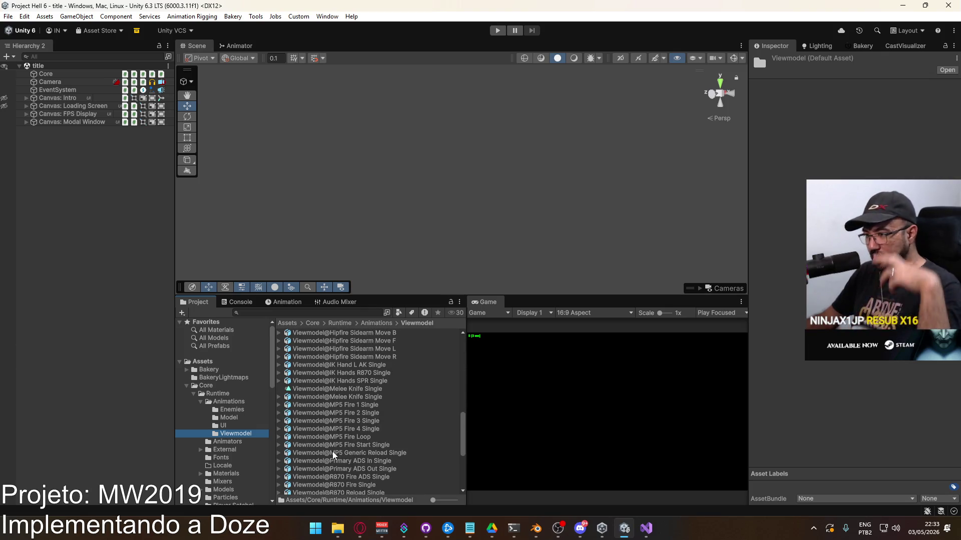
scroll(332, 451, "down", 3)
left_click(233, 442)
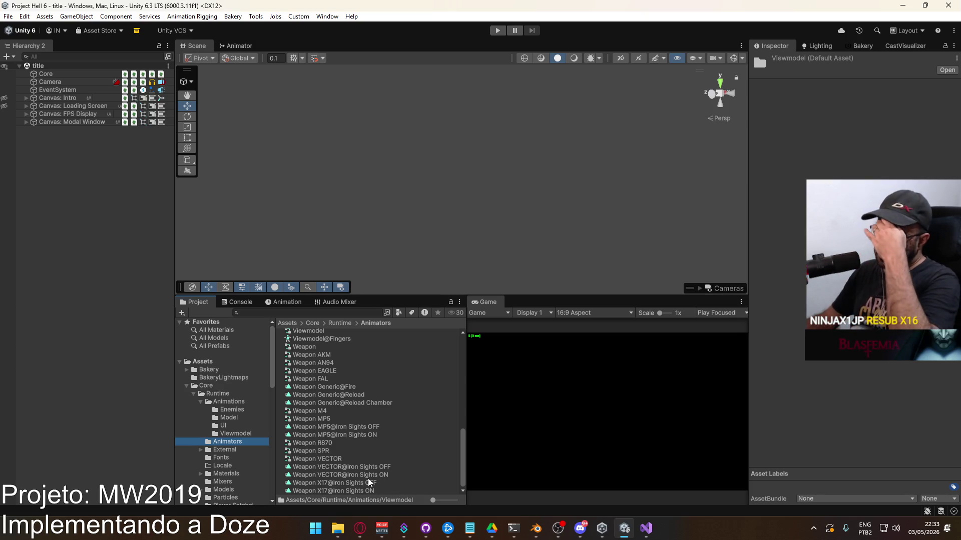
left_click(338, 443)
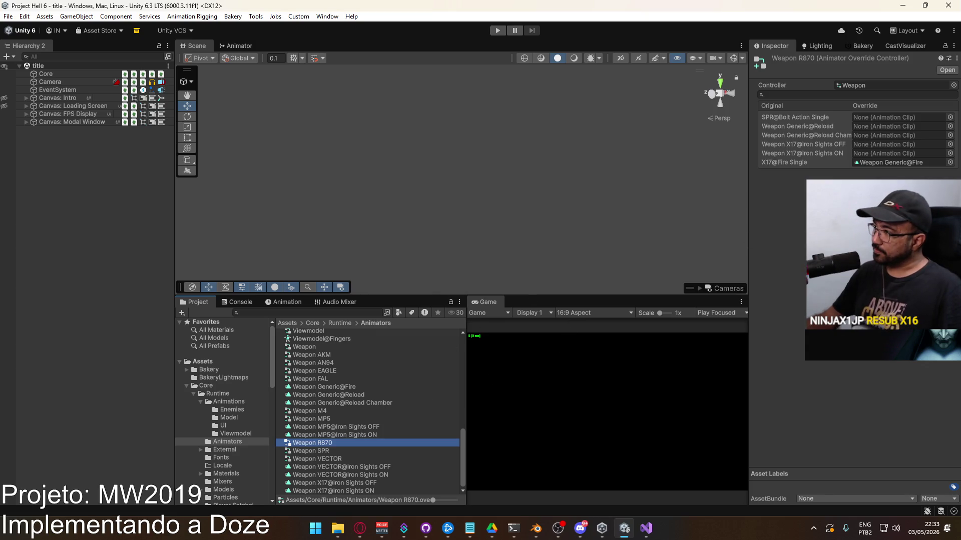
Assign Weapon Generic@Reload Chamber to the Reload Chamber override.
left_click(949, 135)
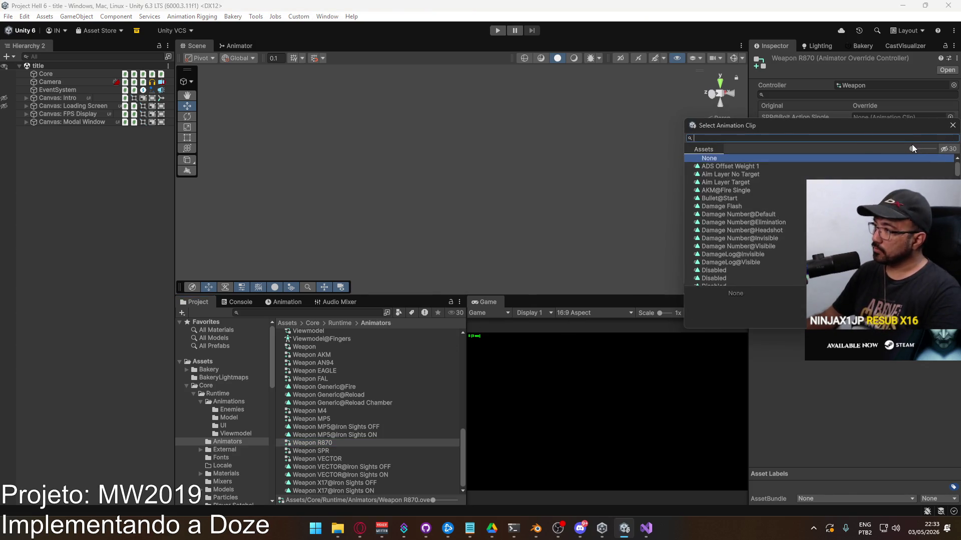
left_click(952, 125)
left_click(229, 402)
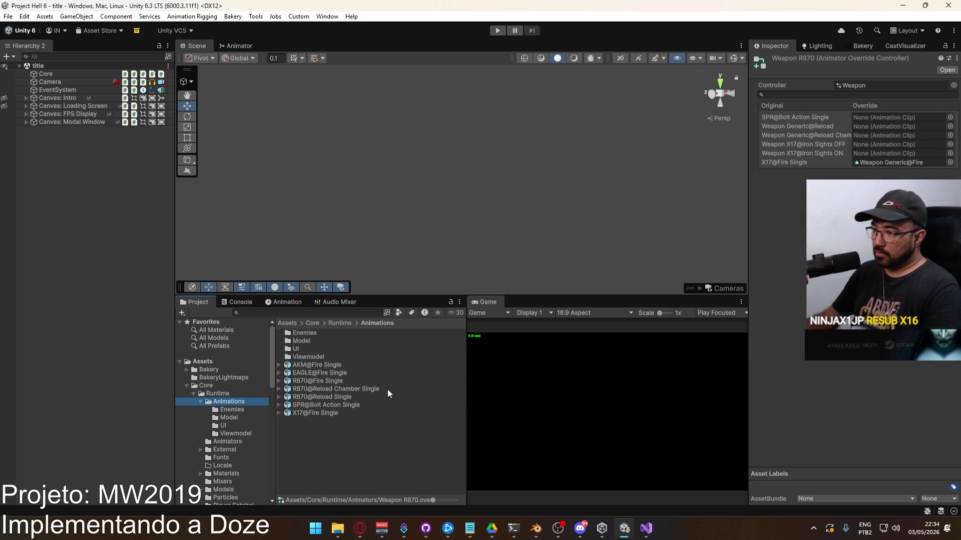
left_click(356, 389)
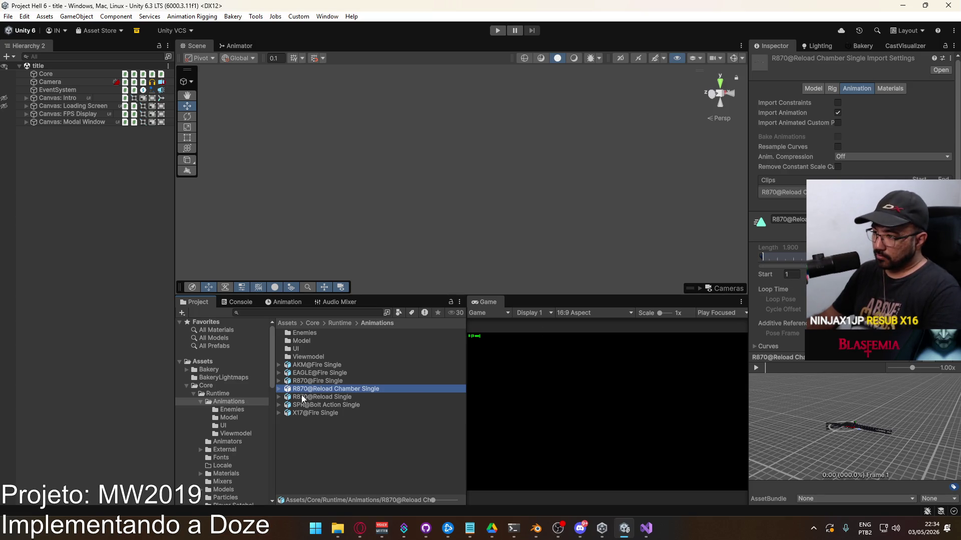
key("alt+Left")
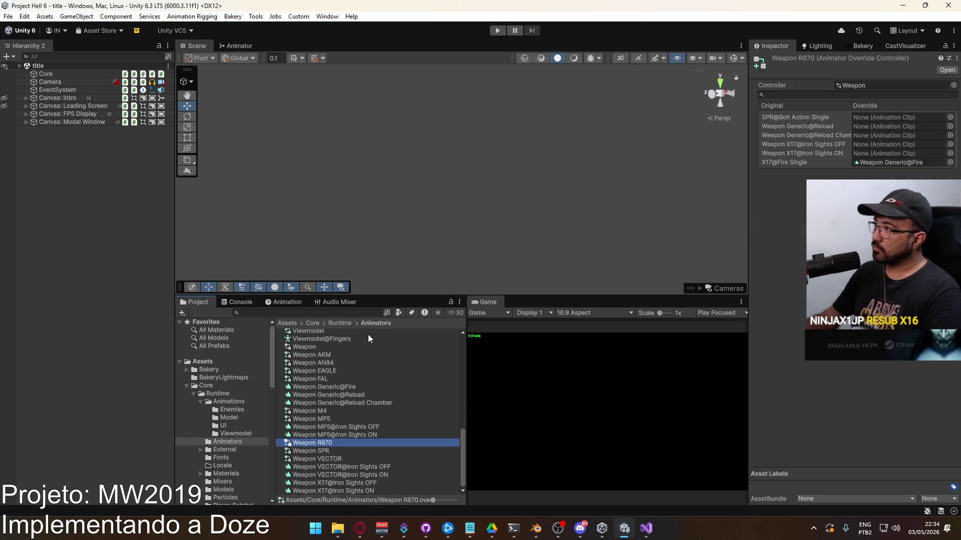
left_click(951, 136)
type("chamber")
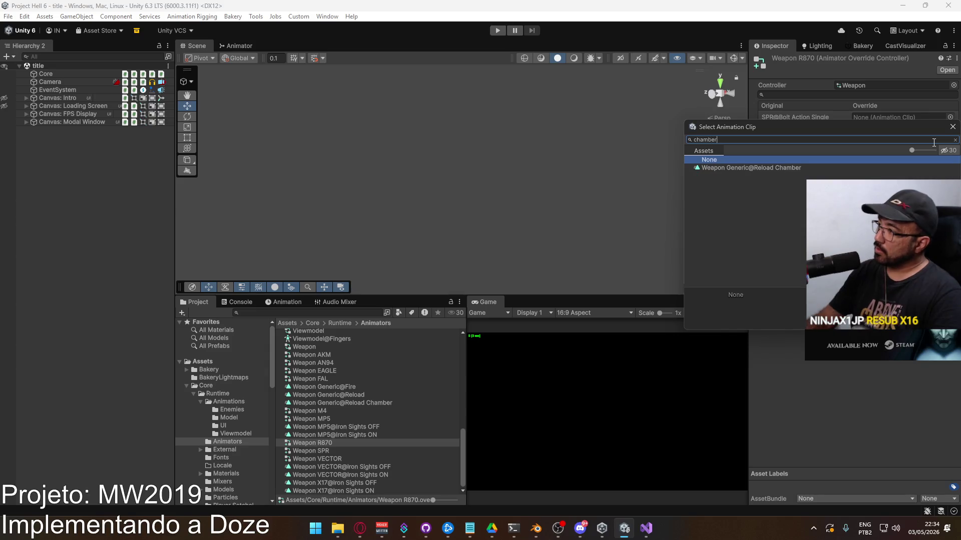
double_click(787, 162)
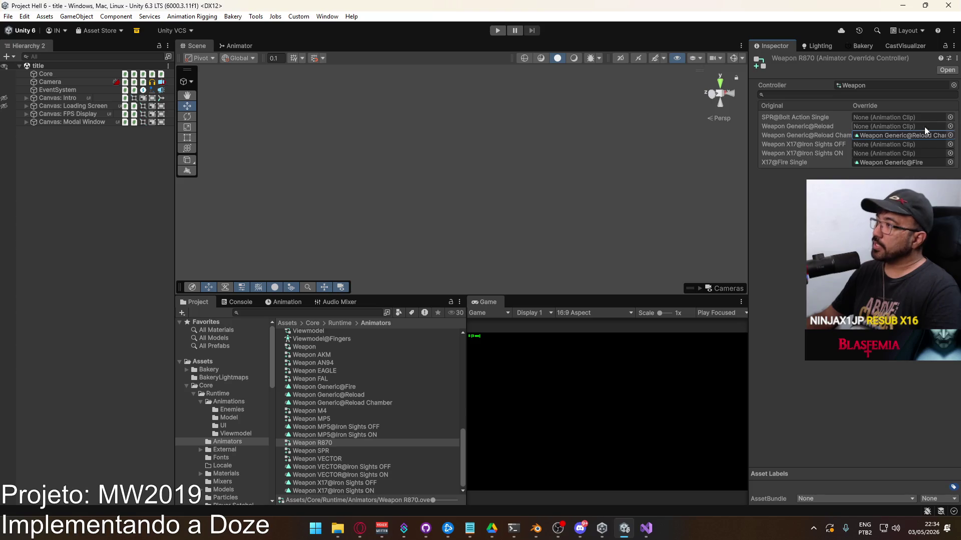
Assign R870@Reload Single as the Weapon Generic@Reload override.
left_click(949, 127)
type("re")
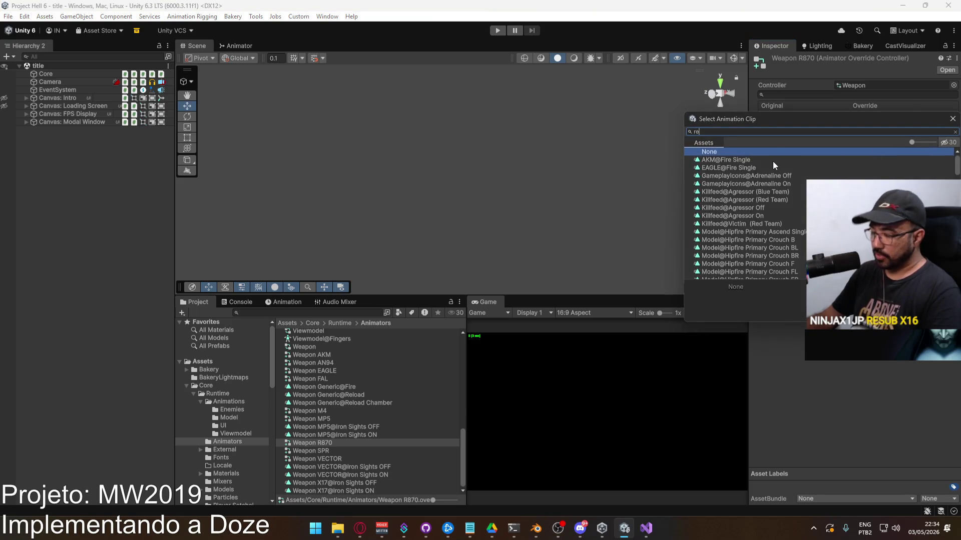
type("lo")
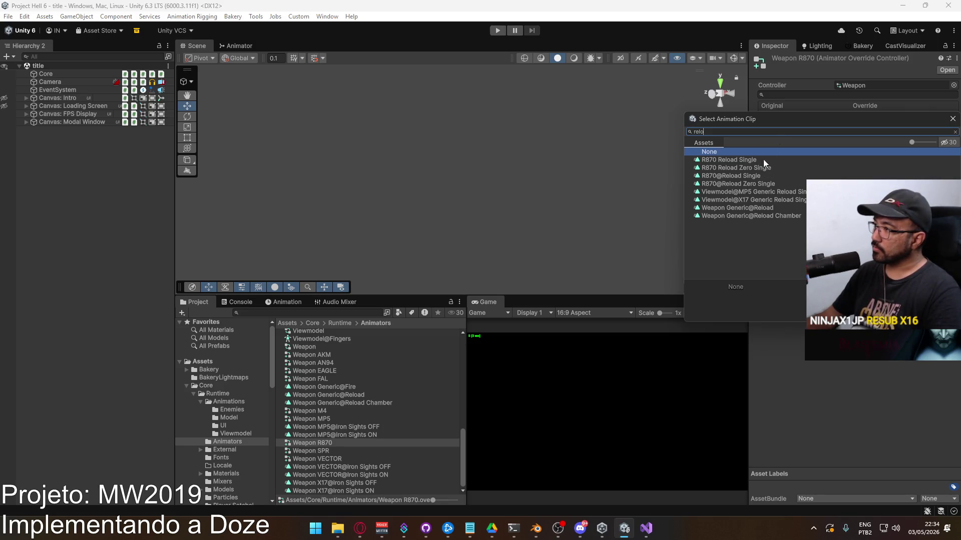
double_click(761, 177)
left_click(882, 128)
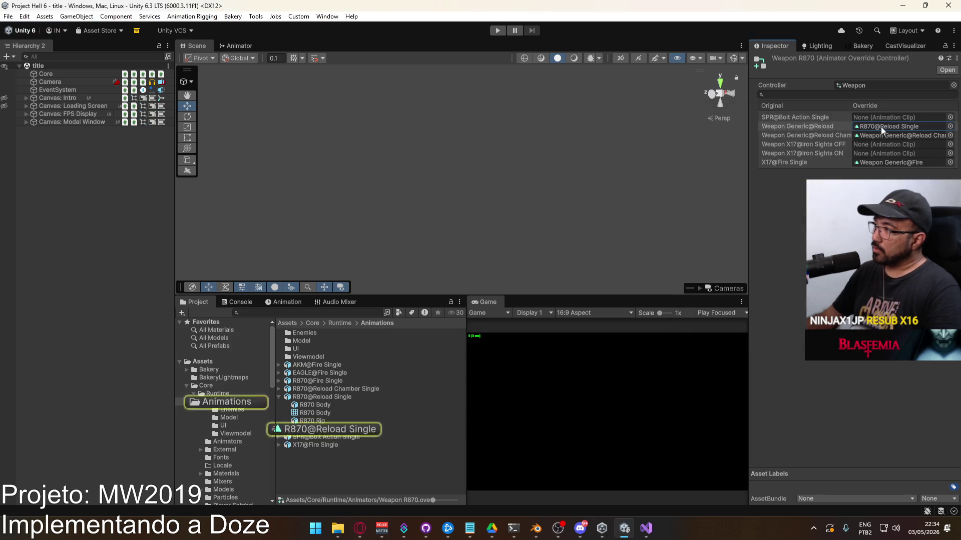
Reassign Weapon Generic@Reload Chamber and drag Weapon Generic@Reload onto the Reload override.
left_click(951, 127)
type("wea")
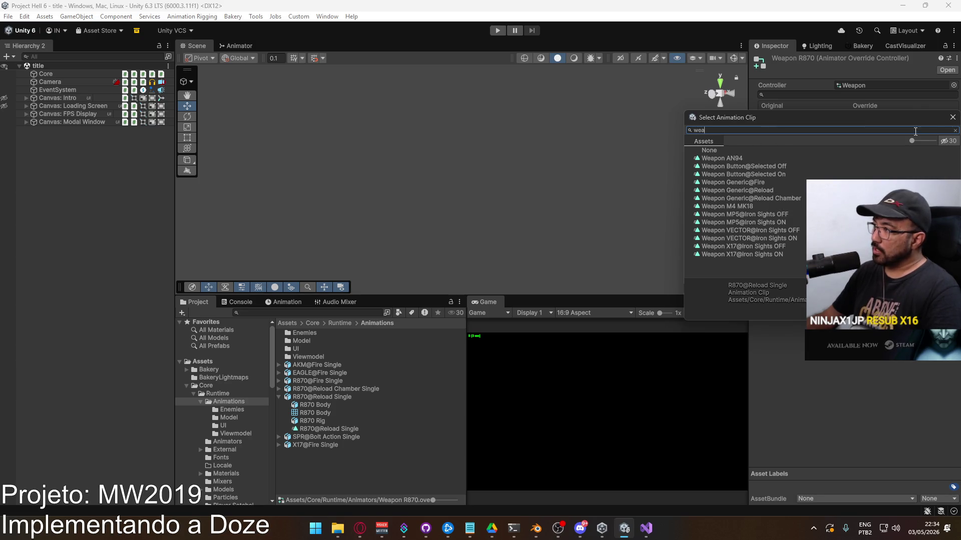
double_click(750, 198)
left_click(885, 137)
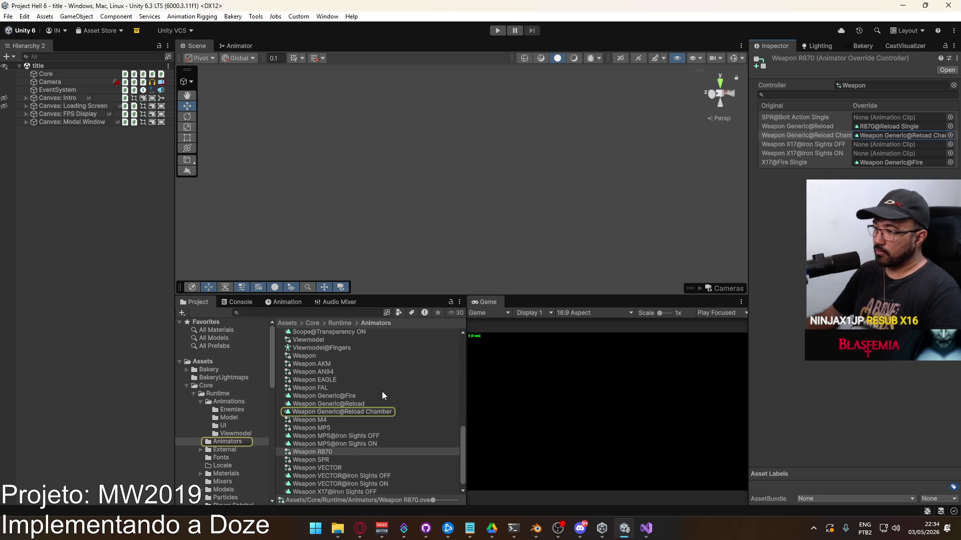
mouse_move(340, 407)
left_mouse_down()
mouse_move(422, 390)
mouse_move(894, 127)
left_mouse_up()
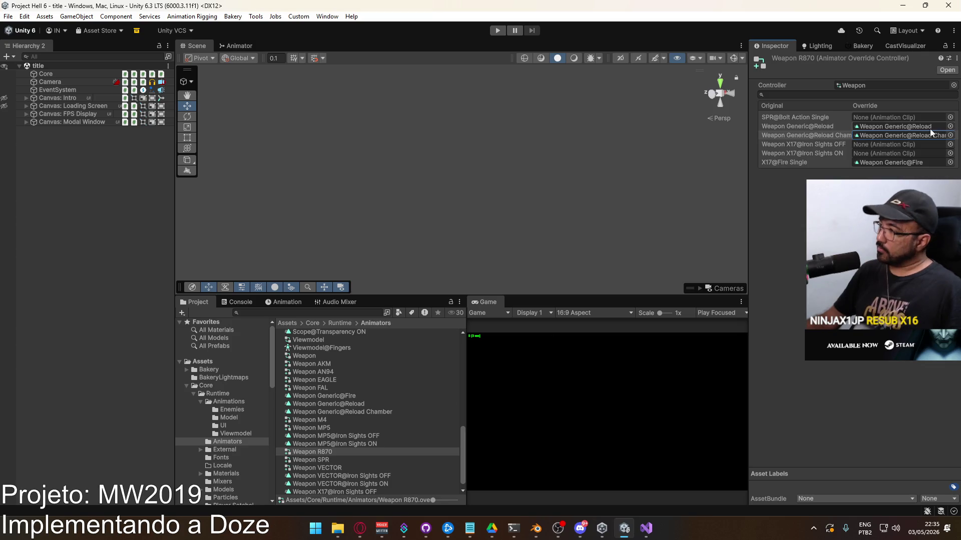
Ping the Weapon Generic@Reload Chamber asset, then switch to the Opera browser showing YouTube.
left_click(911, 136)
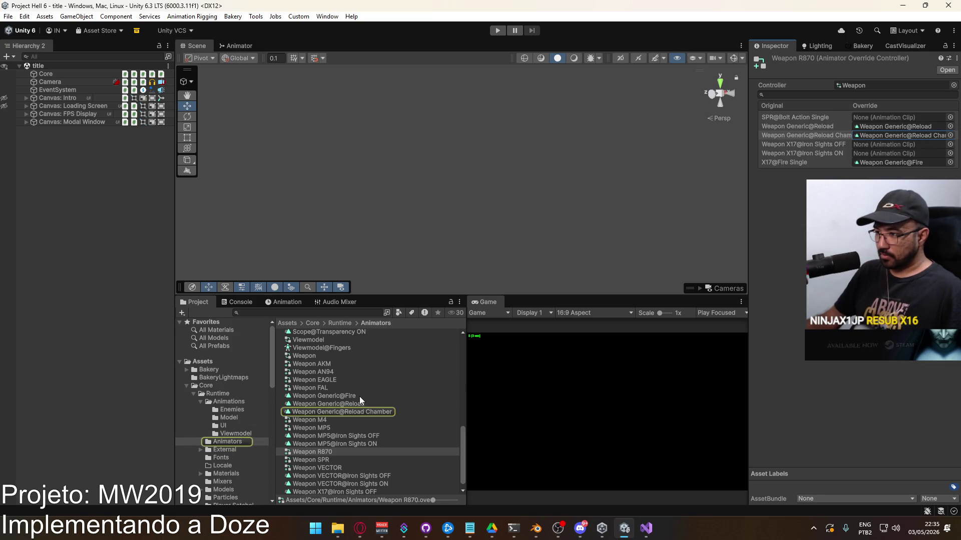
left_click(360, 532)
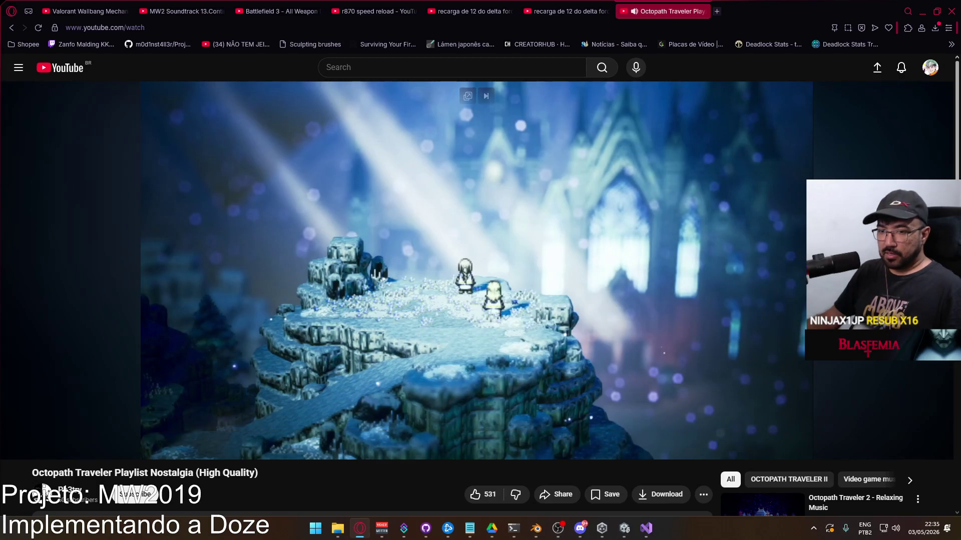
Switch from the YouTube browser to Visual Studio showing Weapon.cs.
key("alt+Tab")
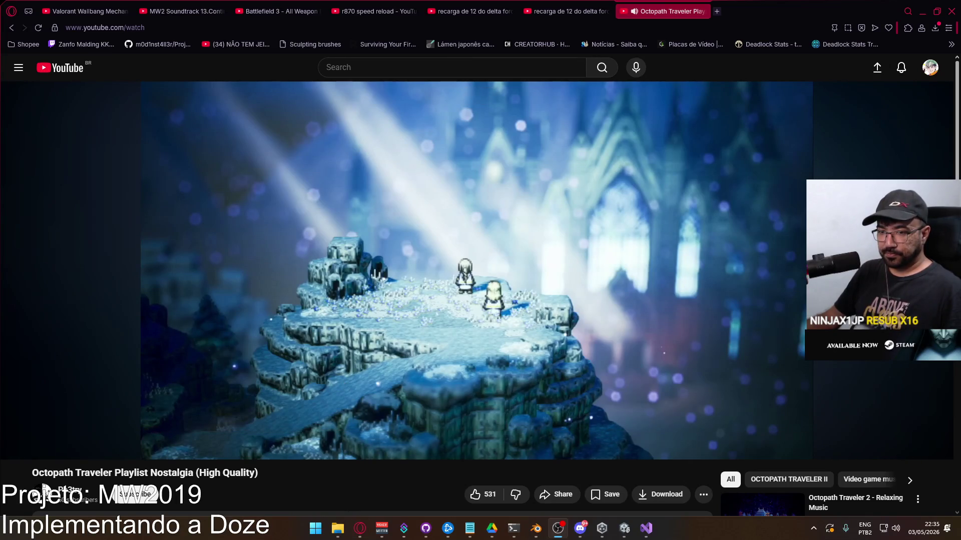
left_click(559, 531)
mouse_move(559, 531)
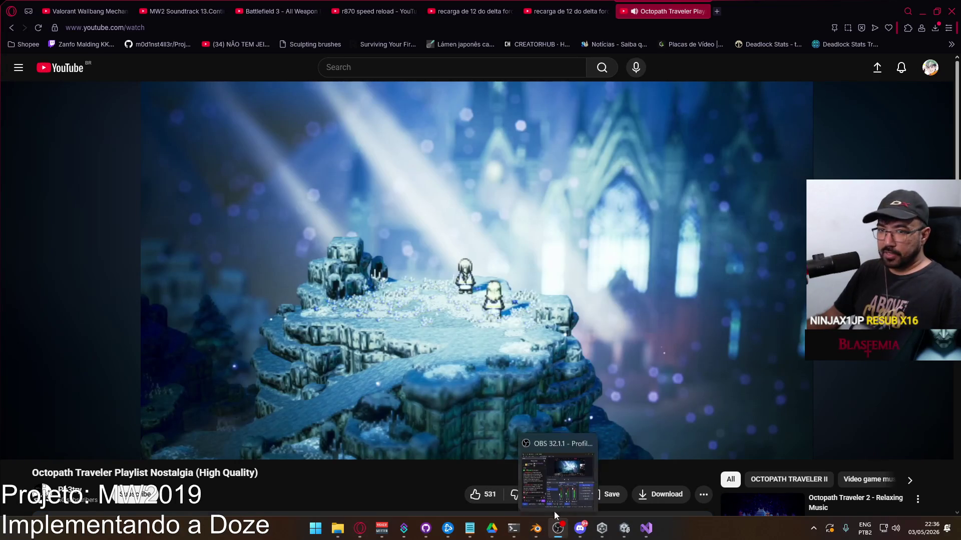
left_click(646, 528)
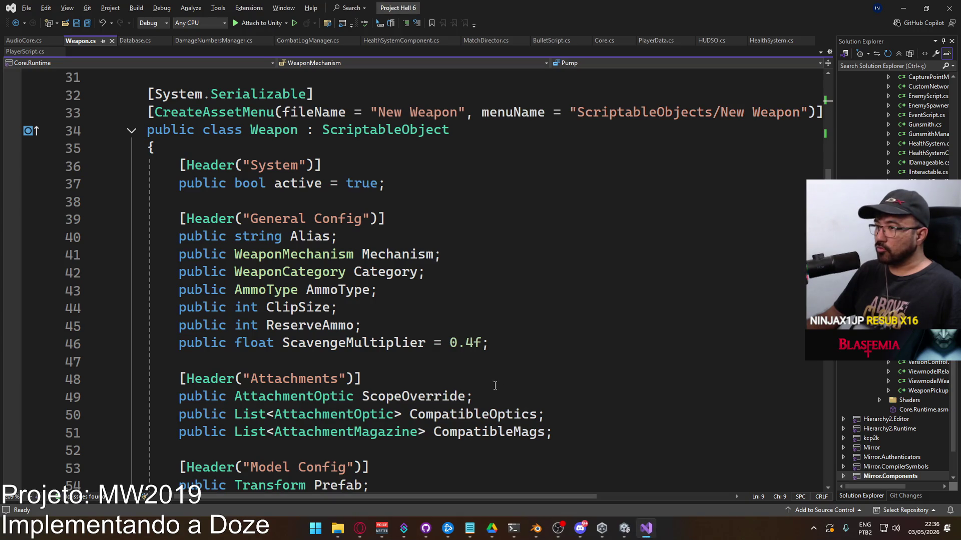
Return to the Unity editor showing the Weapon R870 override controller.
left_click(624, 528)
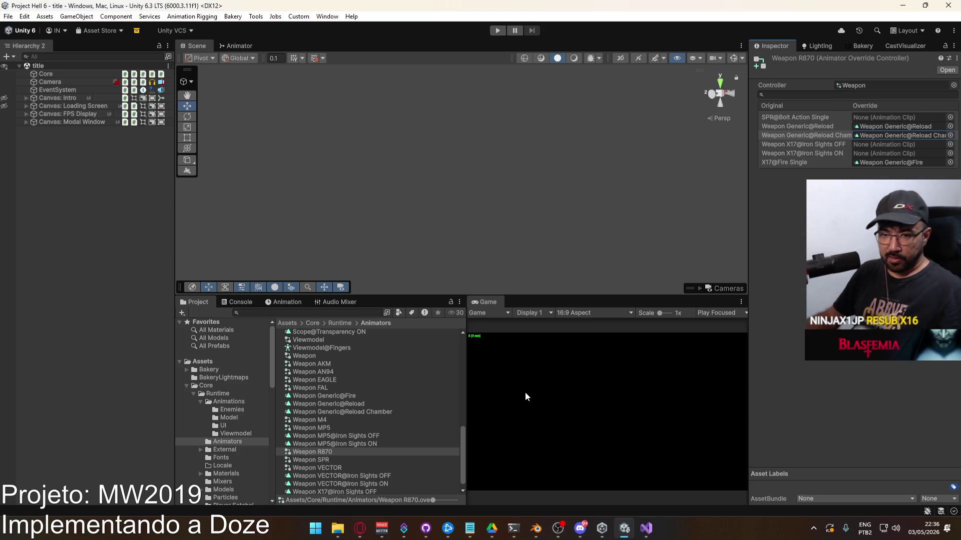
Inspect the Weapon Generic@Reload and Reload Chamber clips, ending on the 1.000-length, 60 FPS Chamber clip.
scroll(366, 366, "down", 1)
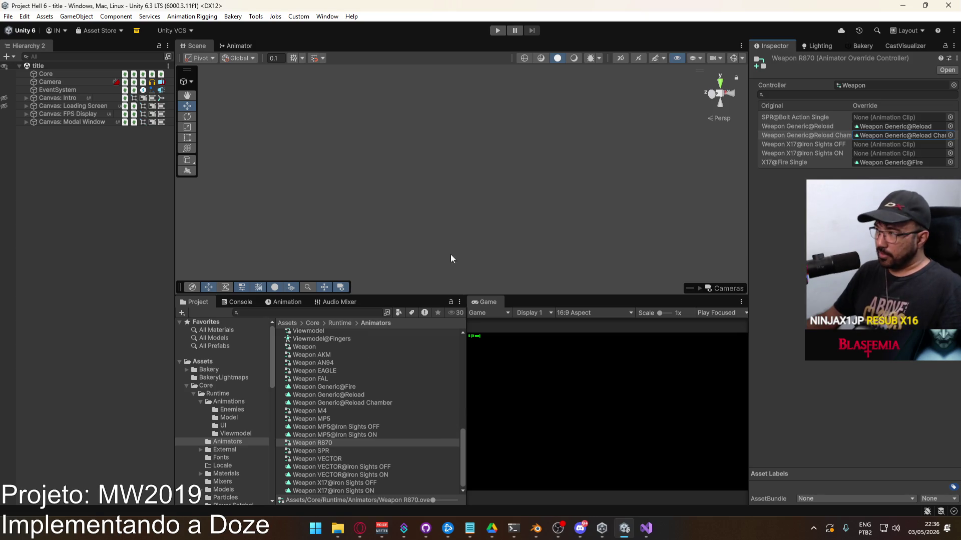
left_click(870, 127)
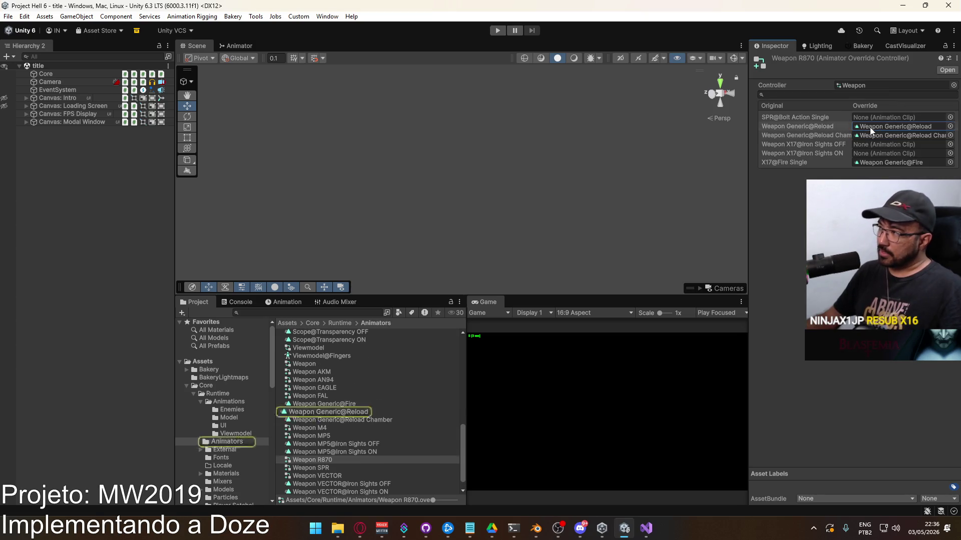
left_click(345, 411)
left_click(349, 421)
left_click(340, 410)
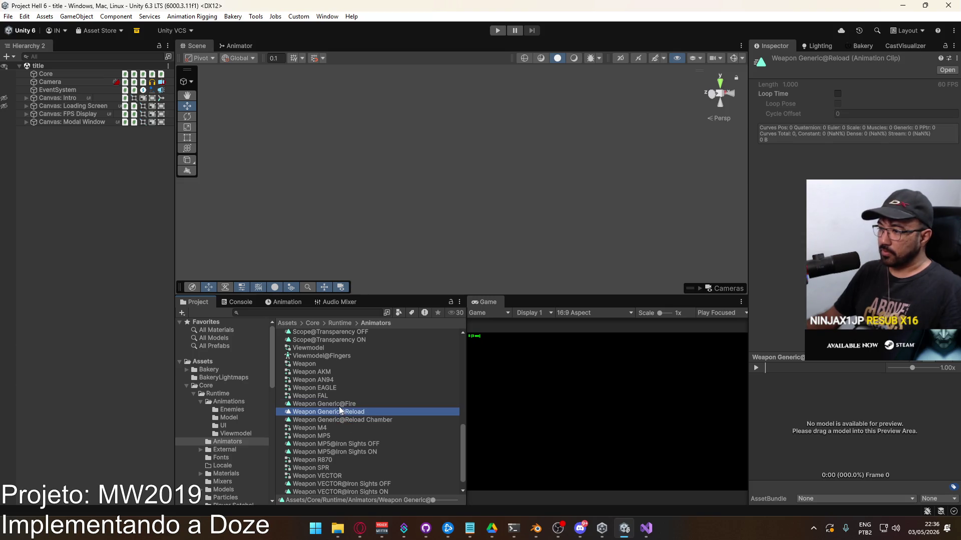
left_click(346, 420)
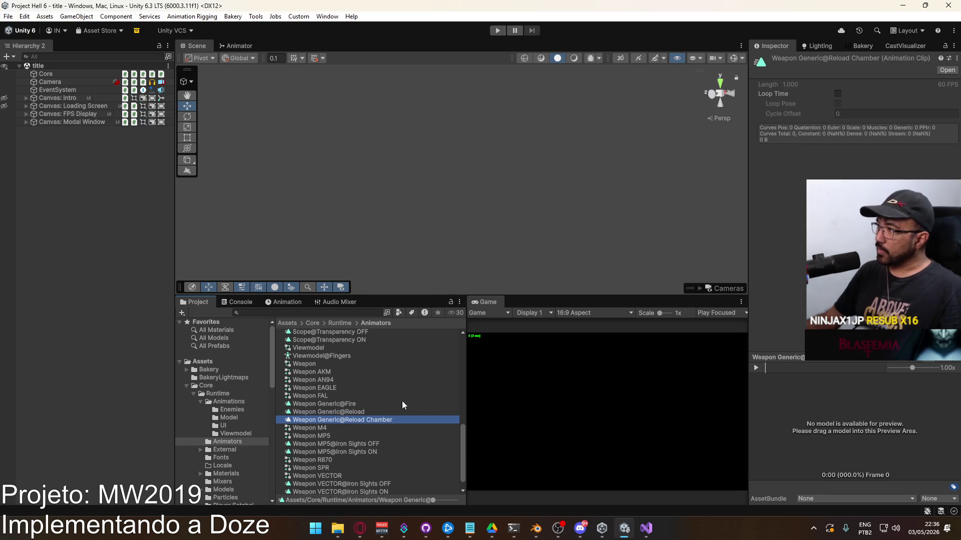
scroll(398, 407, "down", 1)
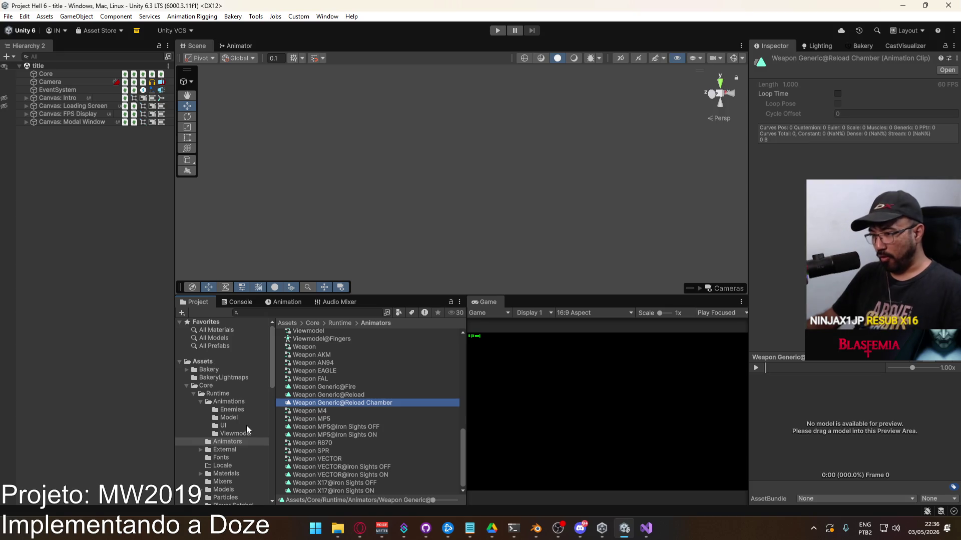
Open the Models folder to review weapon models, briefly checking Weapon.cs in Visual Studio.
scroll(245, 431, "down", 3)
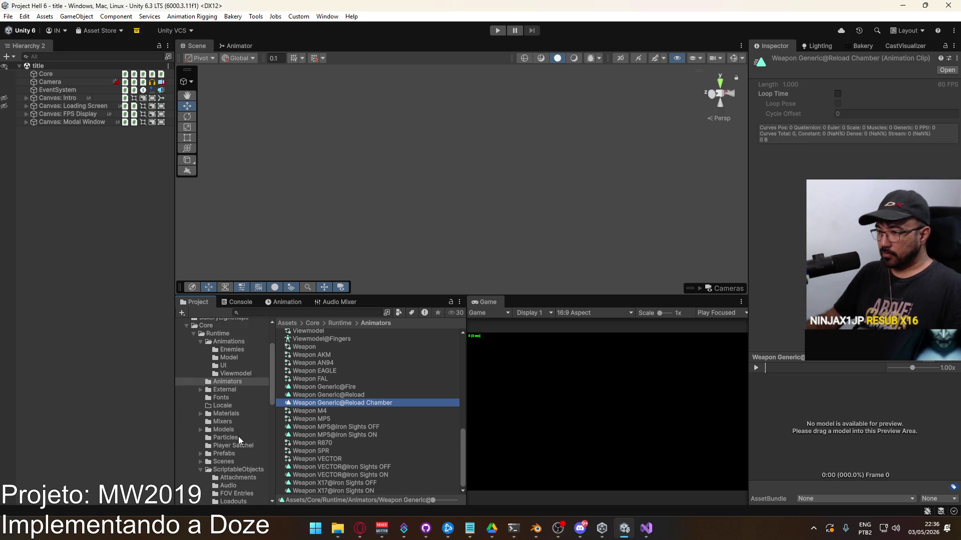
left_click(223, 430)
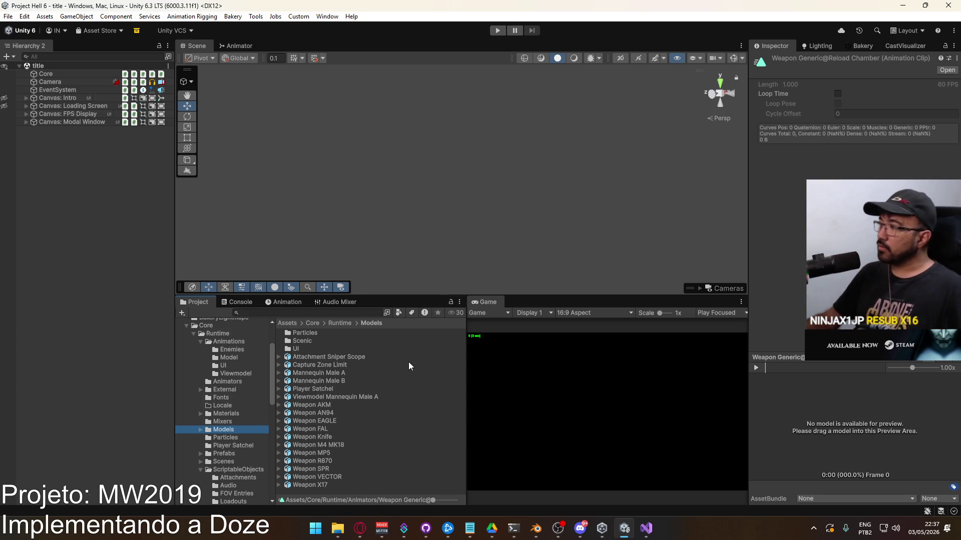
key("alt+Tab")
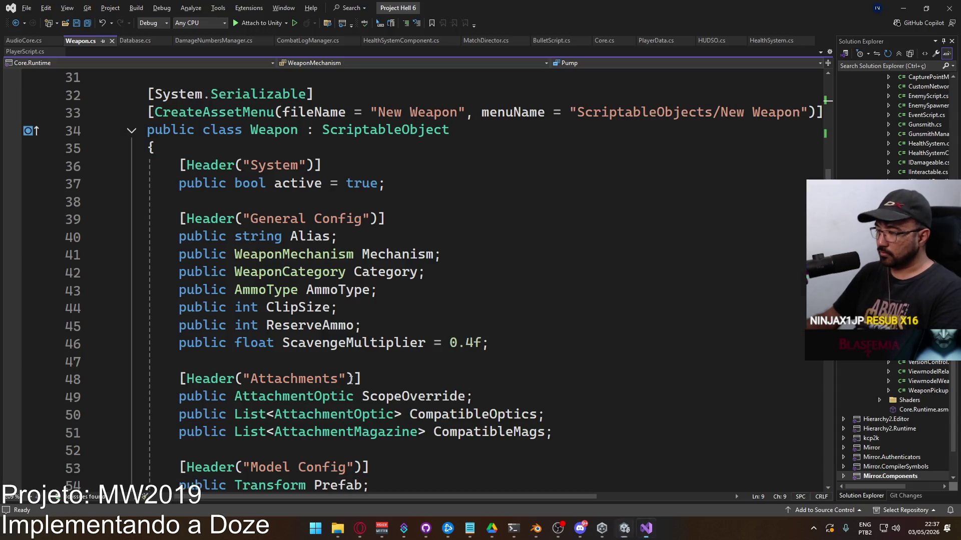
scroll(505, 356, "down", 3)
key("alt+Tab")
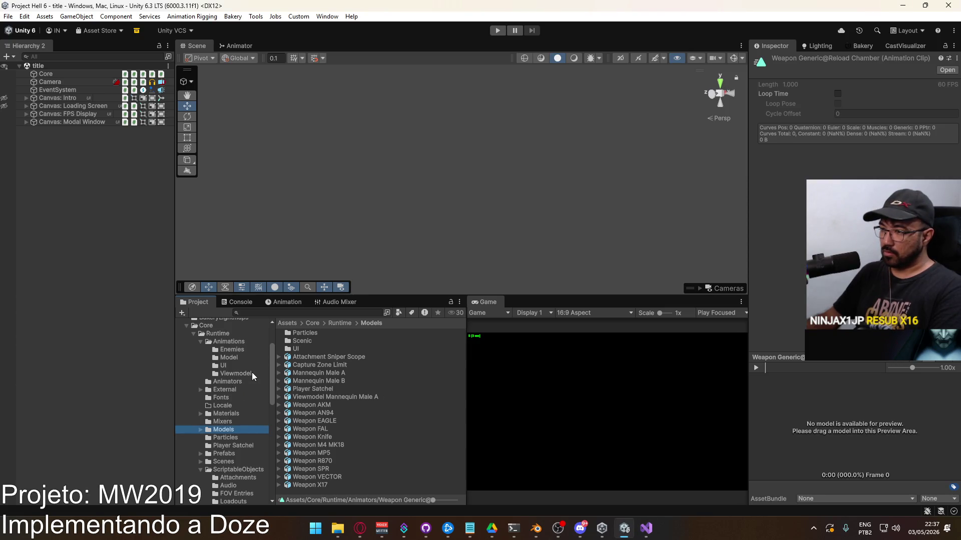
Browse the Viewmodel and Model animation folders to check the R870 clips.
left_click(242, 372)
scroll(420, 400, "down", 10)
scroll(419, 426, "up", 15)
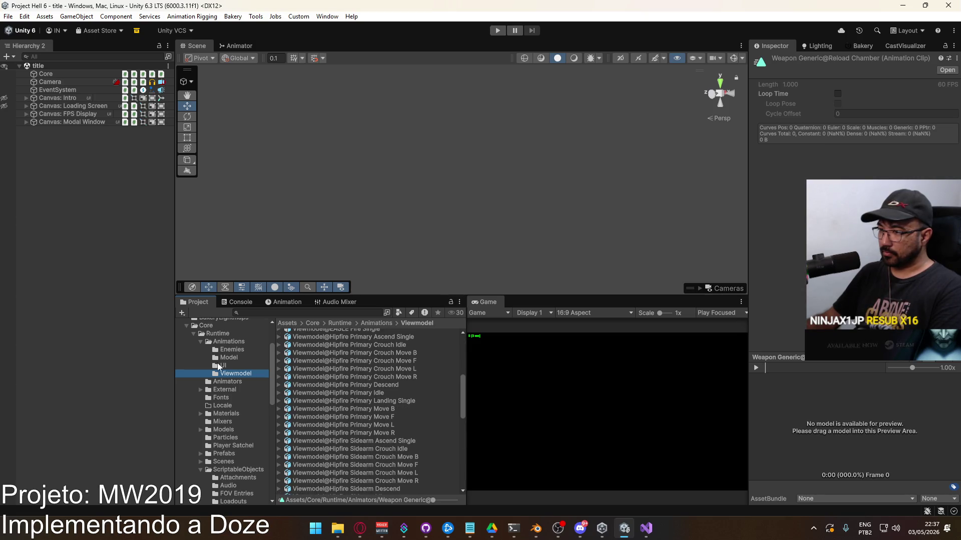
left_click(229, 357)
scroll(383, 372, "down", 5)
scroll(413, 397, "down", 10)
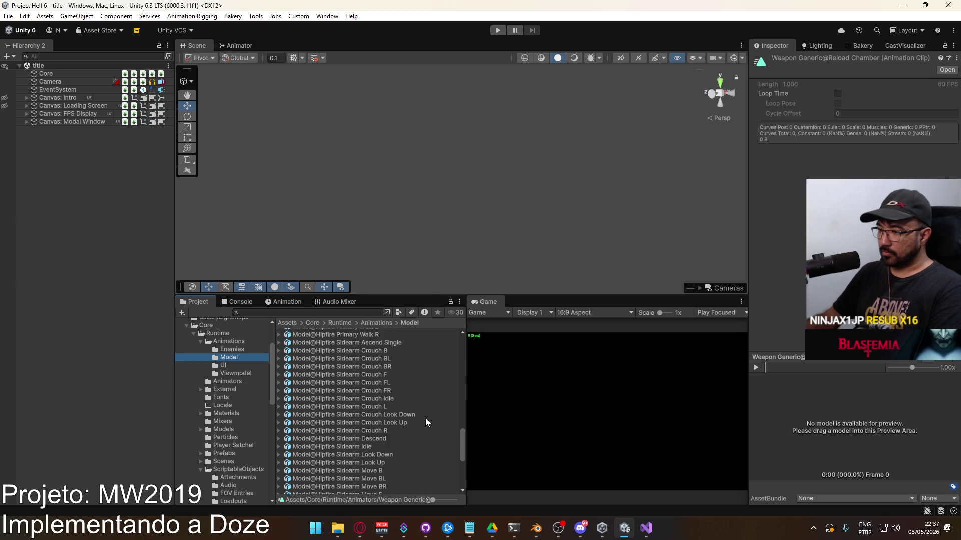
Collapse R870@Reload Single under Animations and show the Animators folder's full file list.
left_click(225, 342)
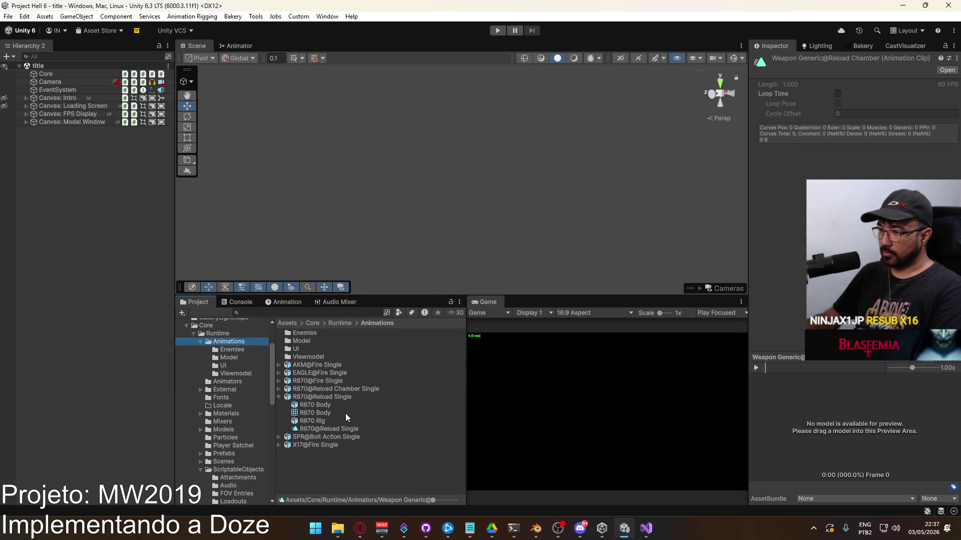
left_click(279, 397)
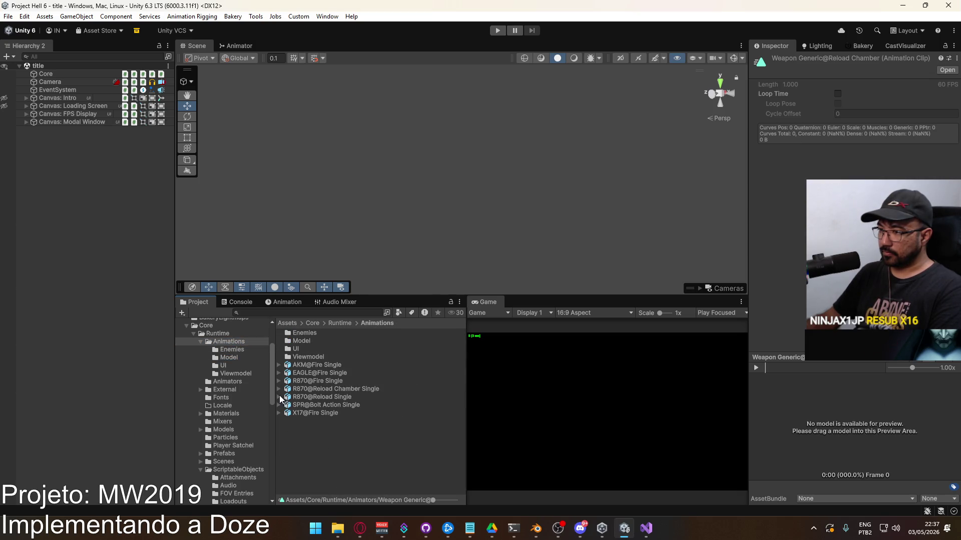
left_click(240, 380)
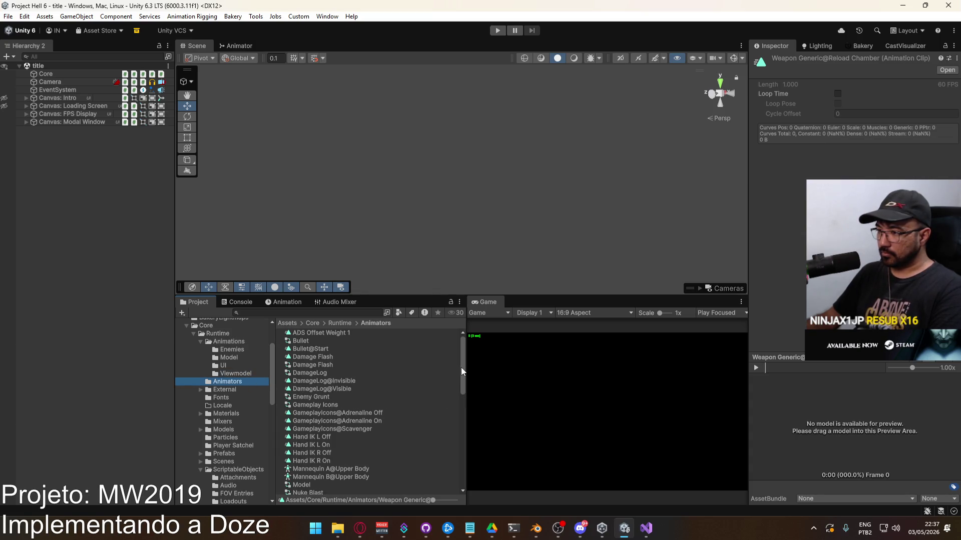
left_click_drag(461, 370, 443, 488)
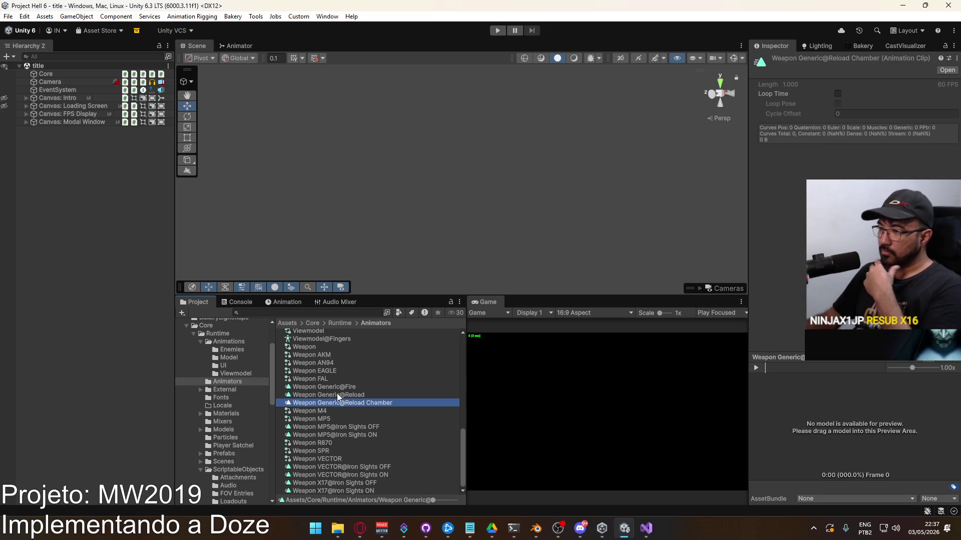
In the Weapon animator, add a 'reloadchamber' trigger parameter beside the other reload parameters.
left_click(317, 348)
double_click(316, 349)
left_click(368, 165)
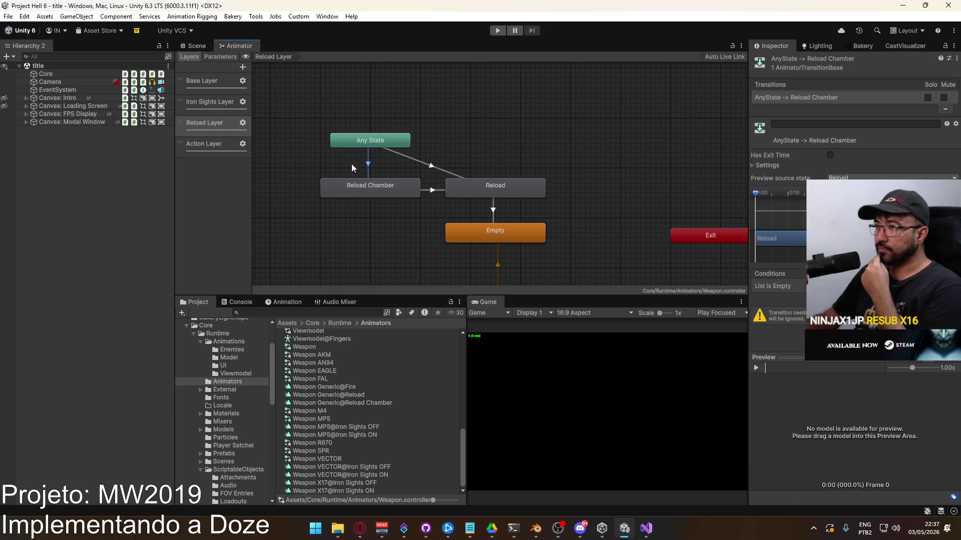
left_click(220, 56)
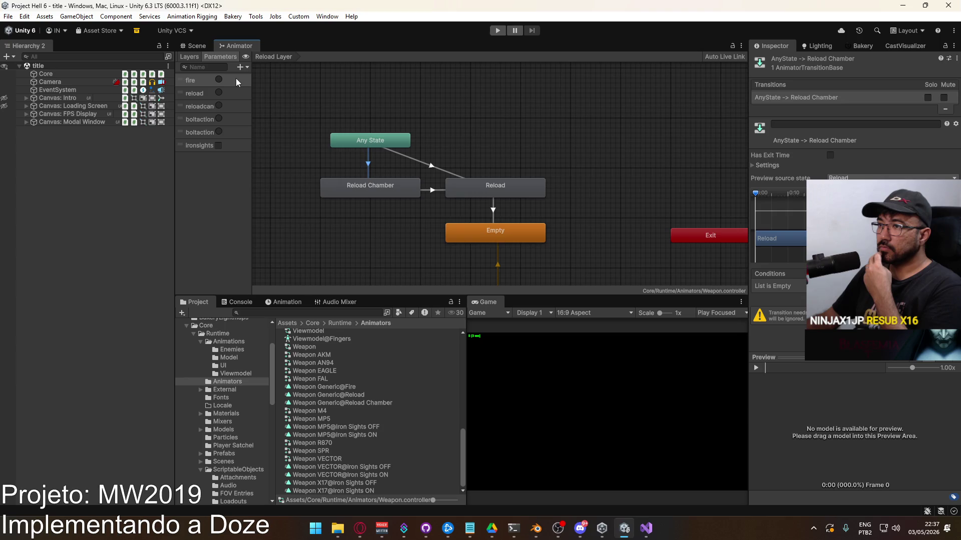
left_click(240, 67)
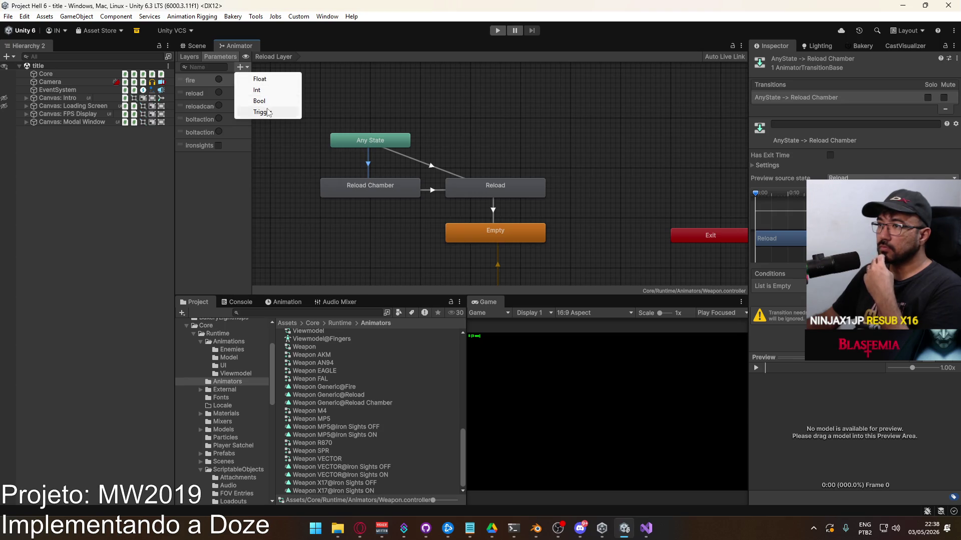
left_click(256, 112)
type("reloadchamber")
key("Return")
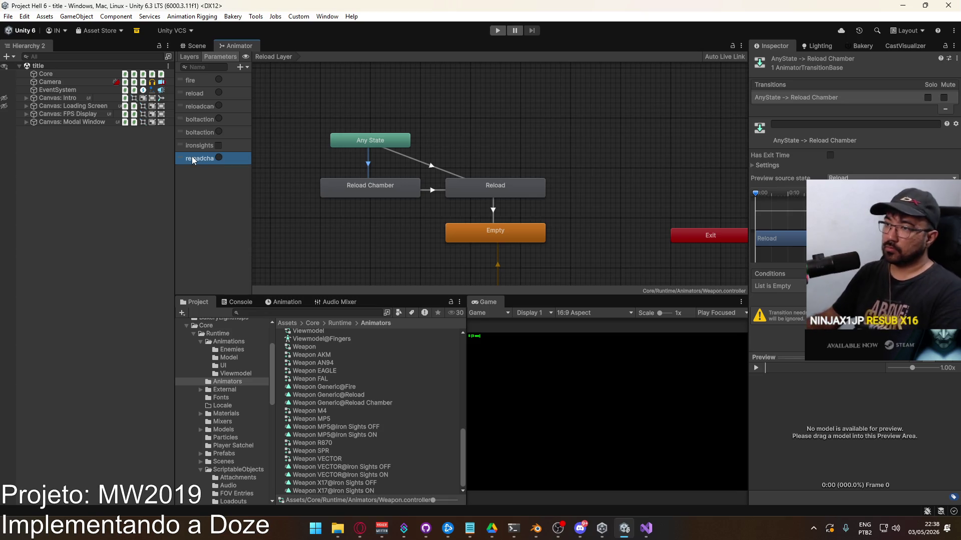
left_click_drag(193, 160, 192, 119)
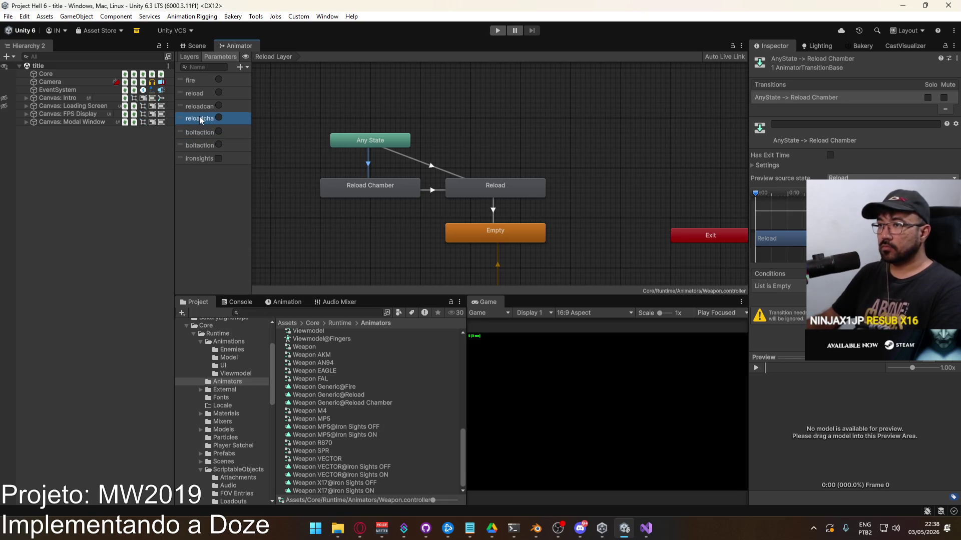
Add a 'reloadzero' trigger parameter after the reload parameters, removing an accidental bool.
left_click(240, 67)
left_click(264, 101)
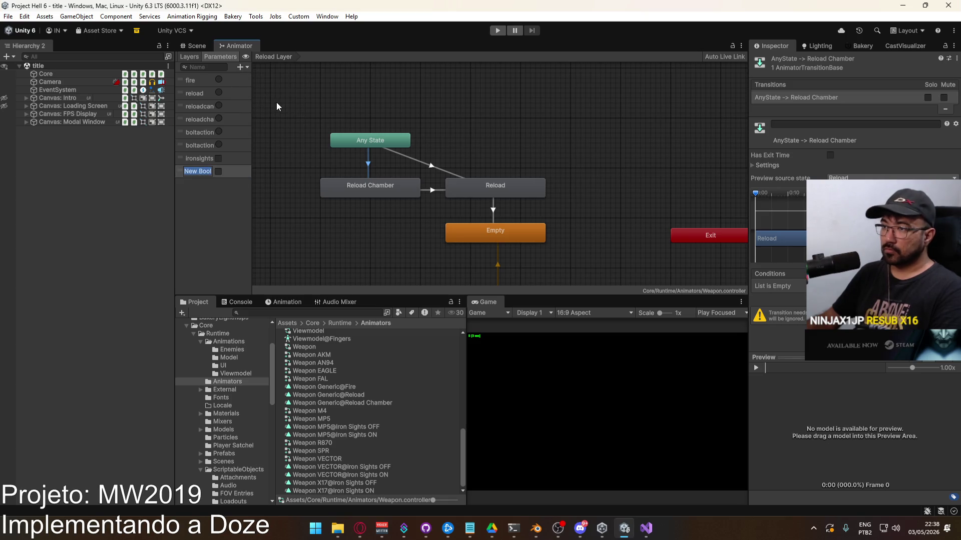
key("Return")
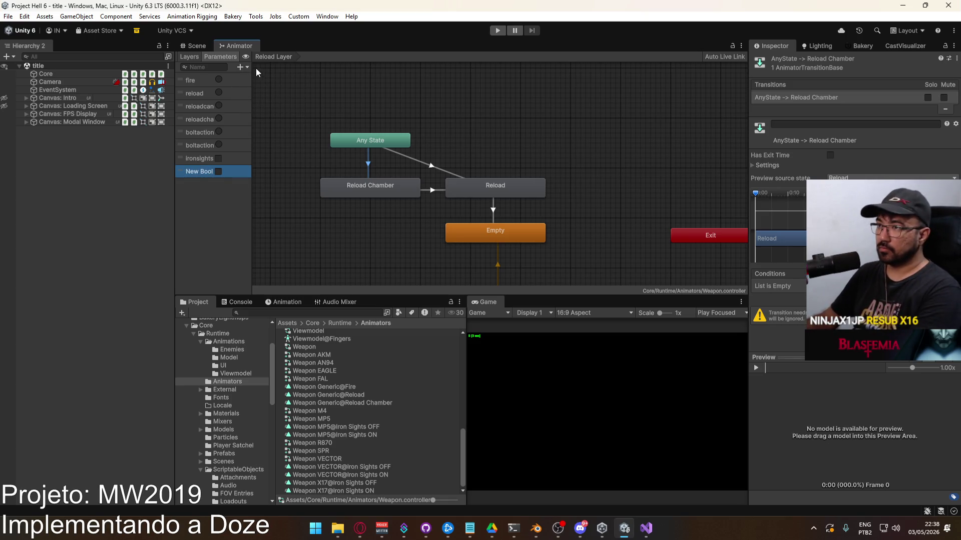
key("Delete")
left_click(247, 69)
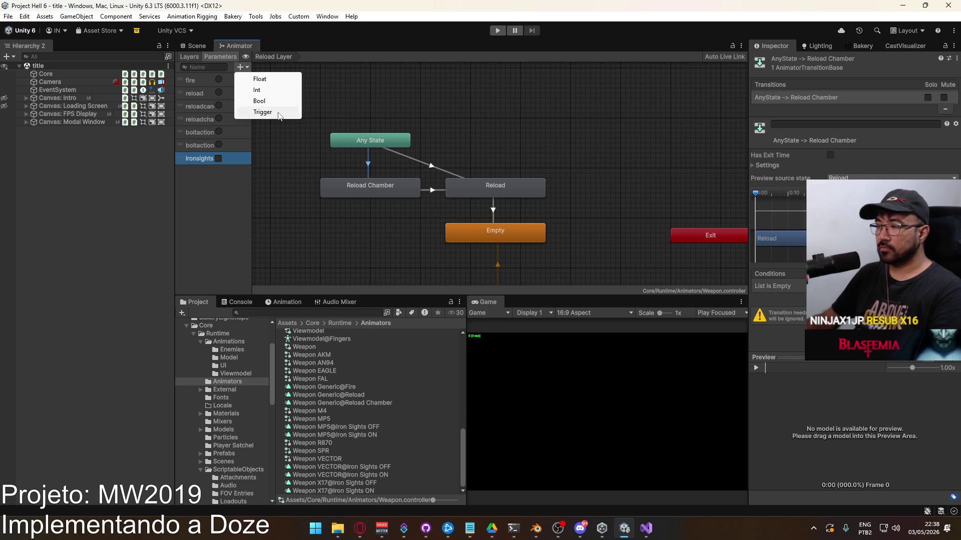
left_click(275, 111)
type("re")
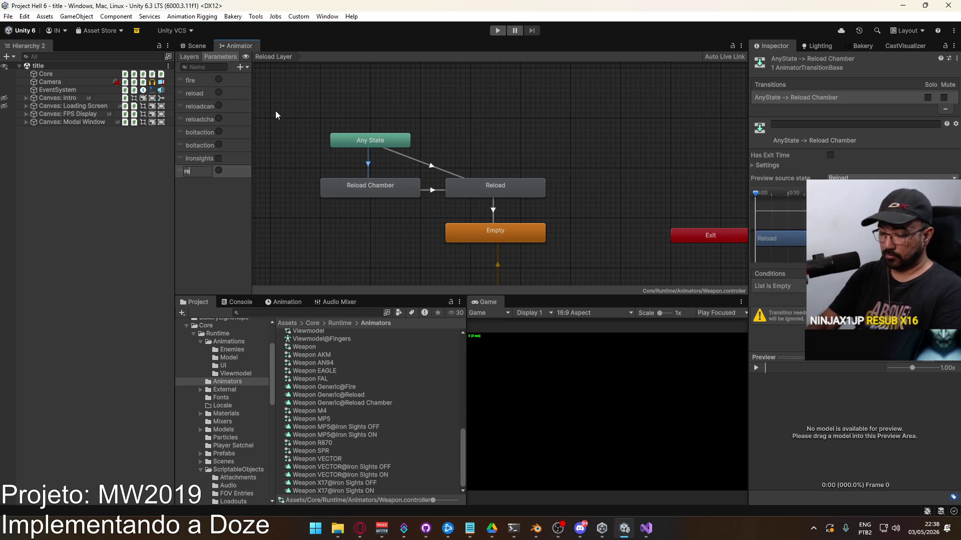
type("loadzero")
key("Return")
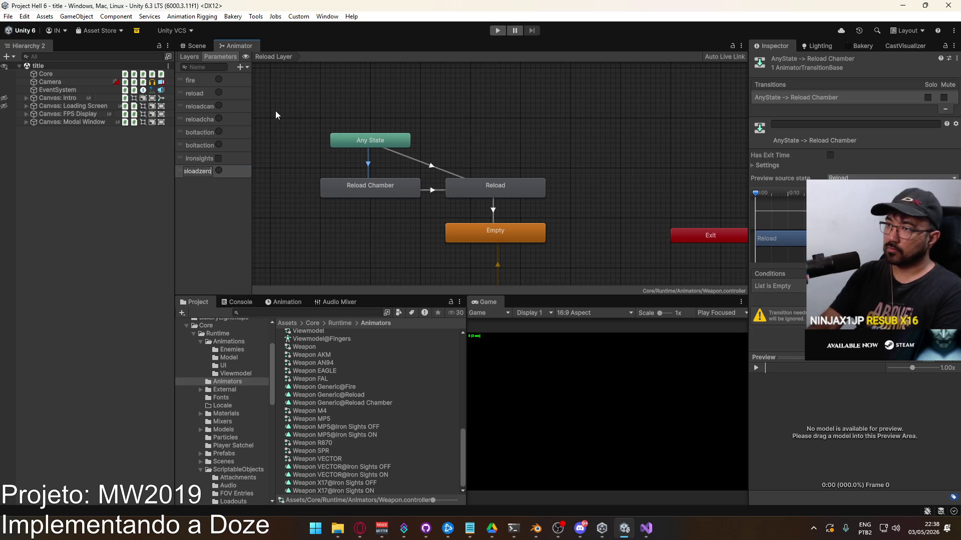
left_click_drag(189, 172, 205, 131)
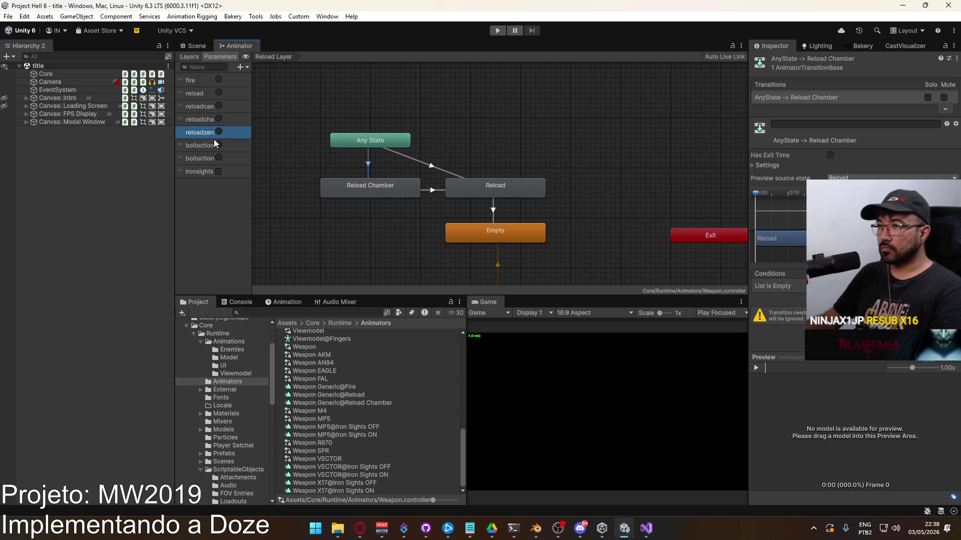
Inspect the Reload and Reload Chamber states and their clips in the base layer.
left_click(191, 56)
left_click(485, 190)
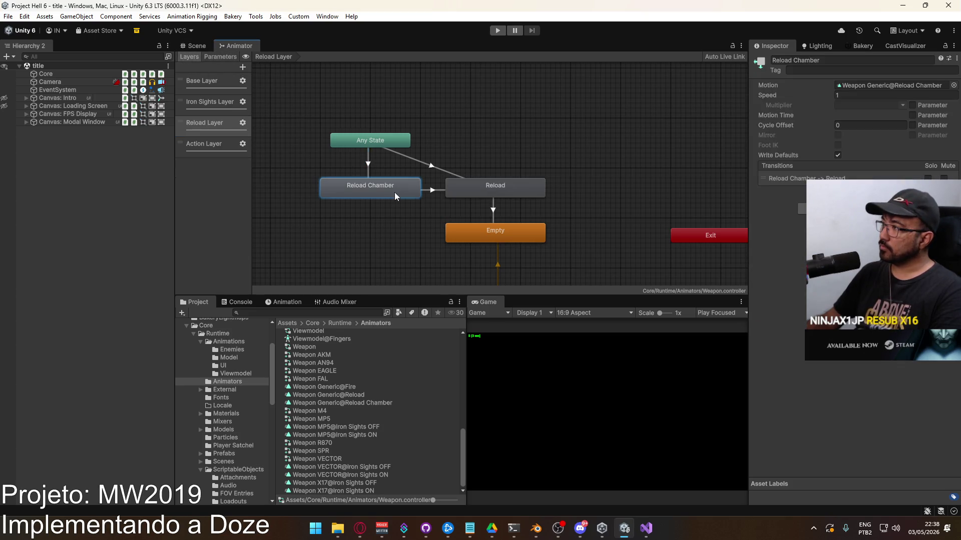
left_click(395, 192)
left_click(395, 164)
left_click(489, 199)
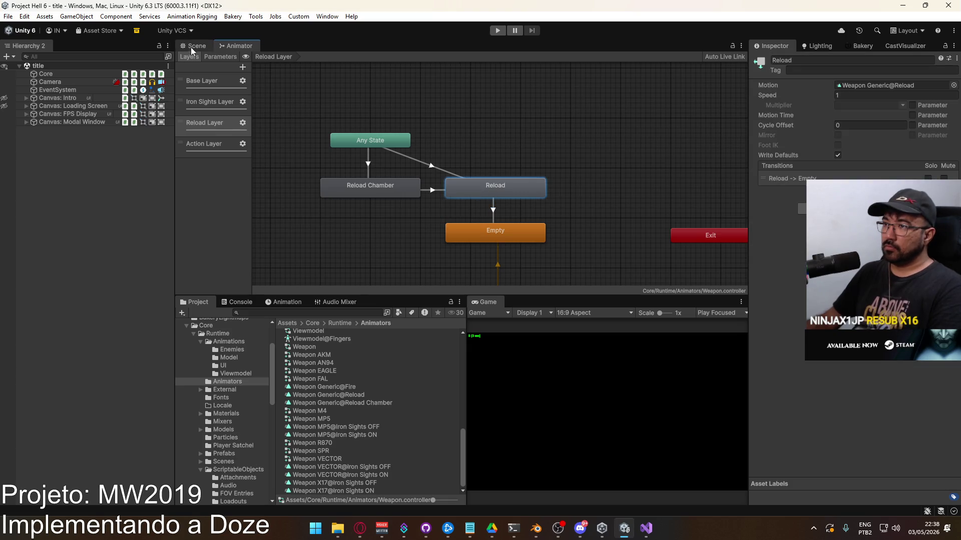
Give the Any State to Reload Chamber transition a reloadchamber condition.
left_click(369, 167)
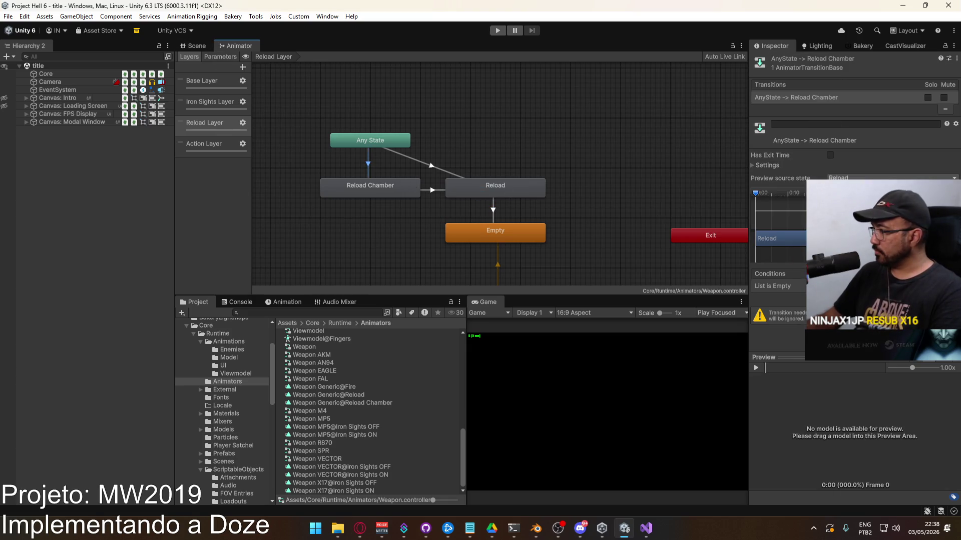
left_click(937, 295)
left_click(790, 286)
left_click(786, 344)
Review the Reload Chamber→Reload and Reload→Empty transitions, then show the ScriptableObjects folder.
left_click(440, 201)
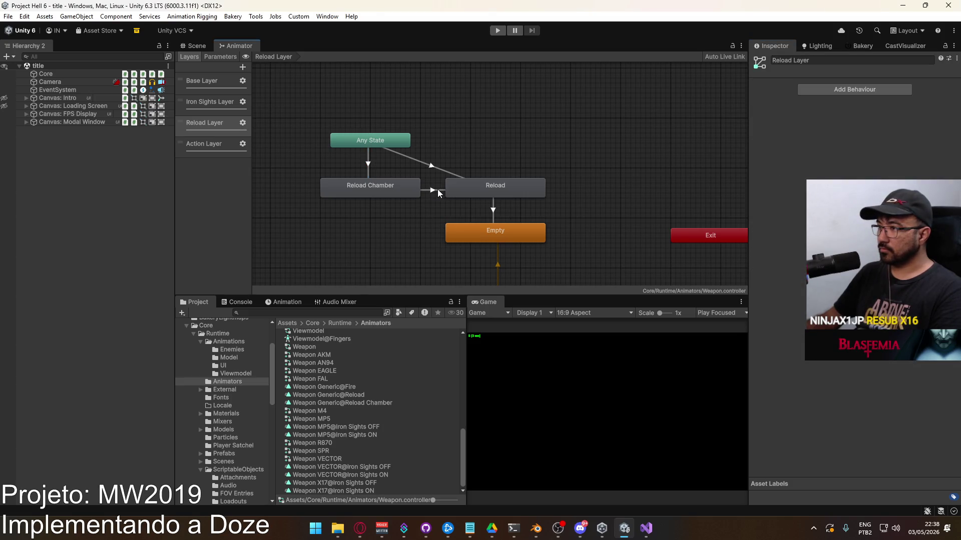
left_click(435, 190)
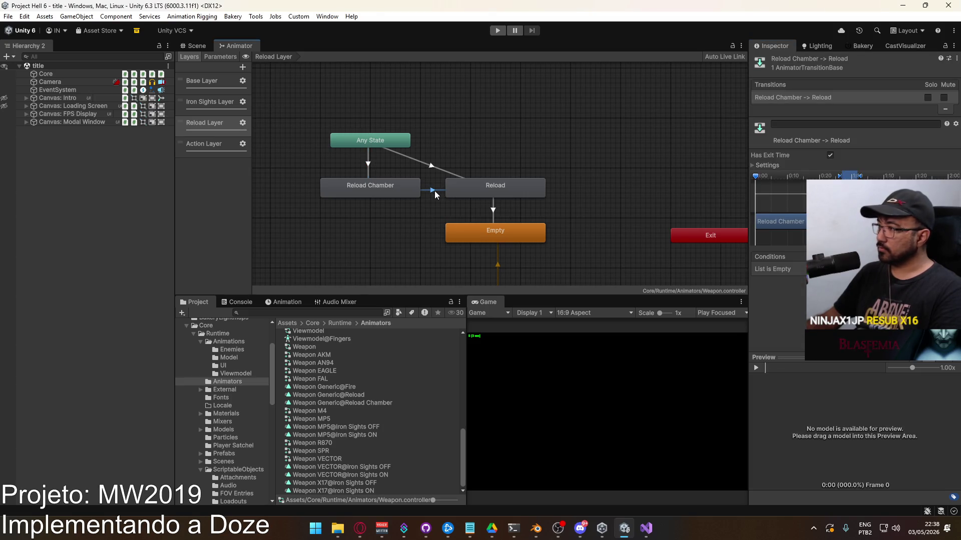
left_click(494, 211)
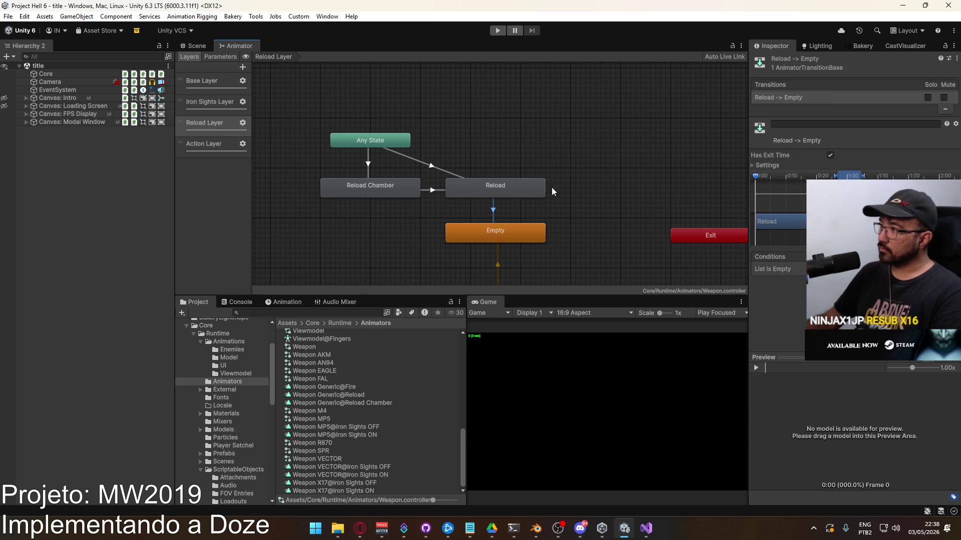
left_click(197, 46)
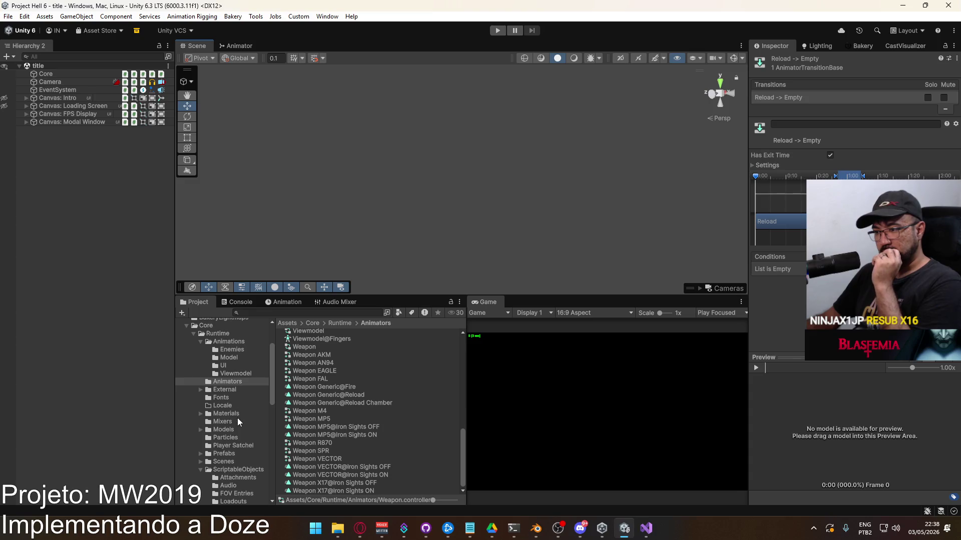
left_click(247, 469)
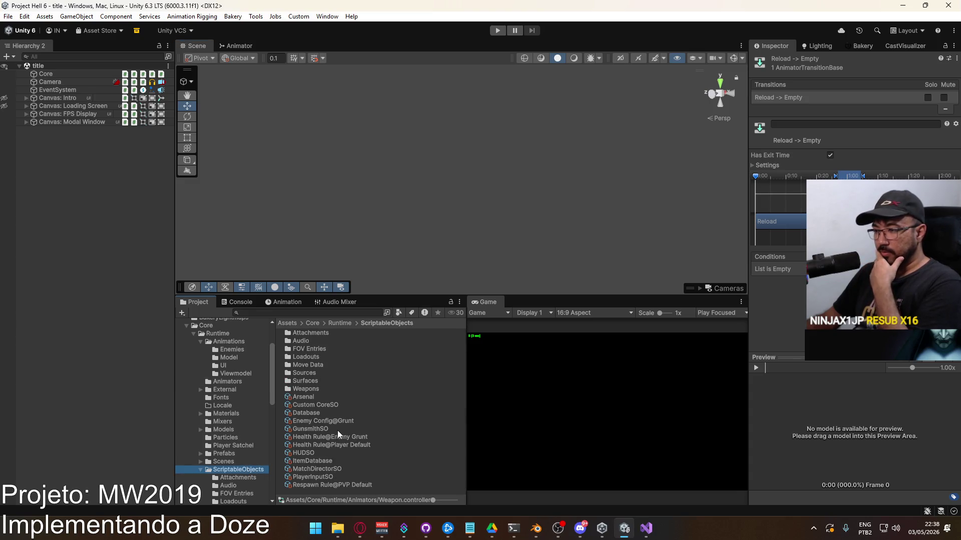